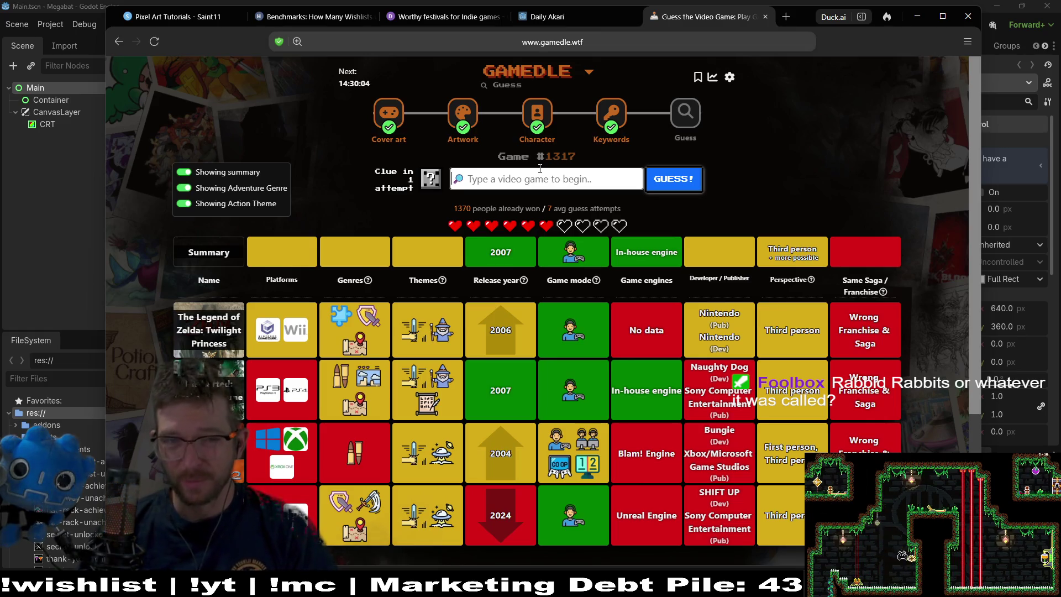
Type 'rabbid' in the Gamedle guess field, then clear it.
{"action": "type", "text": "r"}
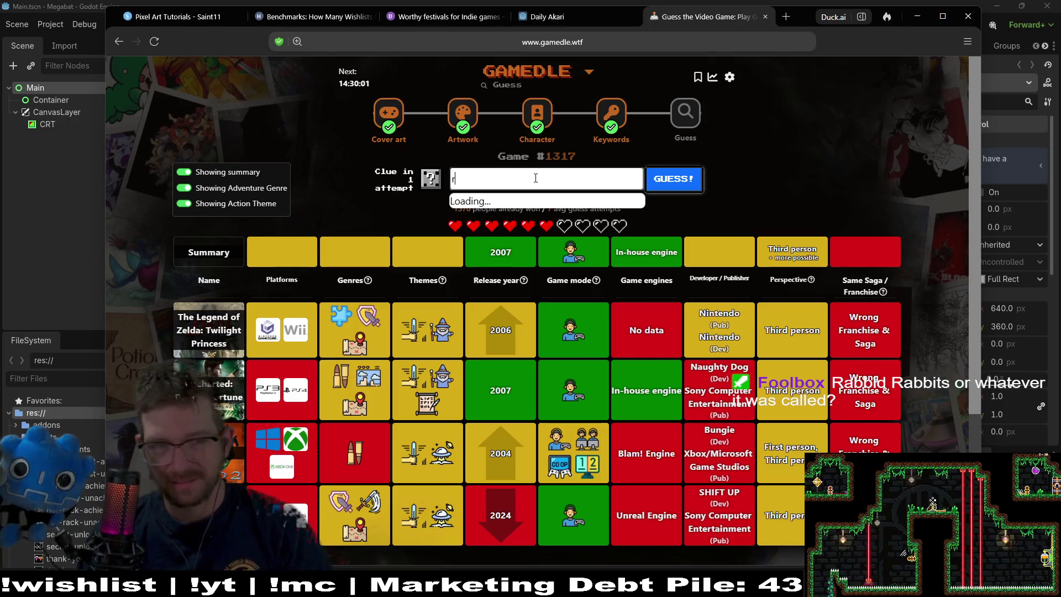
{"action": "type", "text": "abbid"}
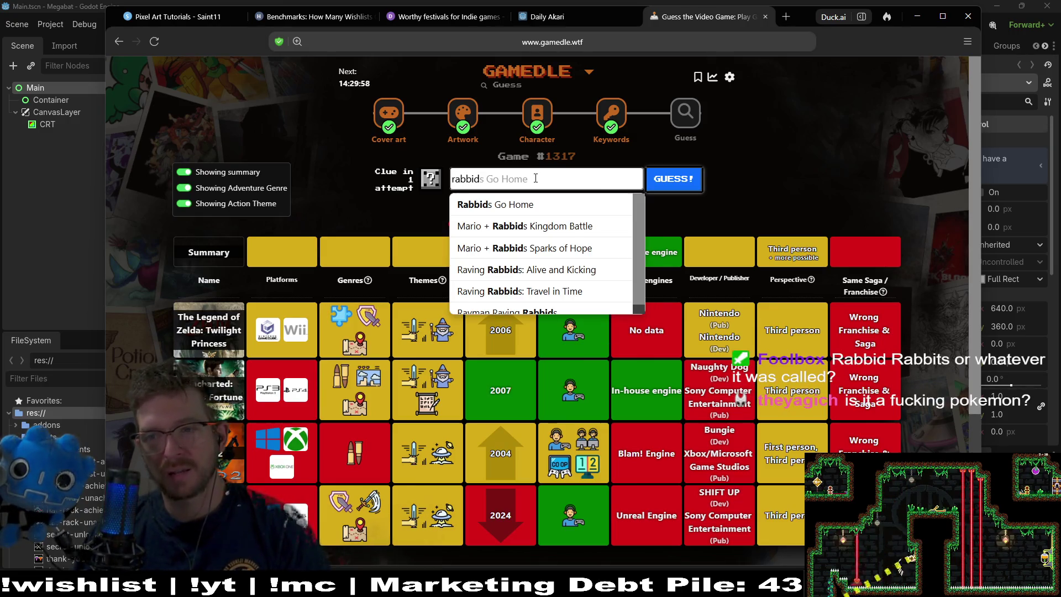
{"action": "left_click_drag", "start_coordinate": [535, 178], "coordinate": [441, 167]}
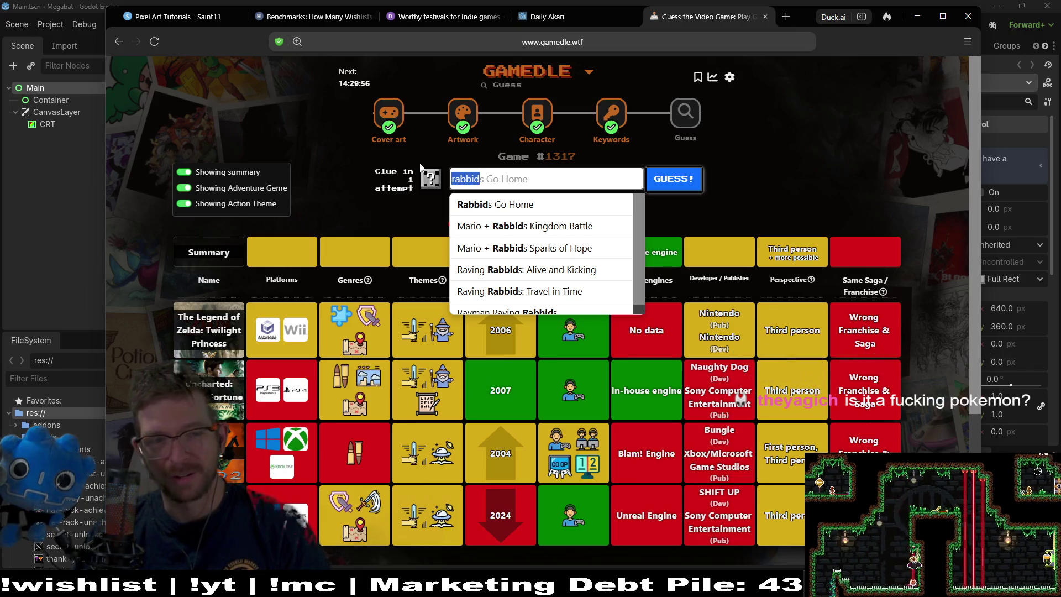
{"action": "key", "text": "BackSpace"}
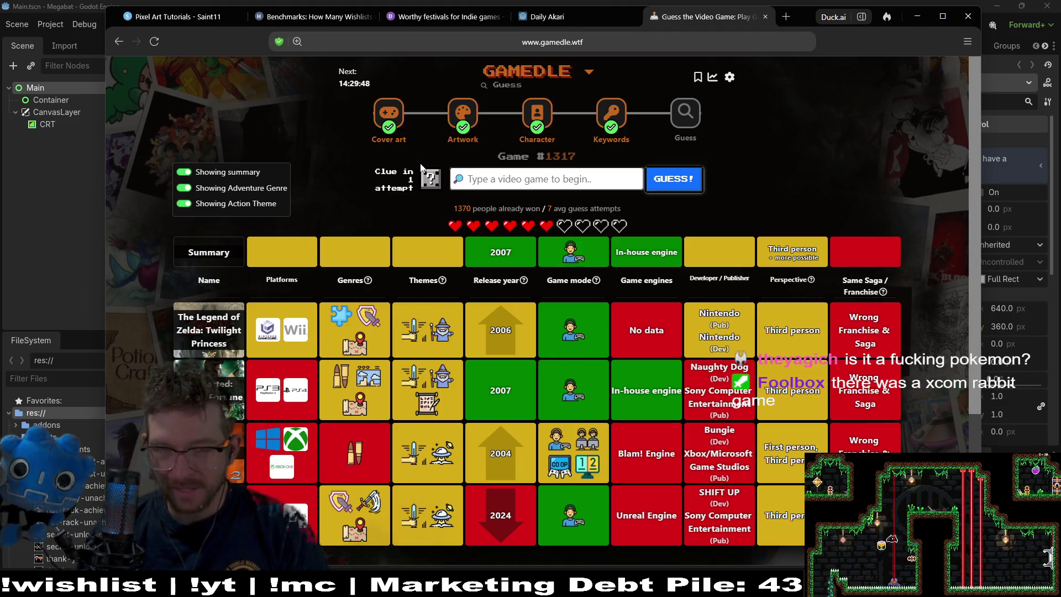
Guess Pokemon XD: Gale of Darkness and request the one-time clue.
{"action": "type", "text": "po"}
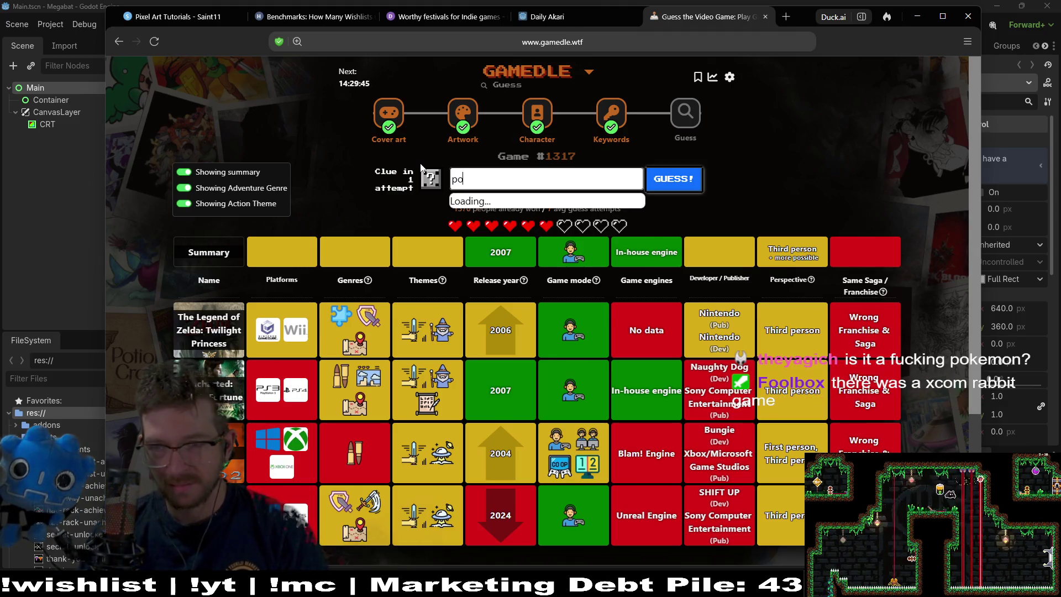
{"action": "type", "text": "kemon"}
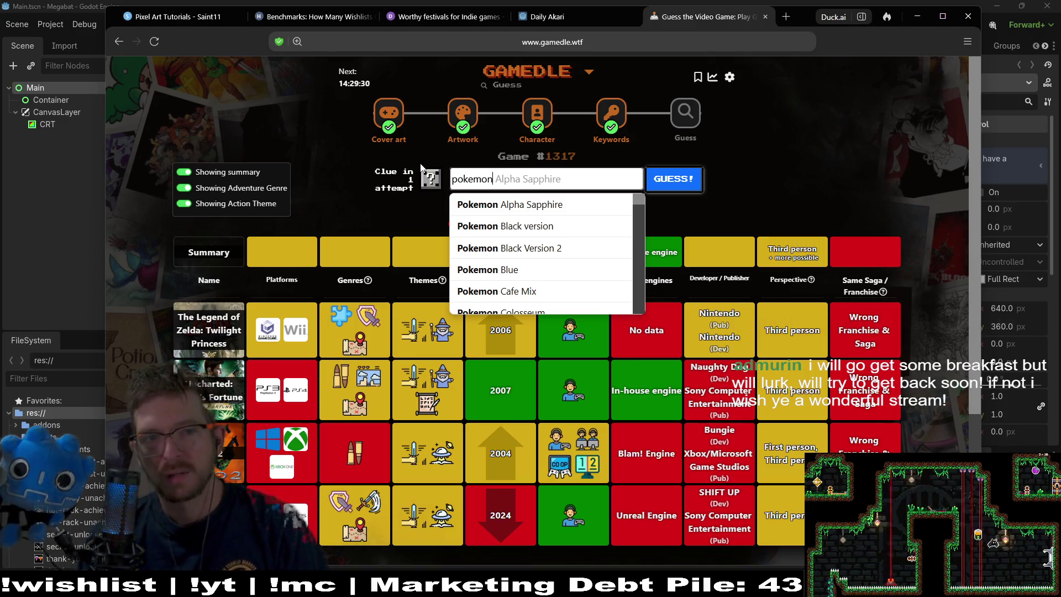
{"action": "type", "text": " xd"}
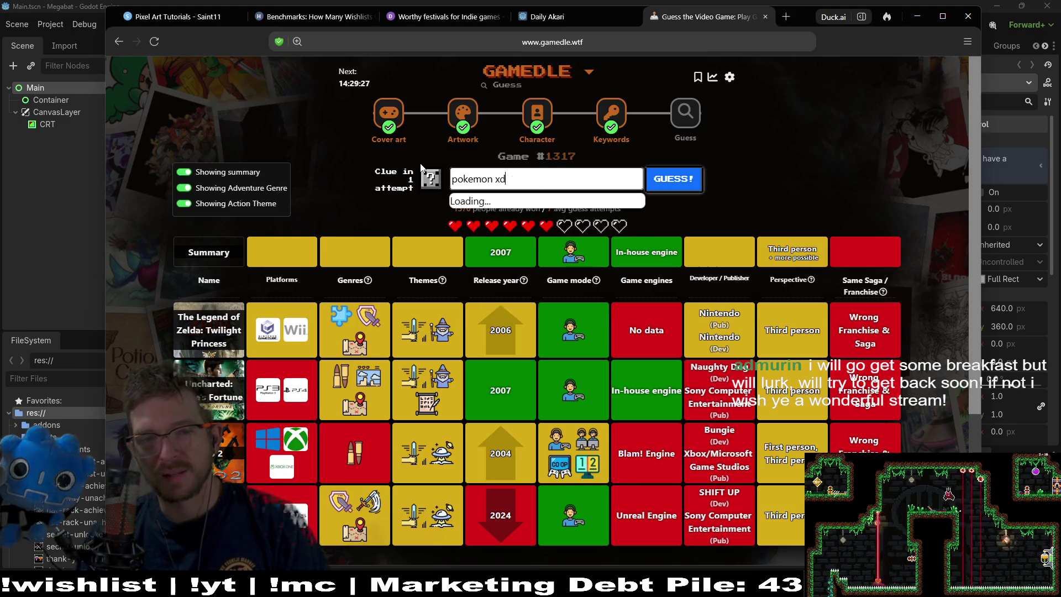
{"action": "key", "text": "Return"}
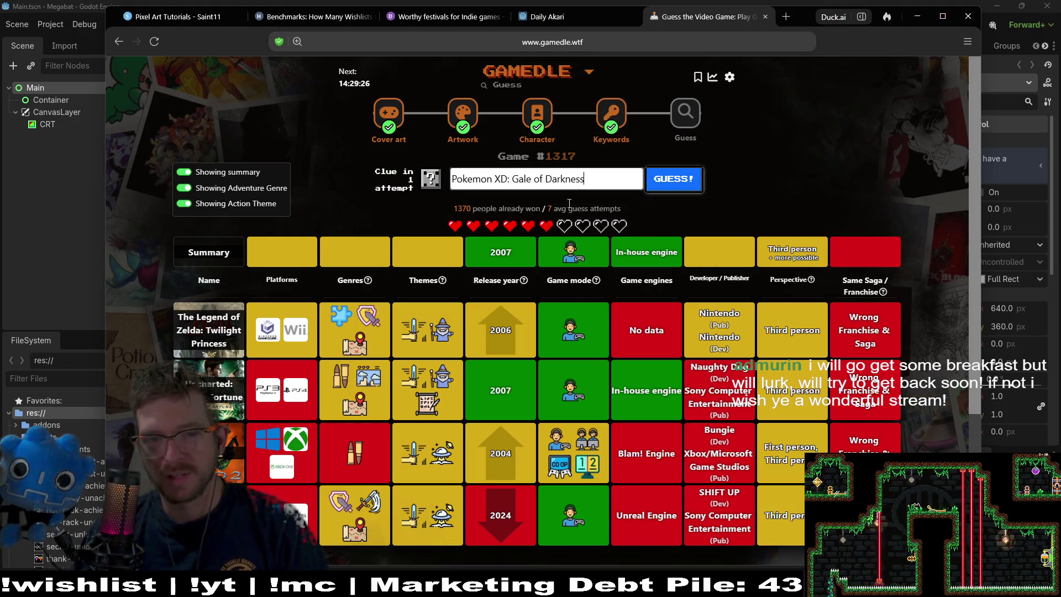
{"action": "left_click", "coordinate": [668, 193]}
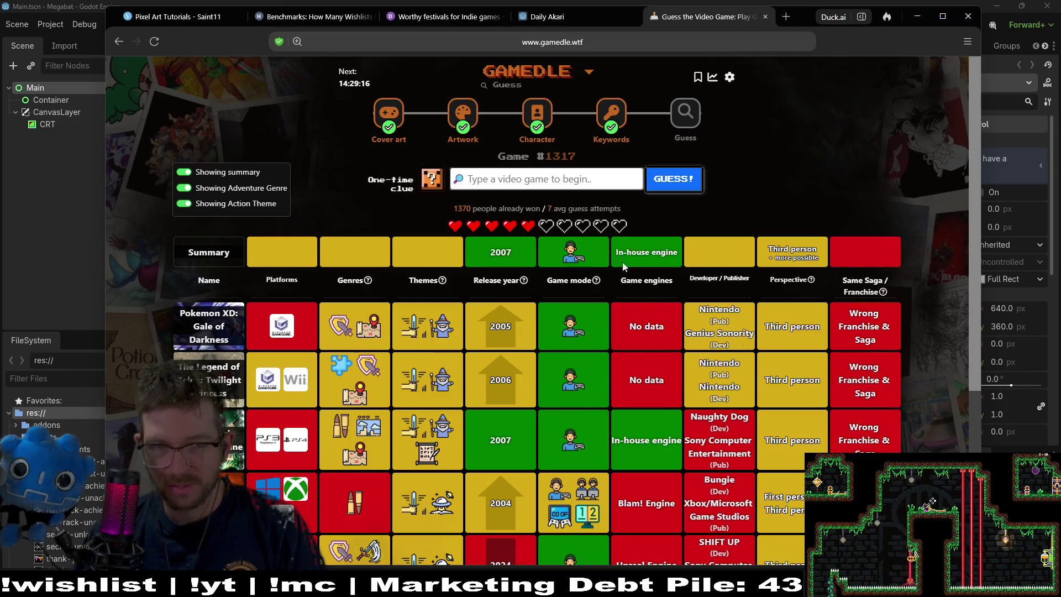
{"action": "left_click", "coordinate": [432, 178]}
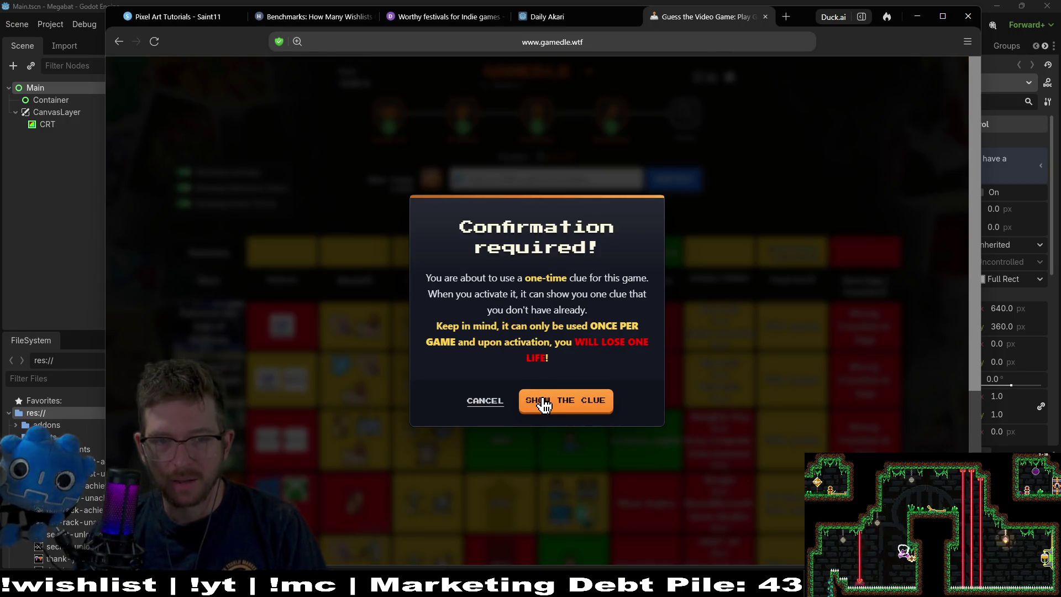
{"action": "left_click", "coordinate": [481, 401]}
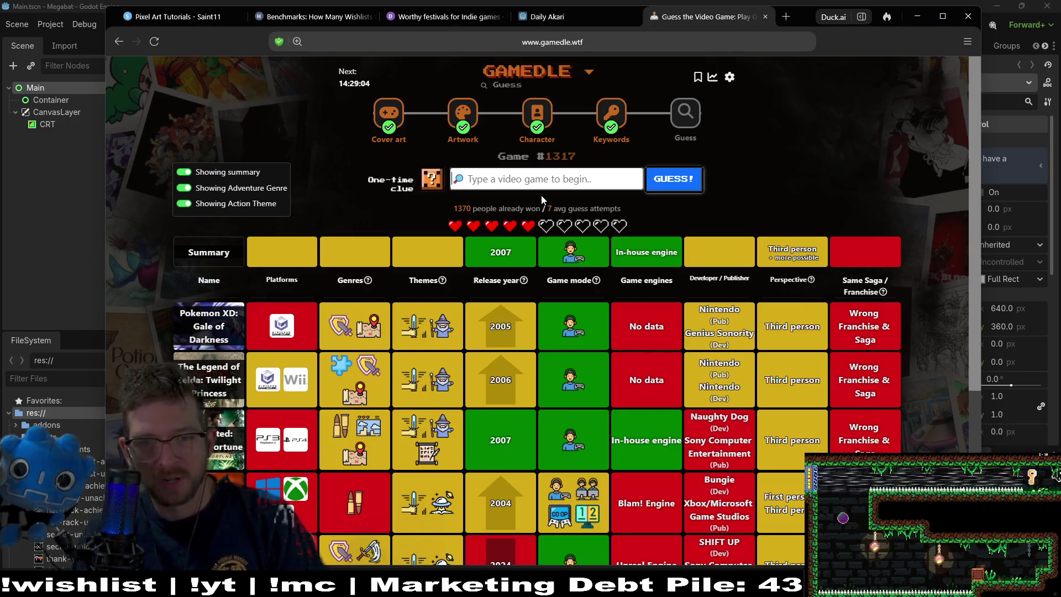
{"action": "left_click", "coordinate": [571, 178]}
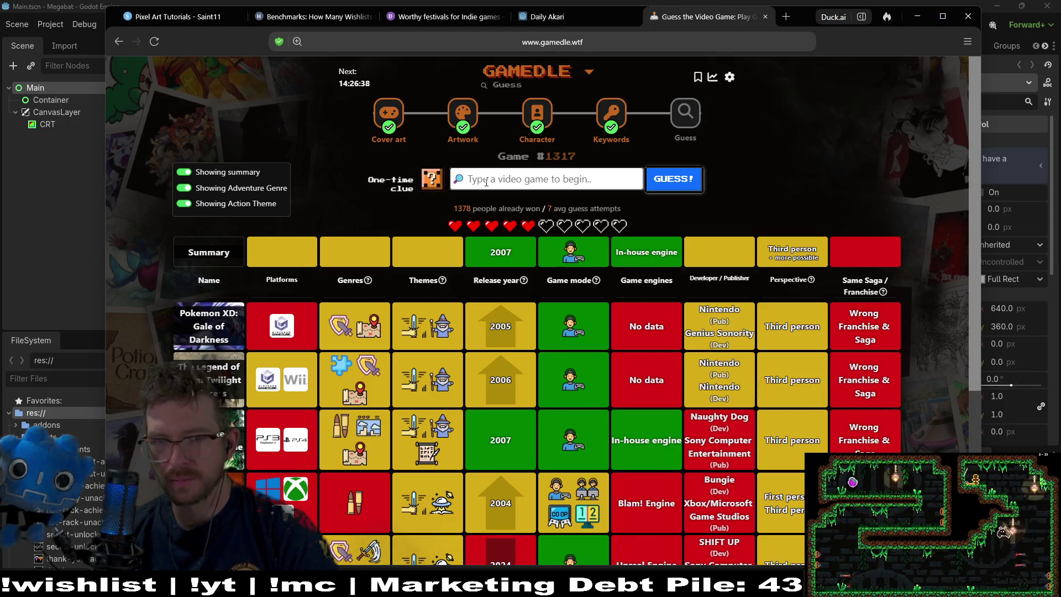
{"action": "type", "text": "sup"}
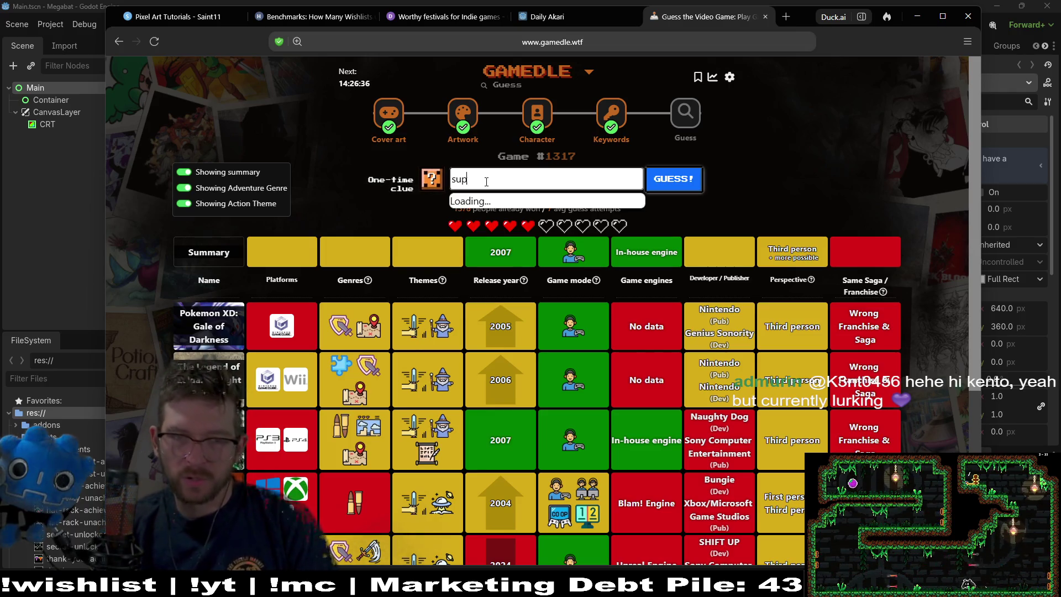
{"action": "type", "text": "er monk"}
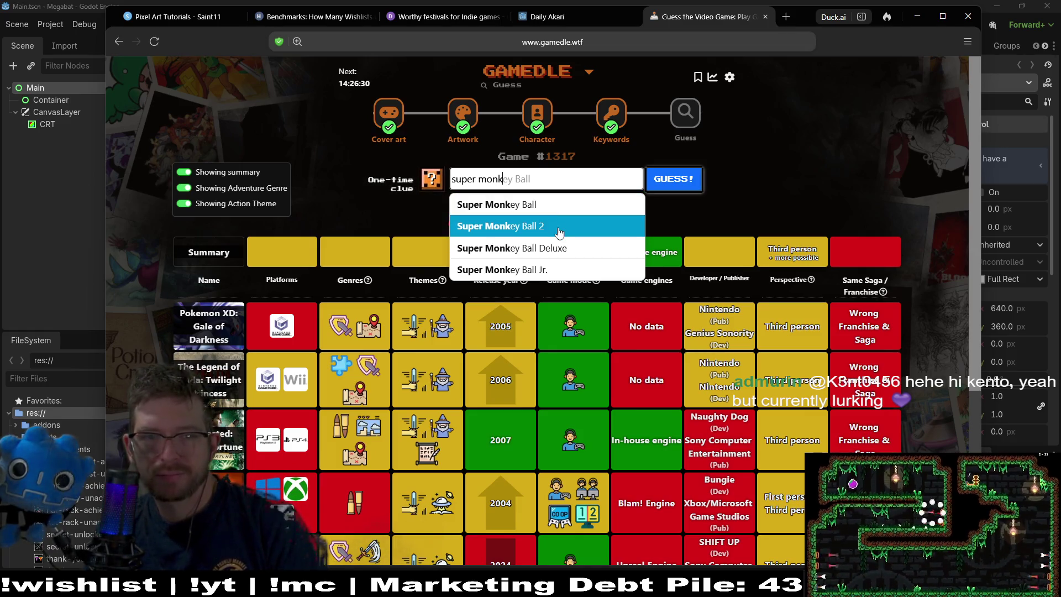
Guess Super Monkey Ball 2 from the suggestions and request the one-time clue again.
{"action": "left_click", "coordinate": [553, 227]}
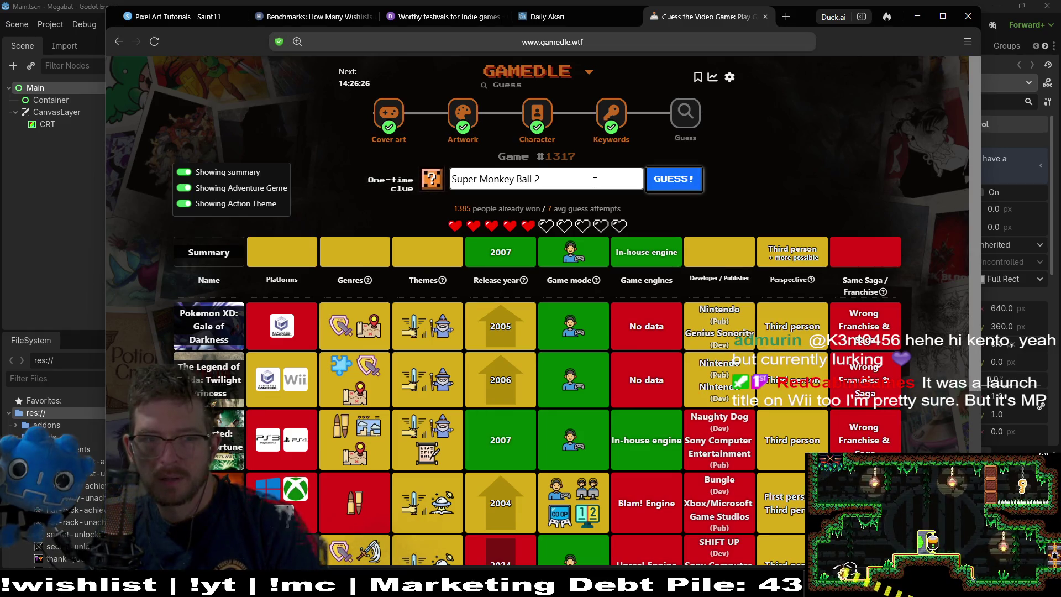
{"action": "left_click", "coordinate": [666, 188]}
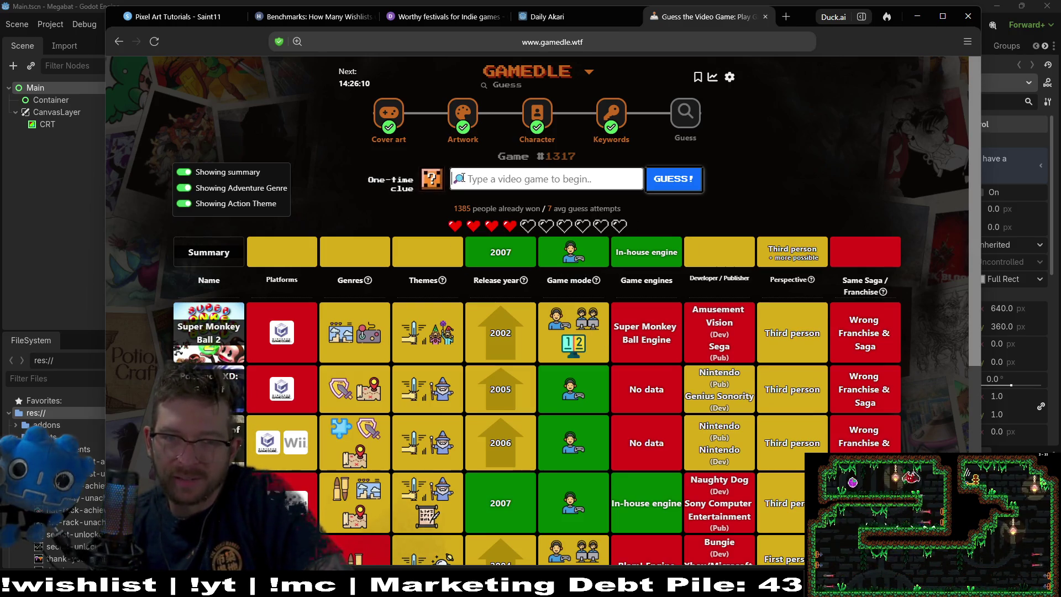
{"action": "left_click", "coordinate": [432, 176]}
Confirm the clue, revealing developer Intelligent Systems and publisher Nintendo.
{"action": "left_click", "coordinate": [577, 402]}
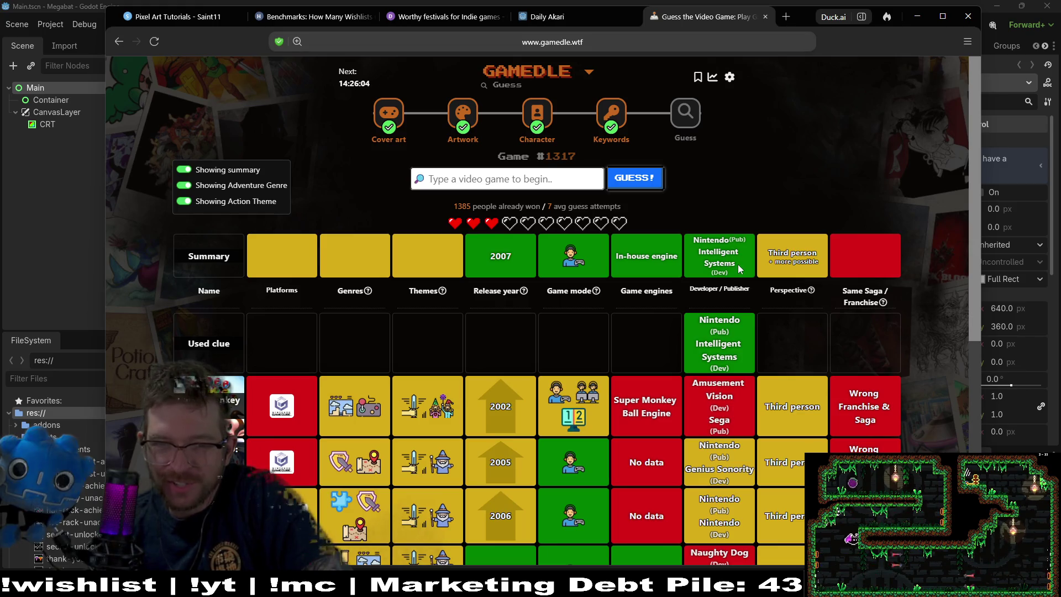
{"action": "left_click_drag", "start_coordinate": [739, 269], "coordinate": [701, 254]}
{"action": "left_click", "coordinate": [725, 249]}
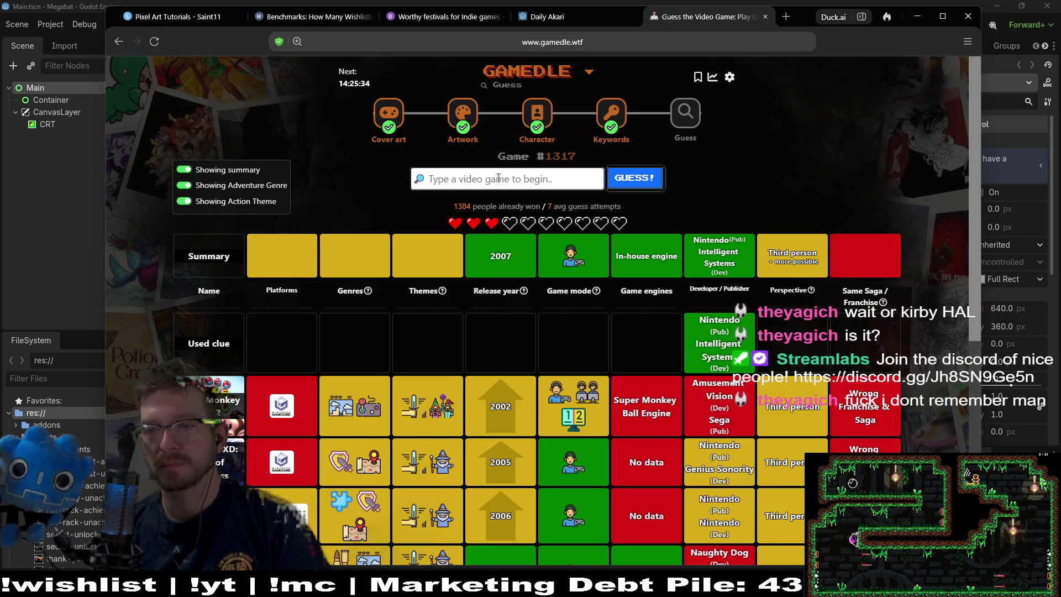
Search 'kirby', browse the suggestions, then clear the guess field.
{"action": "type", "text": "kirb"}
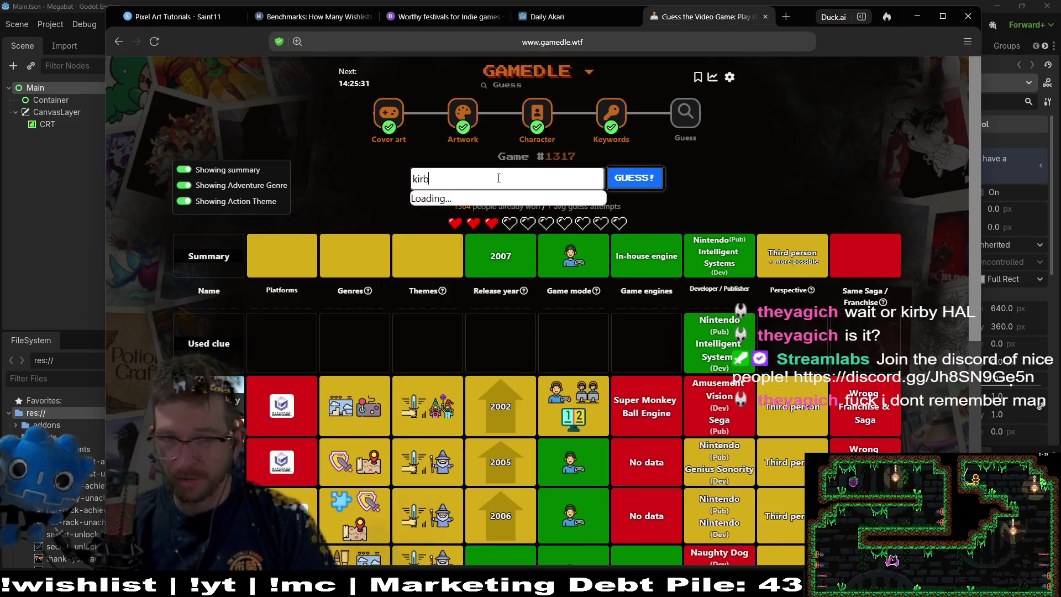
{"action": "type", "text": "y"}
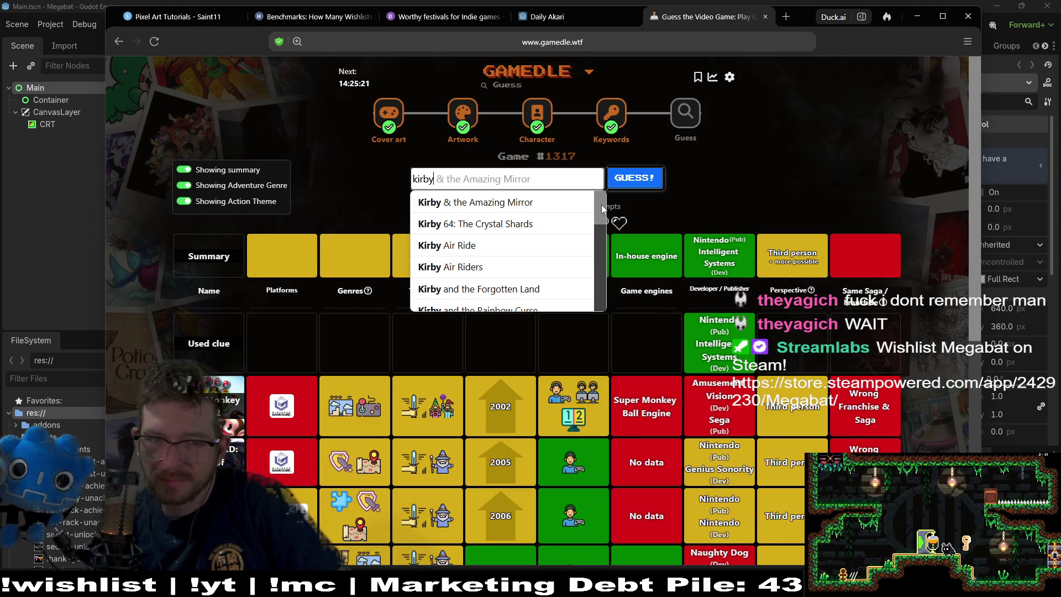
{"action": "mouse_move", "coordinate": [601, 204]}
{"action": "left_mouse_down"}
{"action": "mouse_move", "coordinate": [596, 298]}
{"action": "mouse_move", "coordinate": [602, 277]}
{"action": "left_mouse_up"}
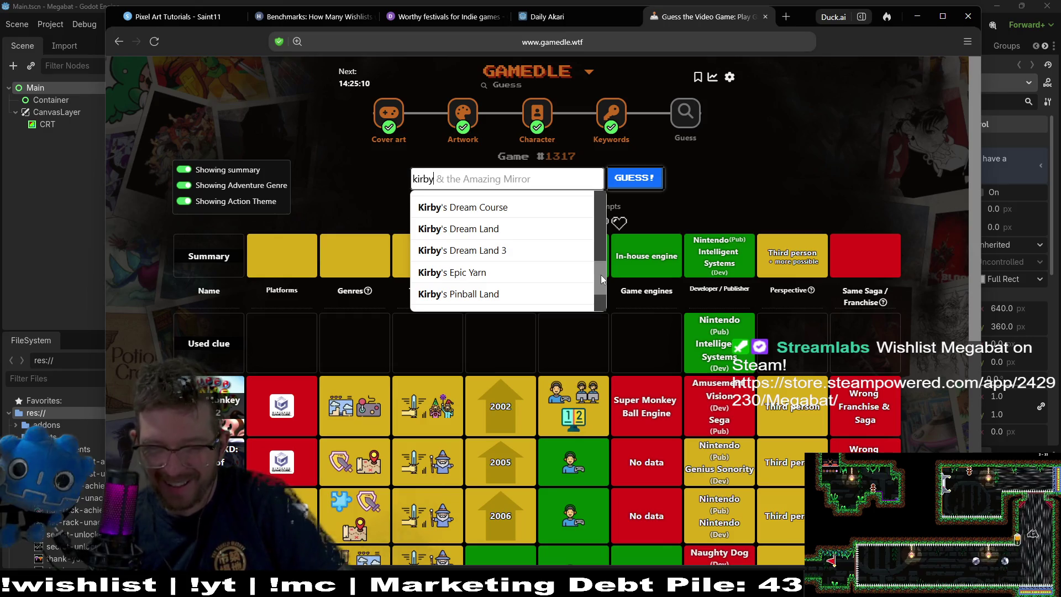
{"action": "left_click_drag", "start_coordinate": [601, 274], "coordinate": [598, 205]}
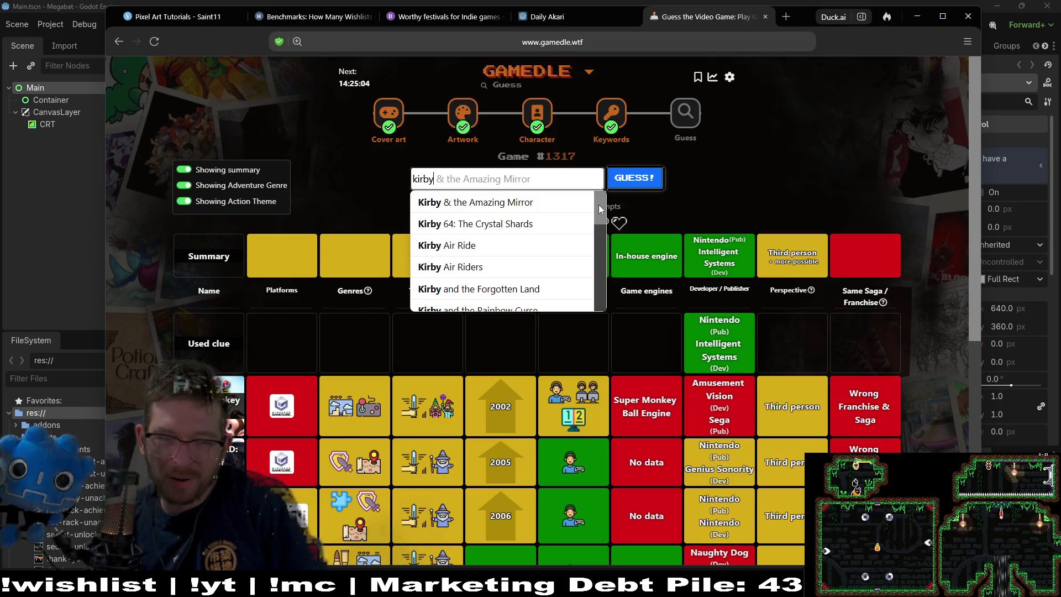
{"action": "left_click_drag", "start_coordinate": [598, 205], "coordinate": [610, 247]}
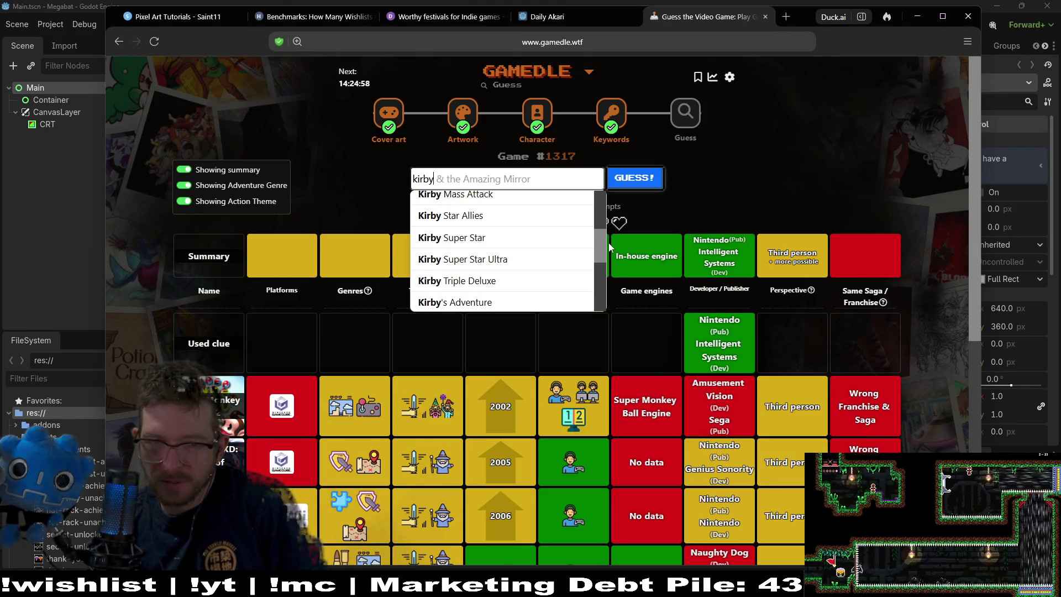
{"action": "mouse_move", "coordinate": [610, 247]}
{"action": "left_mouse_down"}
{"action": "mouse_move", "coordinate": [601, 294]}
{"action": "mouse_move", "coordinate": [602, 220]}
{"action": "left_mouse_up"}
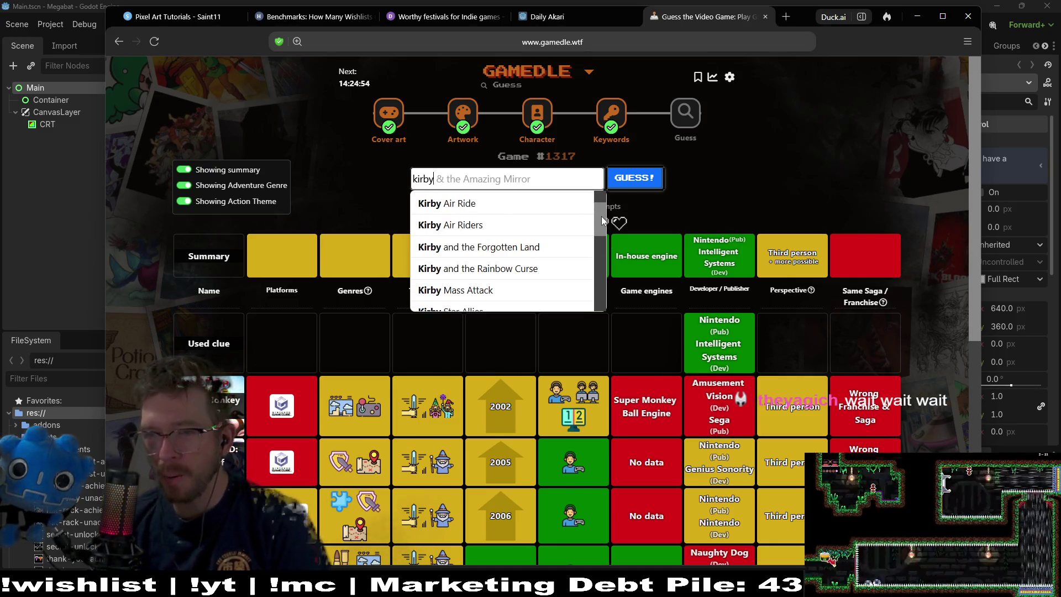
{"action": "key", "text": "ctrl+a"}
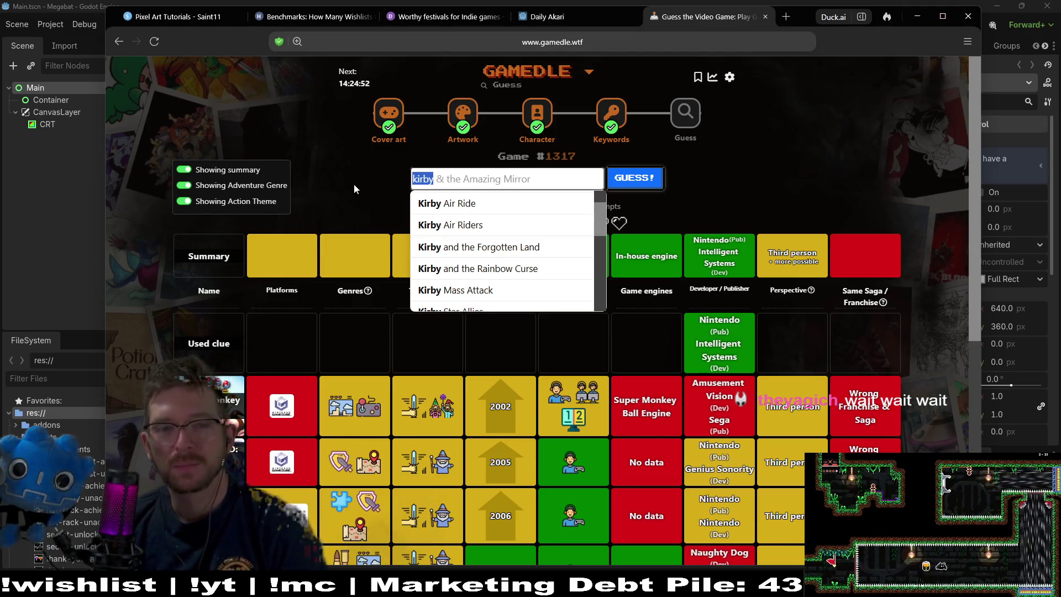
{"action": "key", "text": "BackSpace"}
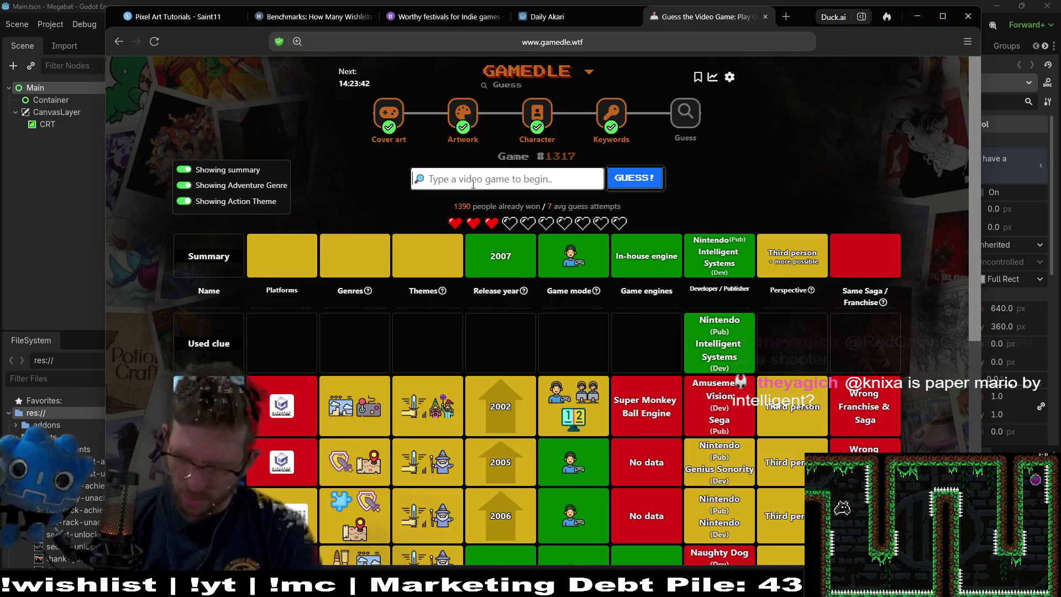
Guess Paper Mario: The Origami King from the 'paper mario' suggestions.
{"action": "type", "text": "pap"}
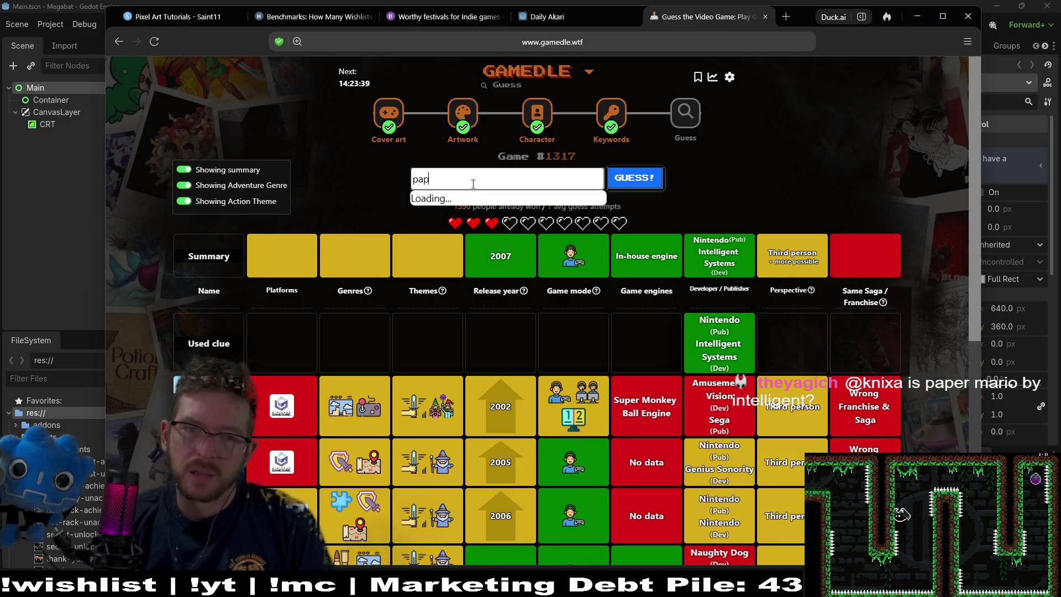
{"action": "type", "text": "er mario"}
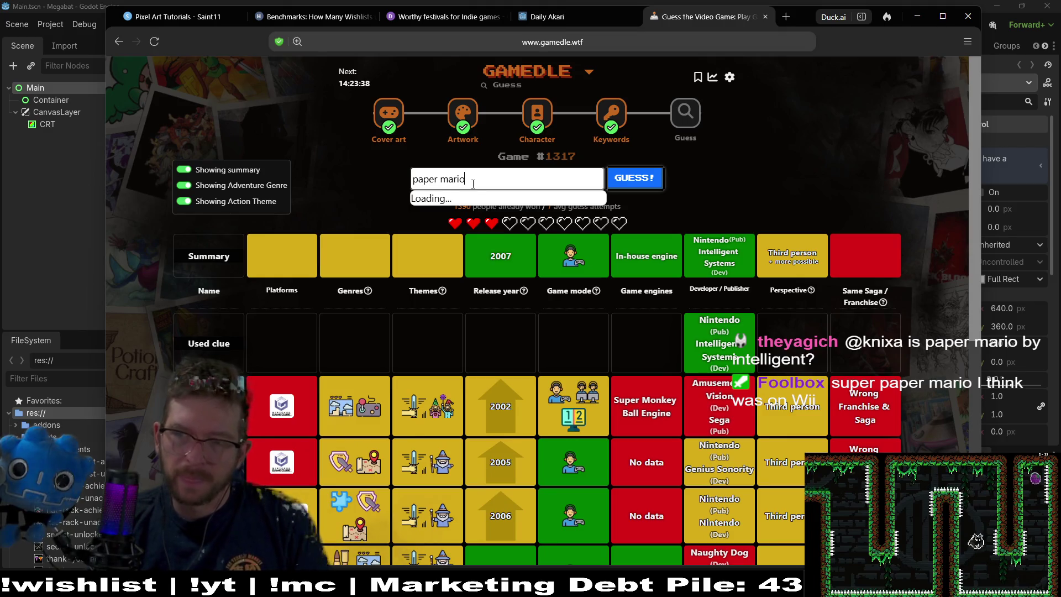
{"action": "key", "text": "Down"}
{"action": "key", "text": "Down"}
{"action": "key", "text": "Down"}
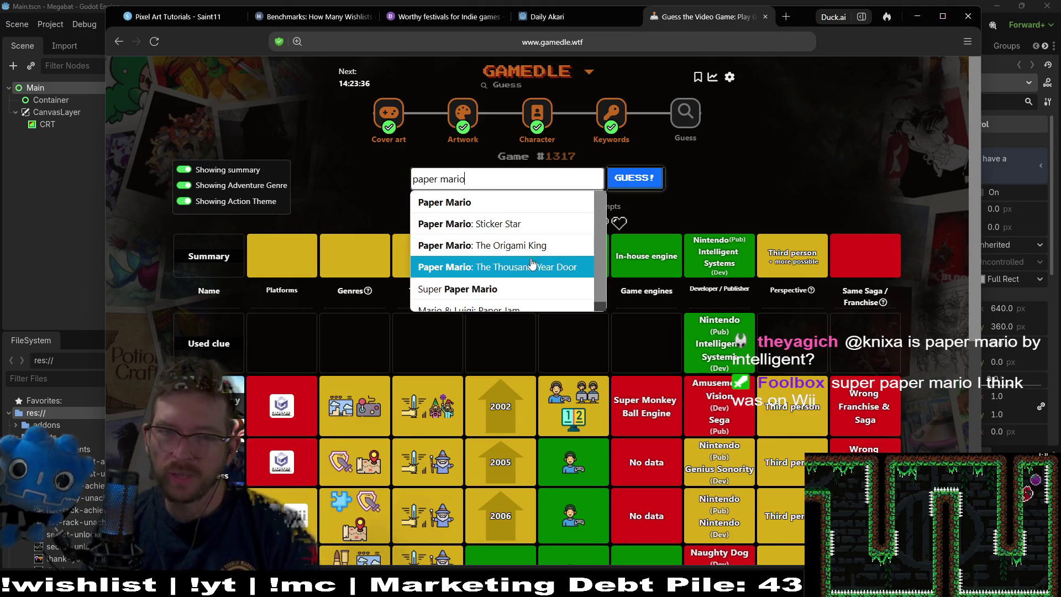
{"action": "key", "text": "Up"}
{"action": "key", "text": "Return"}
{"action": "left_click", "coordinate": [662, 183]}
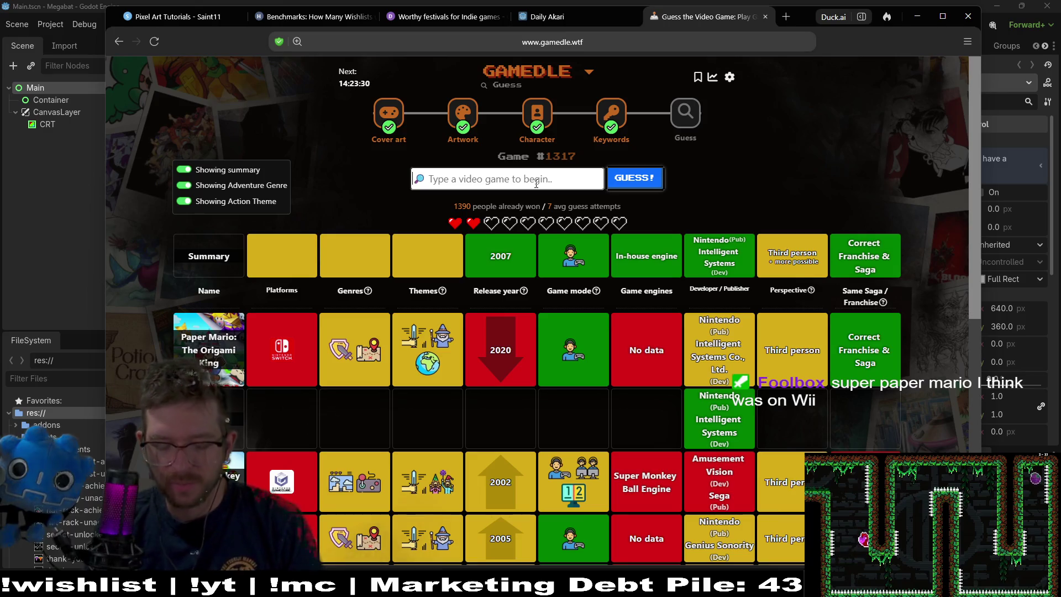
Search 'paper mario', pick Super Paper Mario from the suggestions and submit it.
{"action": "type", "text": "super"}
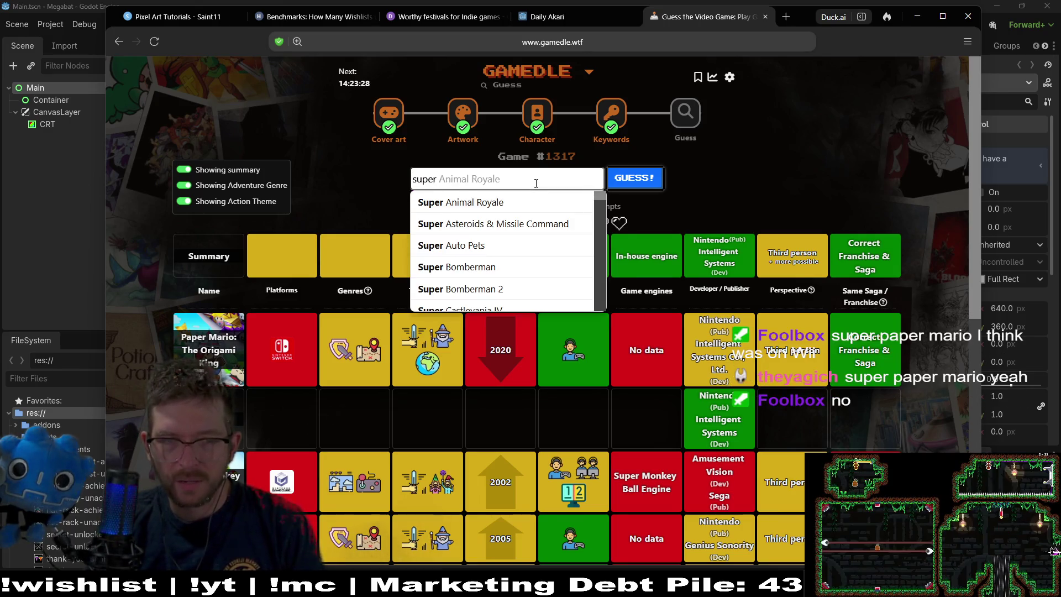
{"action": "type", "text": " paper"}
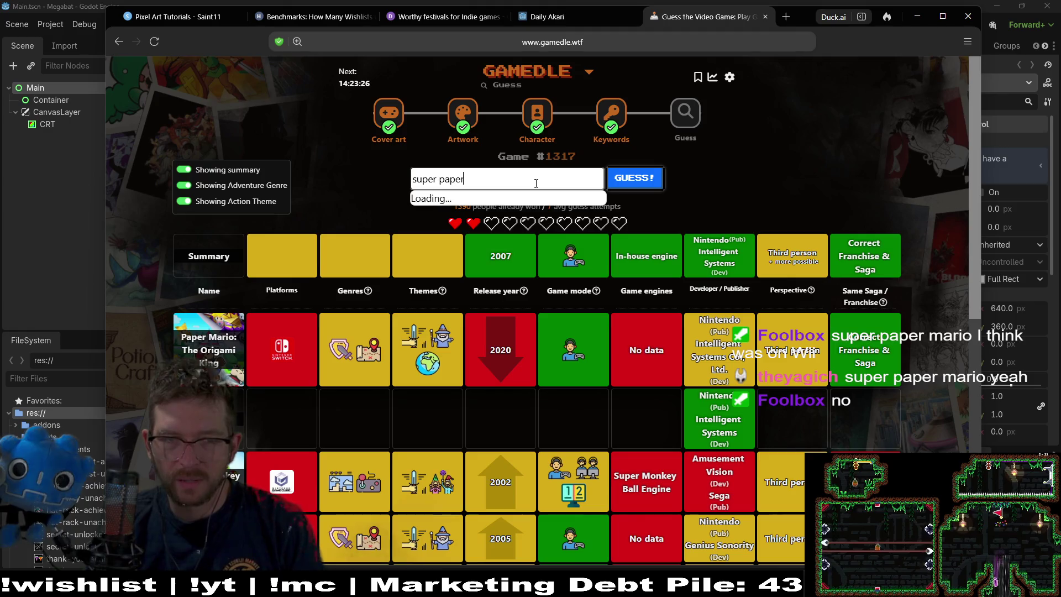
{"action": "type", "text": " mario"}
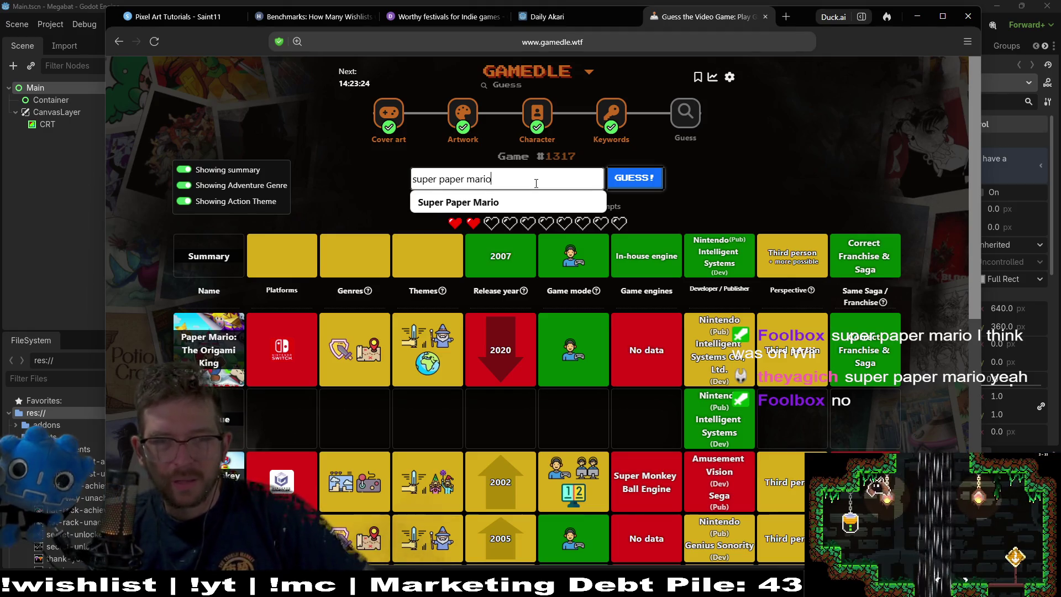
{"action": "key", "text": "BackSpace"}
{"action": "key", "text": "BackSpace"}
{"action": "key", "text": "BackSpace"}
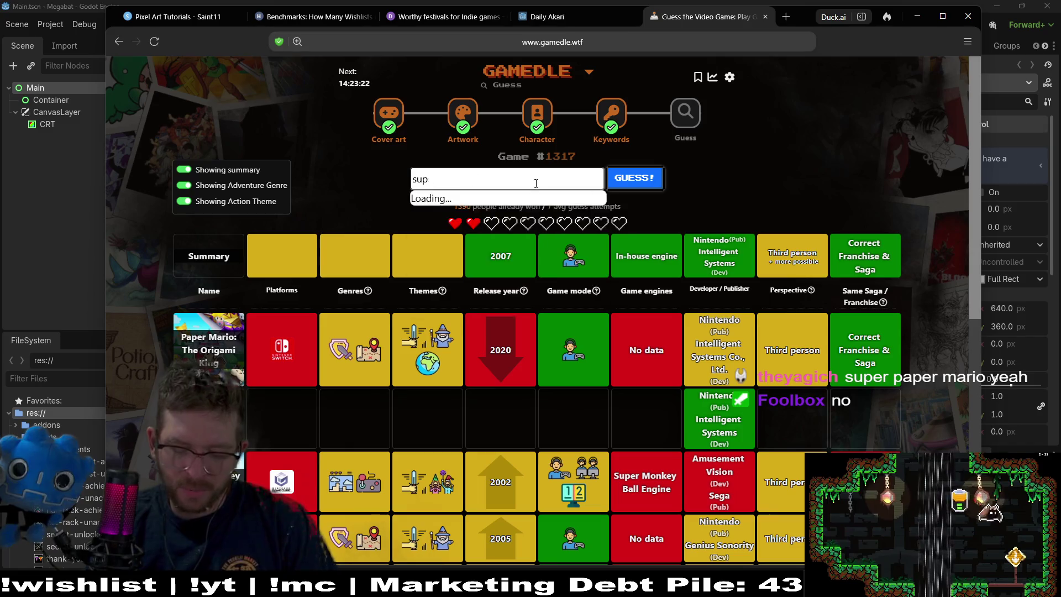
{"action": "key", "text": "BackSpace"}
{"action": "key", "text": "BackSpace"}
{"action": "key", "text": "BackSpace"}
{"action": "type", "text": "paper"}
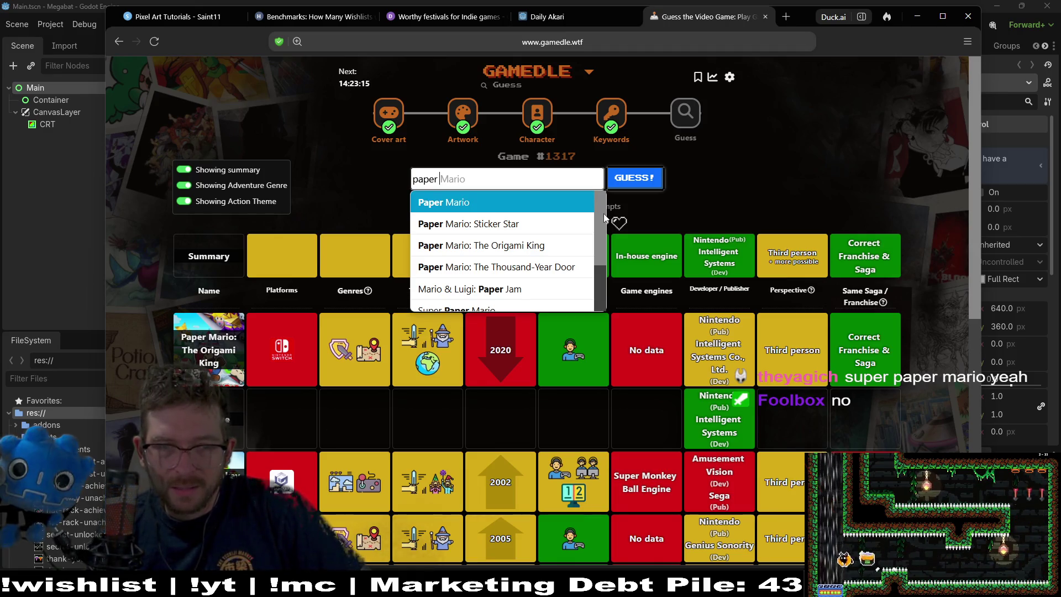
{"action": "type", "text": "mario"}
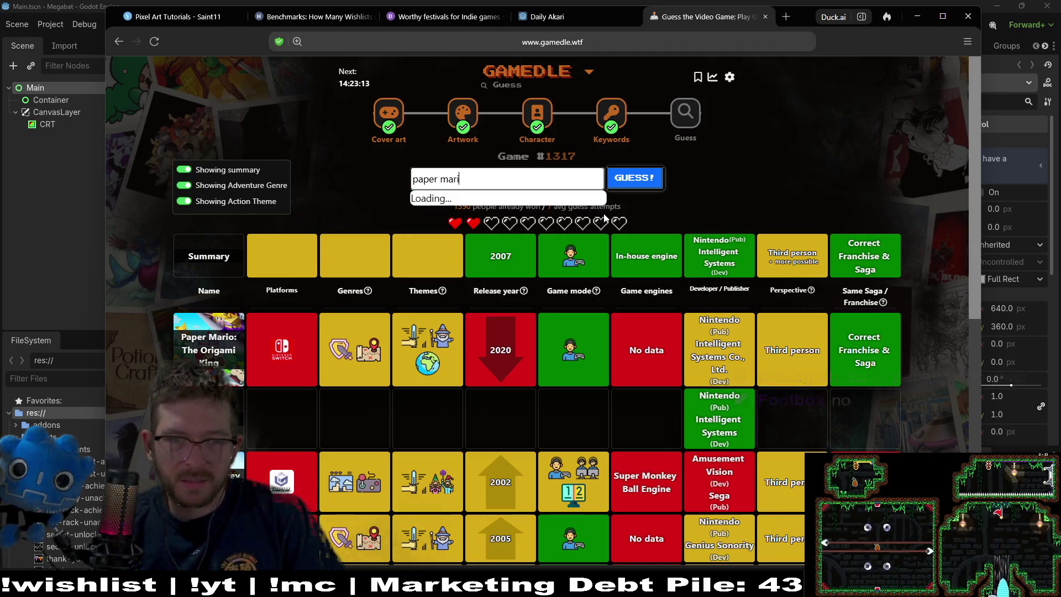
{"action": "scroll", "coordinate": [605, 227], "scroll_direction": "down", "scroll_amount": 1}
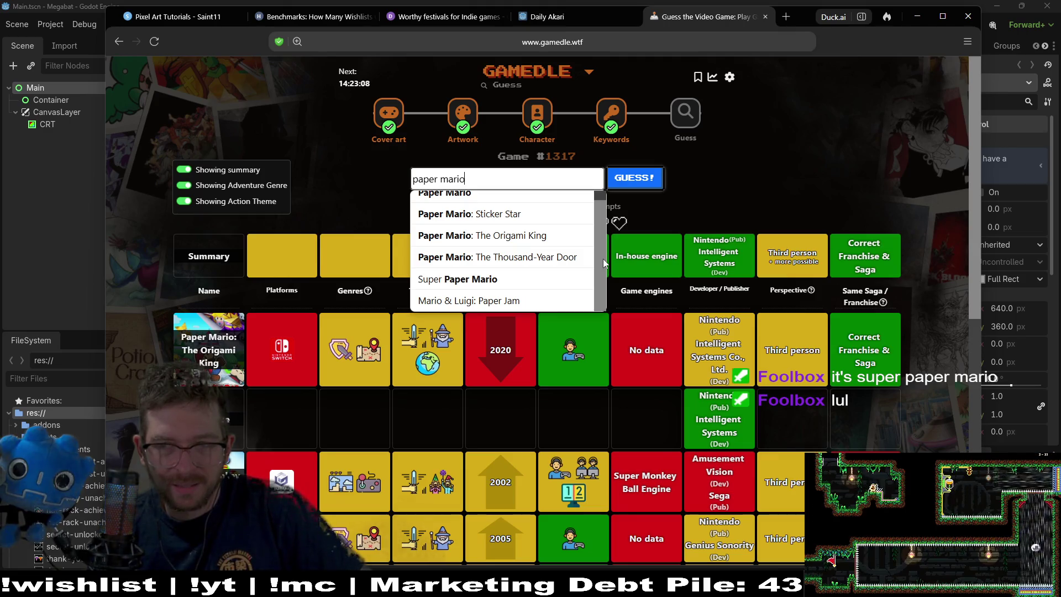
{"action": "left_click", "coordinate": [487, 281]}
{"action": "left_click", "coordinate": [643, 188]}
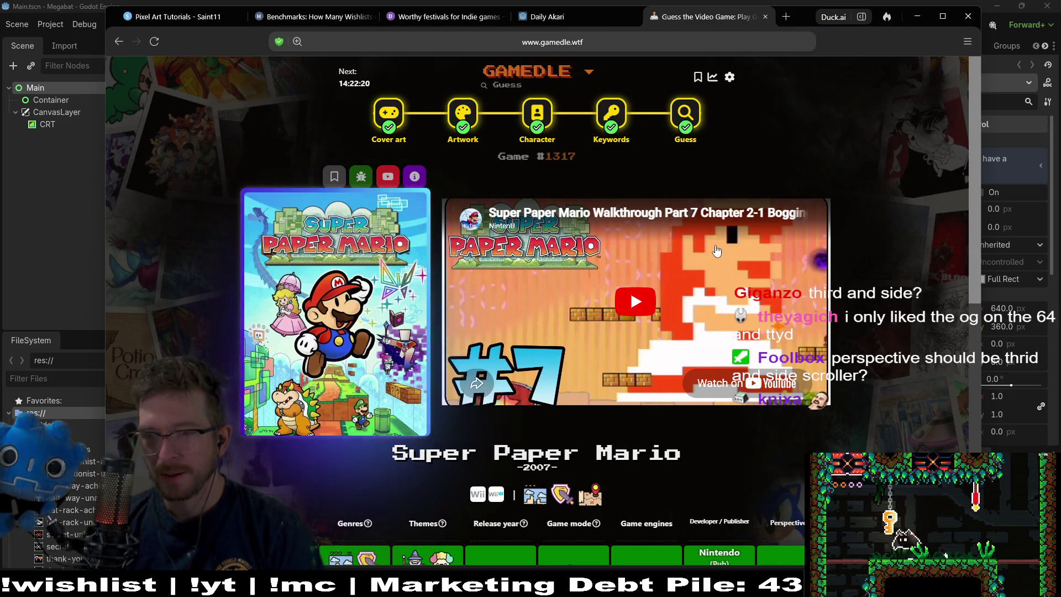
Scroll the solved Super Paper Mario results, then un-maximize the browser to reveal the editor.
{"action": "scroll", "coordinate": [717, 251], "scroll_direction": "down", "scroll_amount": 3}
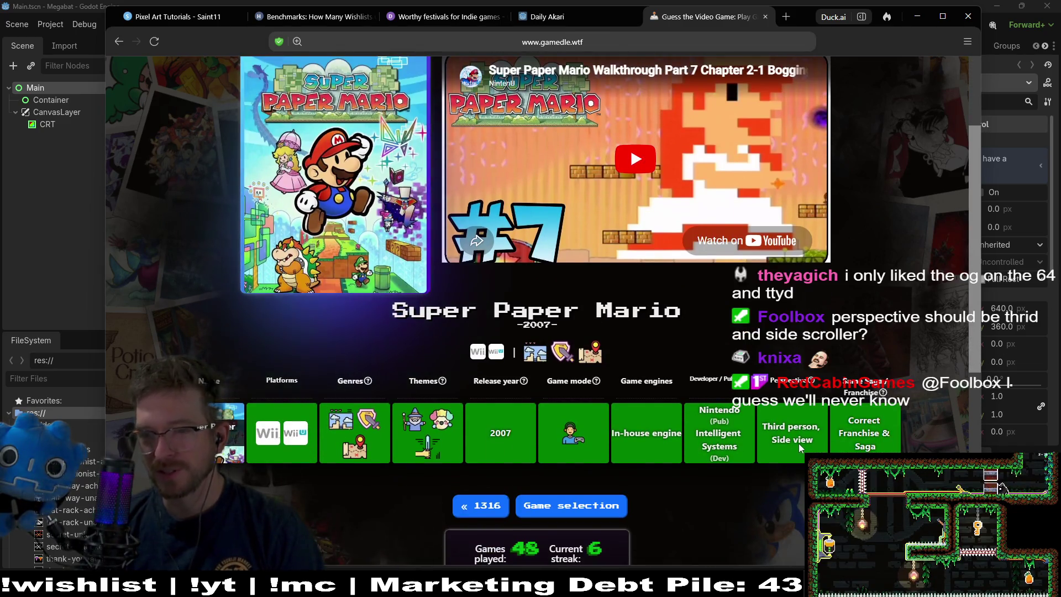
{"action": "scroll", "coordinate": [907, 235], "scroll_direction": "up", "scroll_amount": 3}
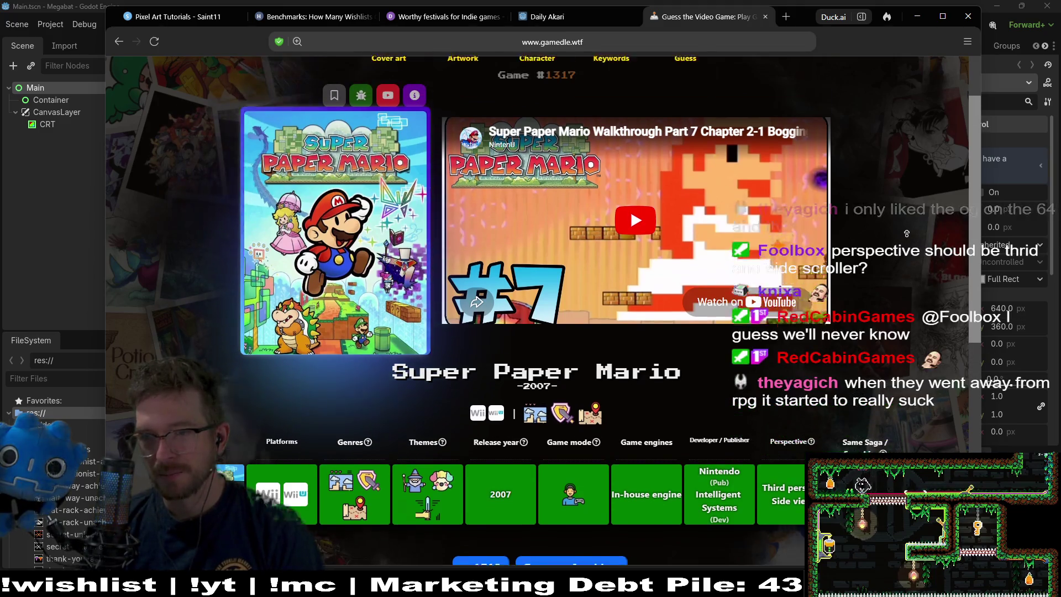
{"action": "scroll", "coordinate": [765, 230], "scroll_direction": "down", "scroll_amount": 1}
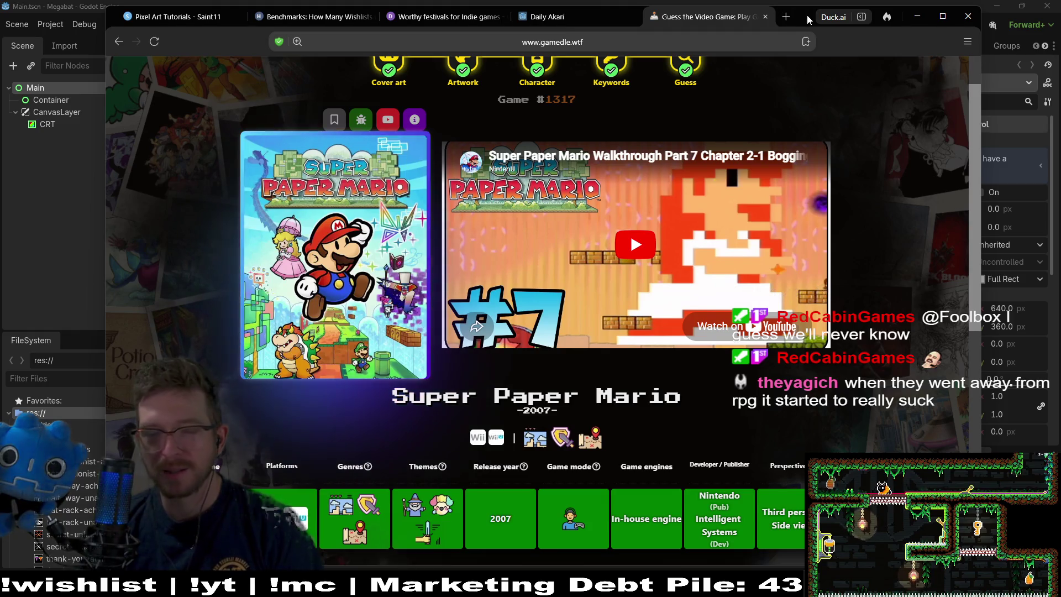
{"action": "mouse_move", "coordinate": [794, 16]}
{"action": "left_mouse_down"}
{"action": "mouse_move", "coordinate": [569, 97]}
{"action": "mouse_move", "coordinate": [0, 122]}
{"action": "left_mouse_up"}
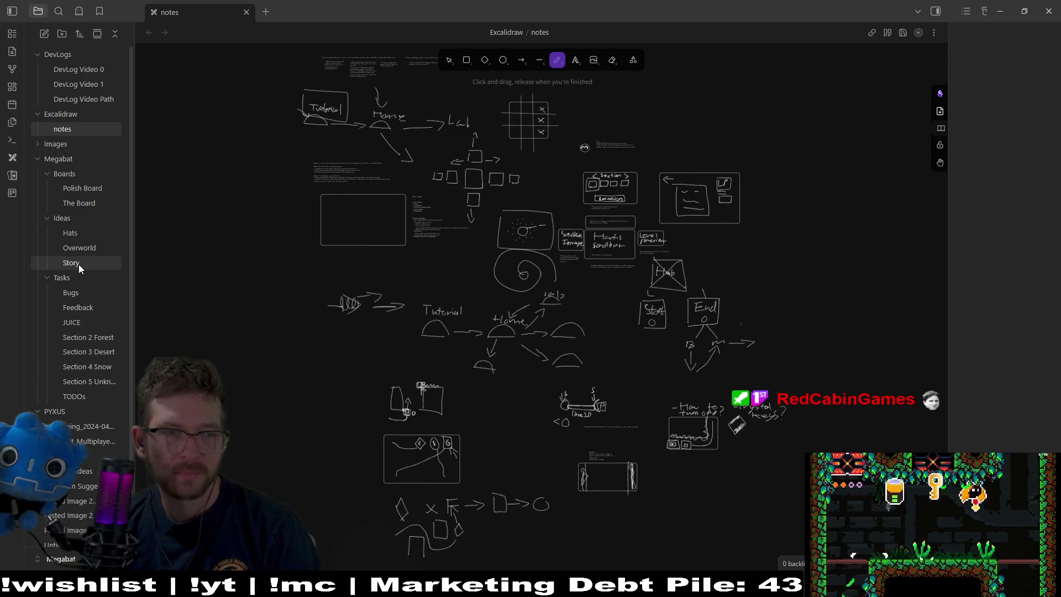
On the Polish Board, create an IDEAS list left of TODO and start a card in it.
{"action": "left_click", "coordinate": [93, 187]}
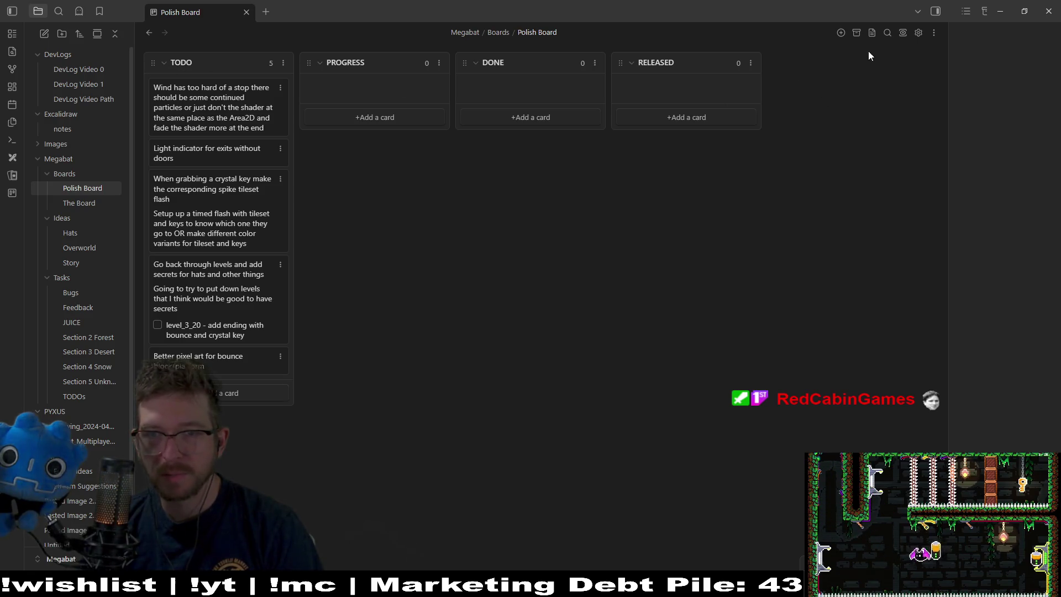
{"action": "left_click", "coordinate": [841, 33]}
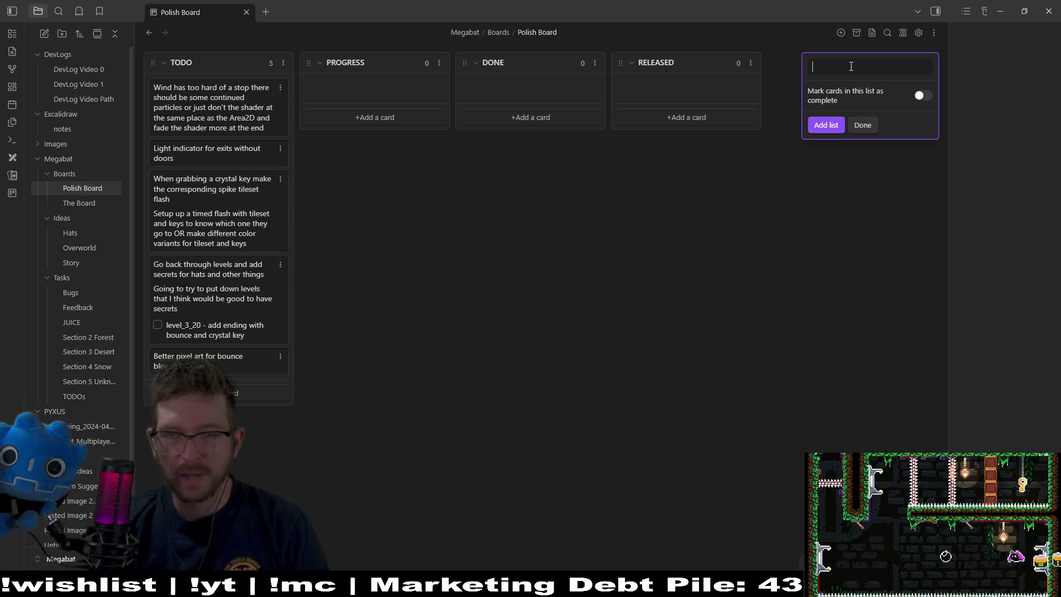
{"action": "type", "text": "IDEAS"}
{"action": "key", "text": "Return"}
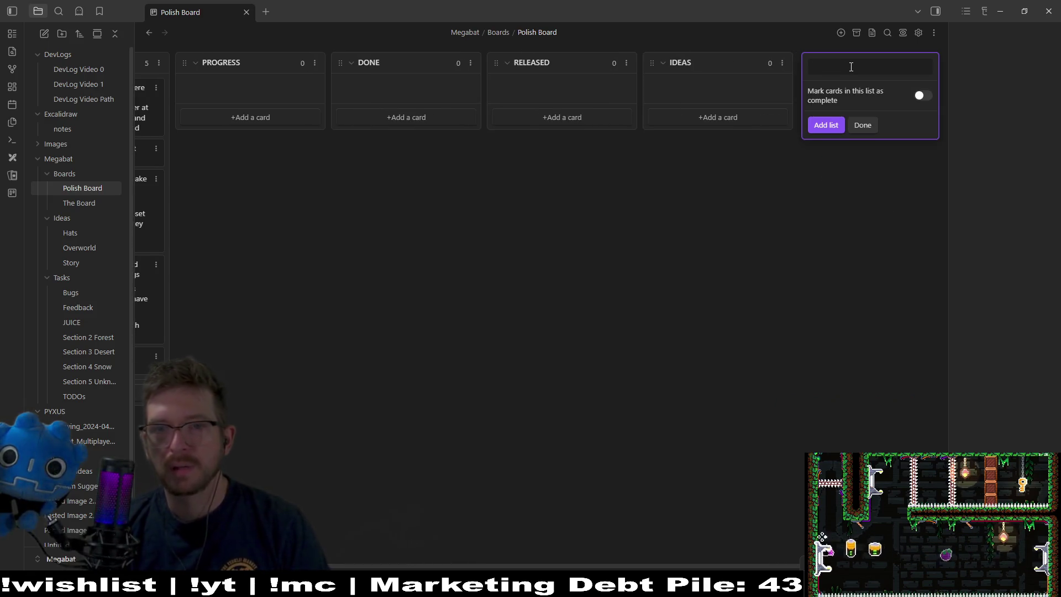
{"action": "mouse_move", "coordinate": [645, 68]}
{"action": "left_mouse_down"}
{"action": "mouse_move", "coordinate": [126, 65]}
{"action": "mouse_move", "coordinate": [184, 129]}
{"action": "left_mouse_up"}
{"action": "left_click", "coordinate": [681, 239]}
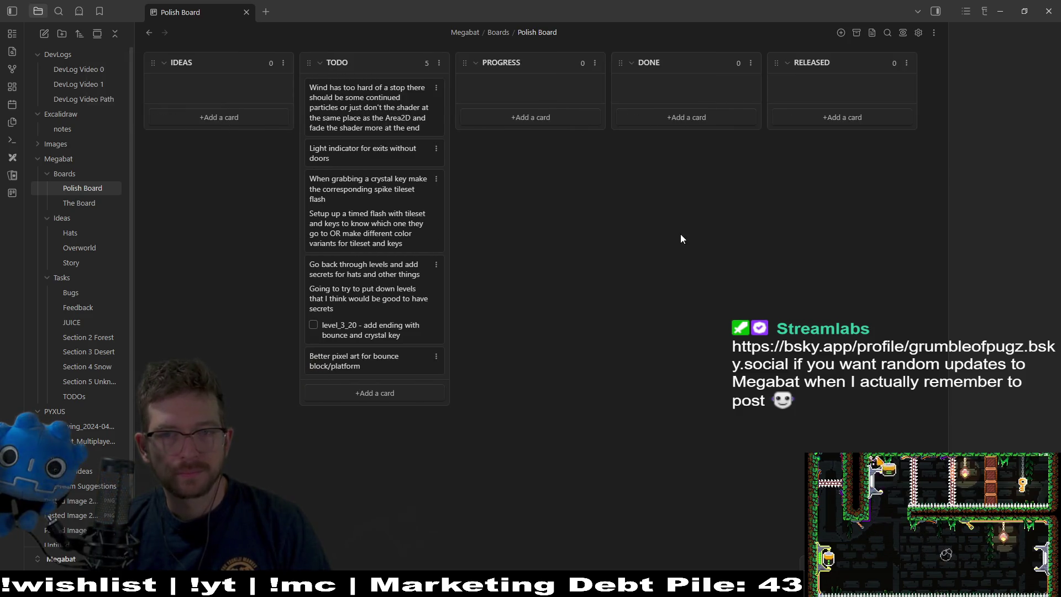
{"action": "left_click", "coordinate": [237, 117]}
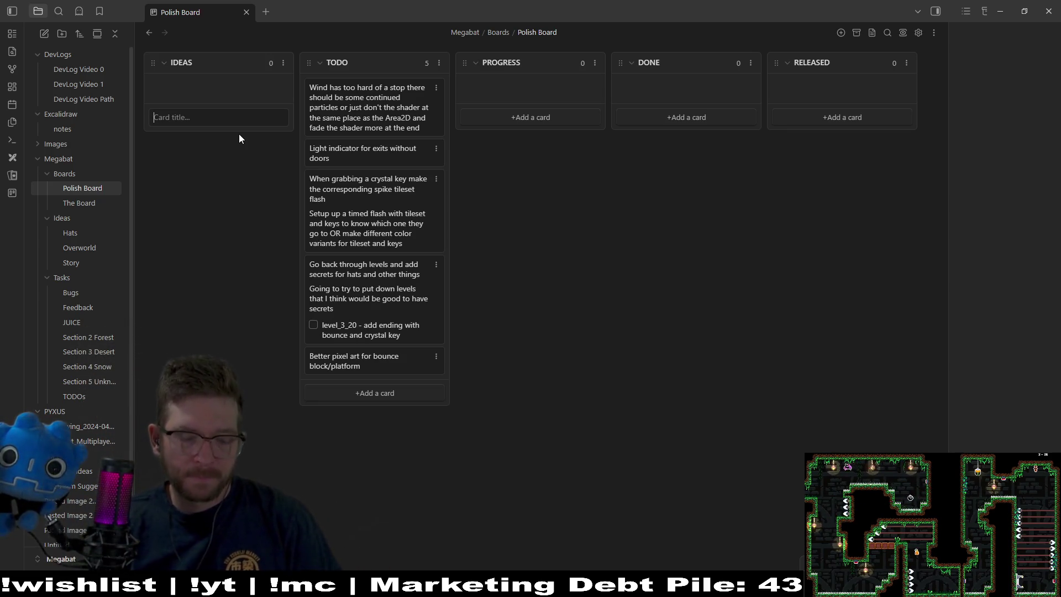
Add a 'World building' card to IDEAS with the bullet 'Each section has NPC'.
{"action": "type", "text": "W"}
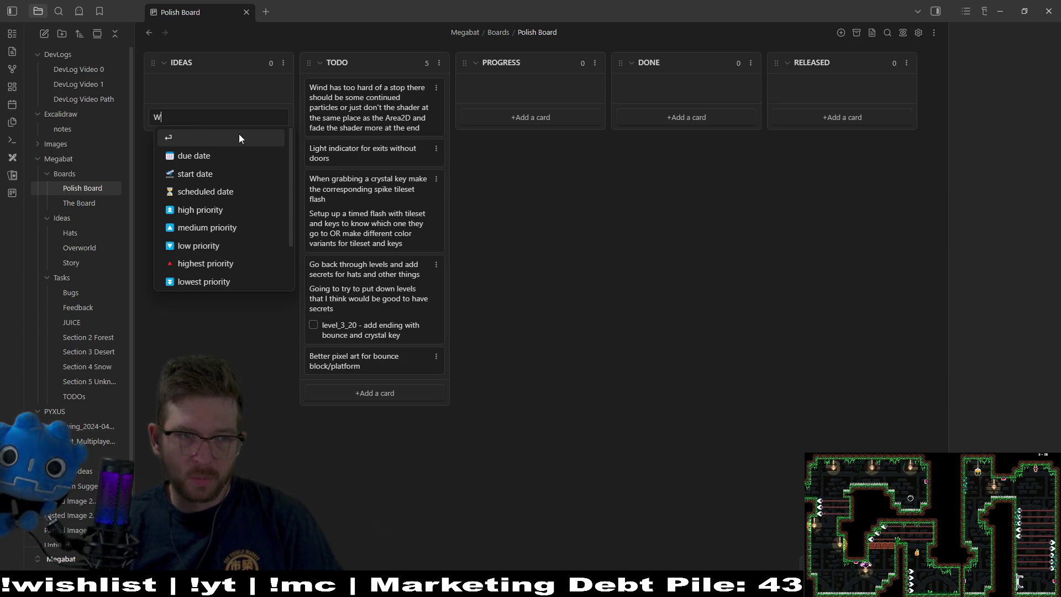
{"action": "type", "text": "or"}
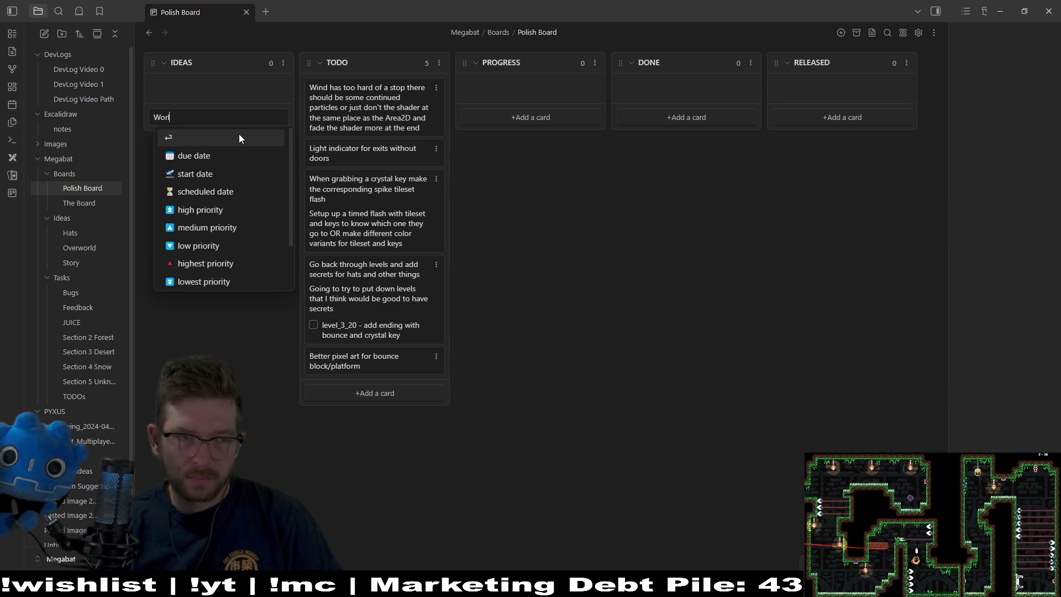
{"action": "type", "text": "ld building"}
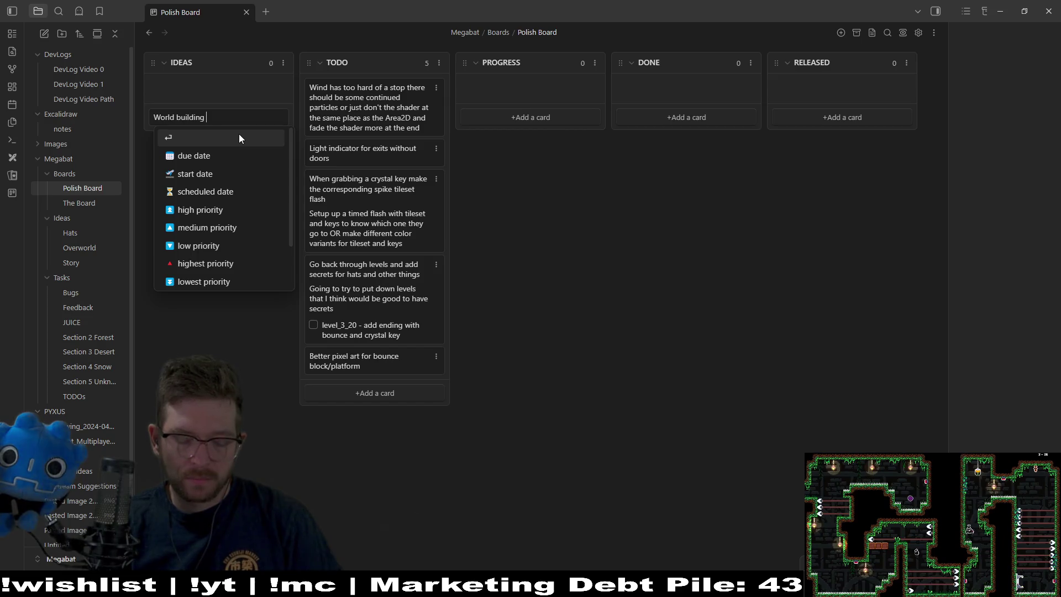
{"action": "key", "text": "Return"}
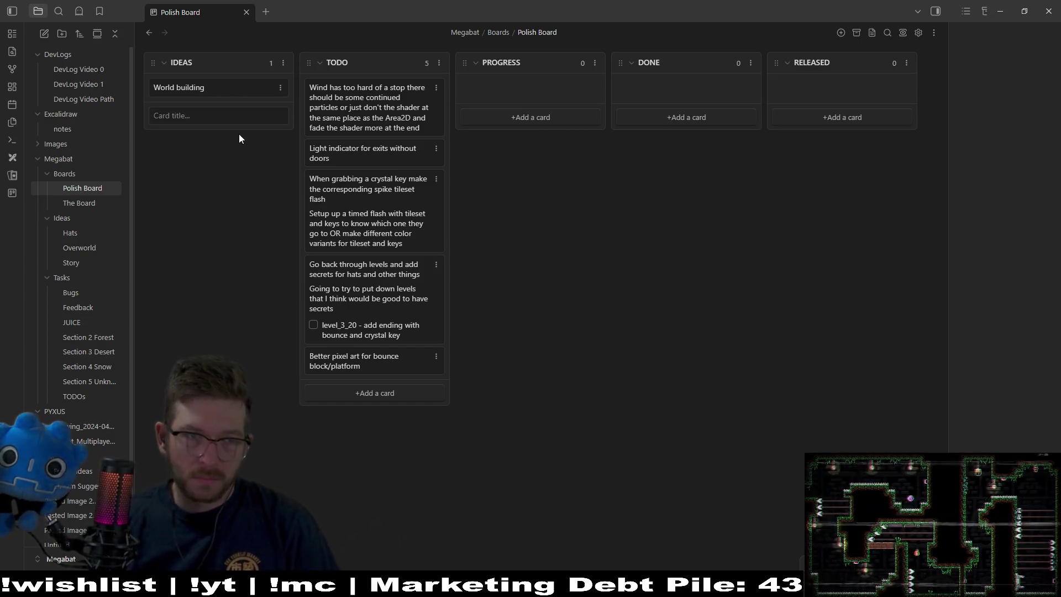
{"action": "double_click", "coordinate": [232, 86]}
{"action": "key", "text": "shift+Return"}
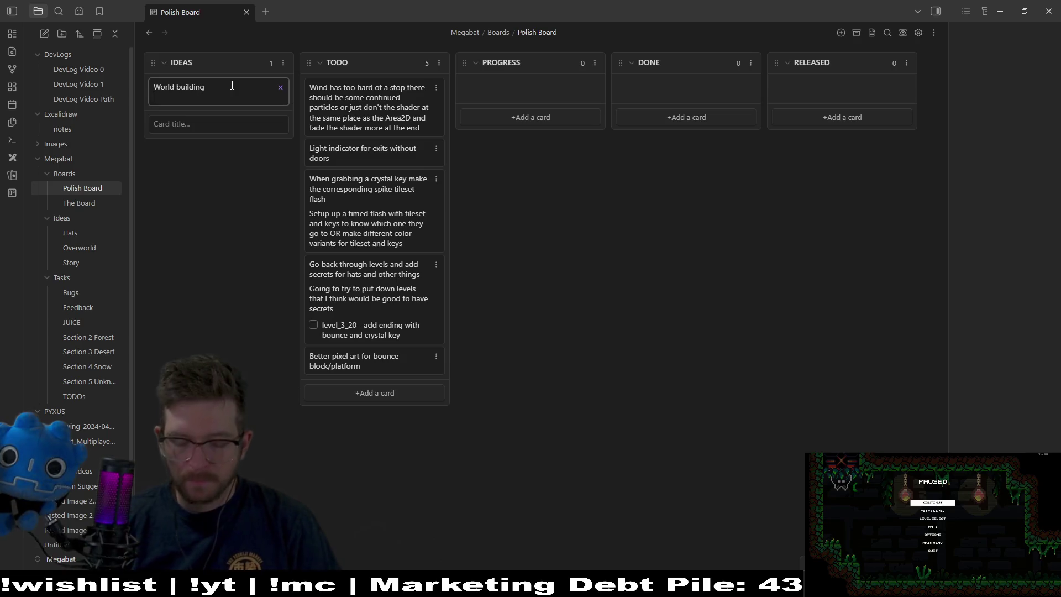
{"action": "type", "text": "- "}
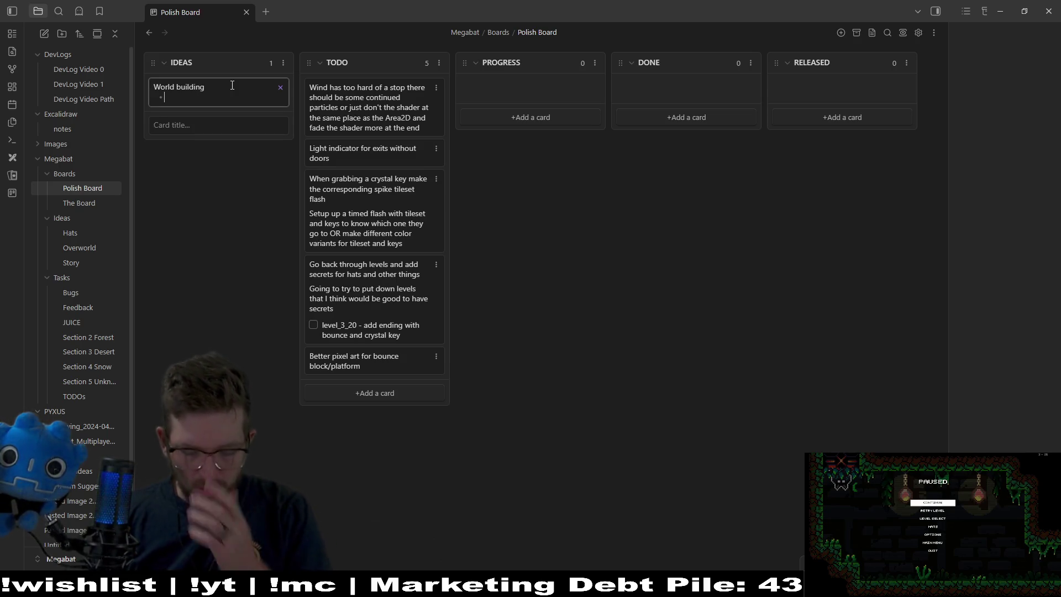
{"action": "type", "text": "Each"}
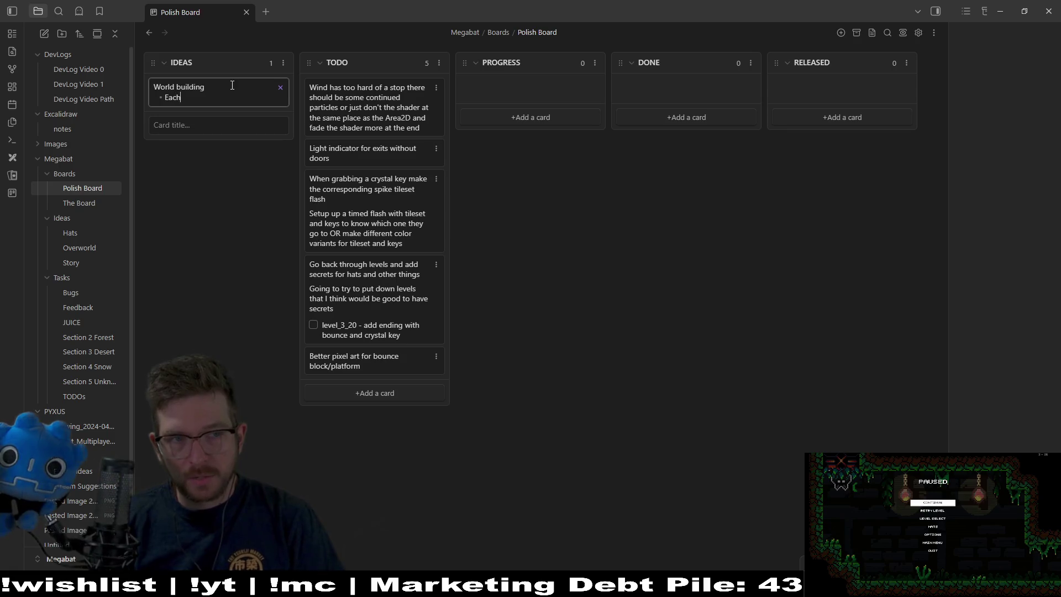
{"action": "type", "text": " section has "}
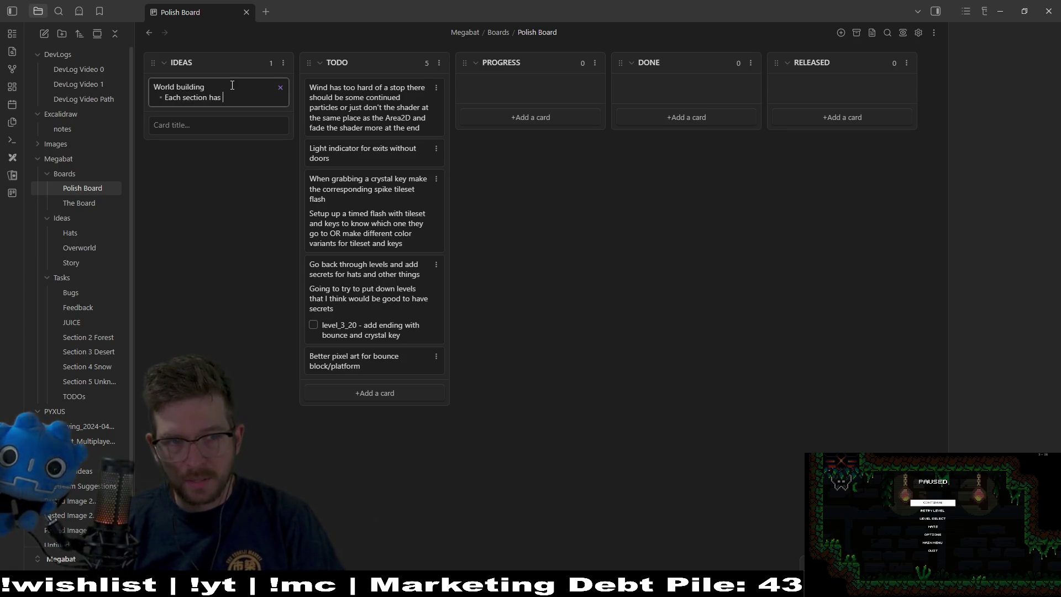
{"action": "type", "text": "NPC"}
{"action": "key", "text": "Return"}
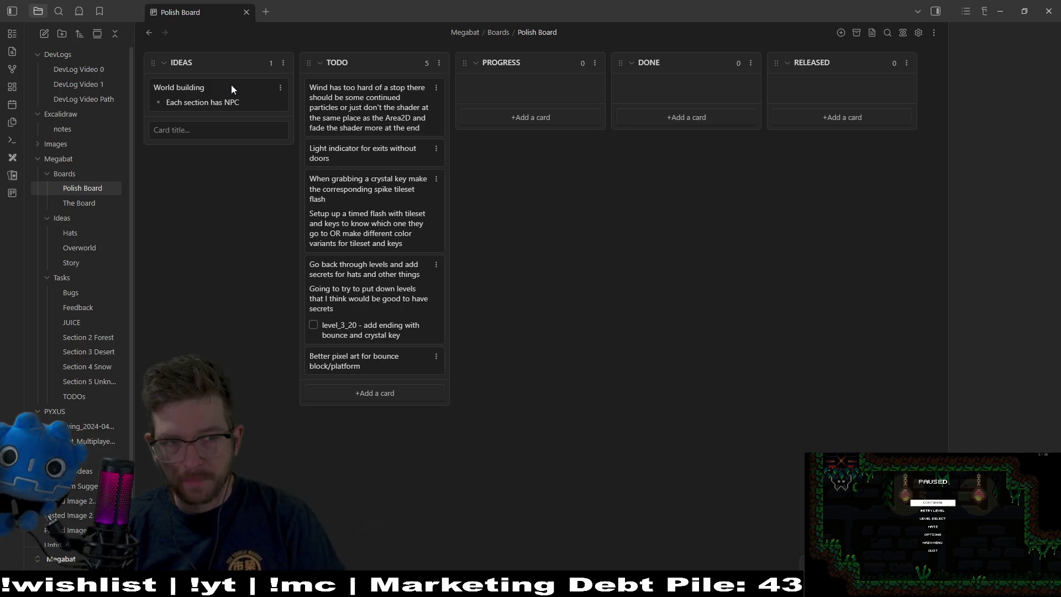
Reopen the World building card to continue writing after the NPC bullet.
{"action": "double_click", "coordinate": [258, 104]}
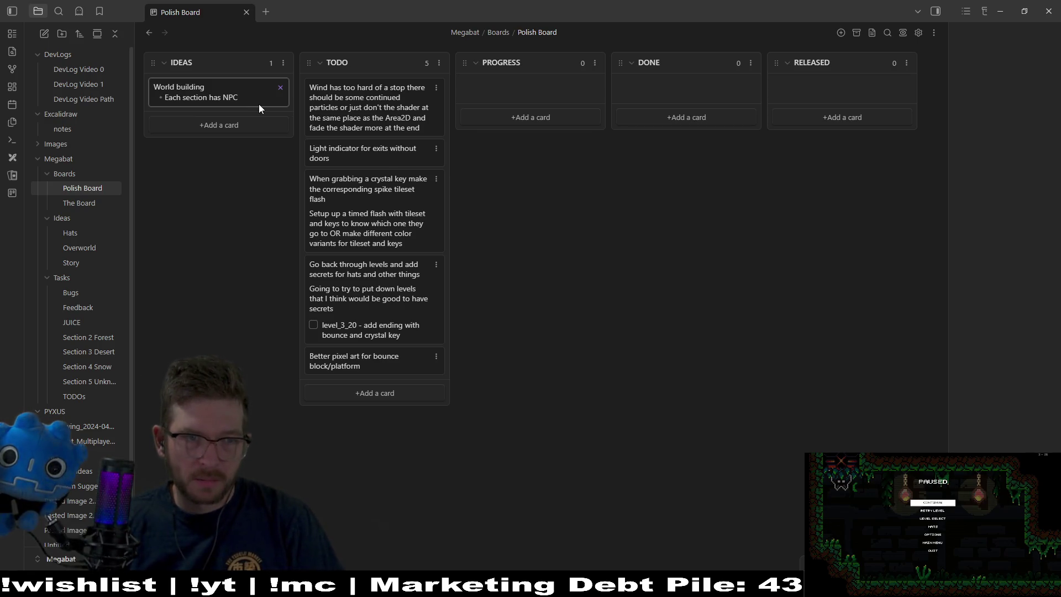
{"action": "key", "text": "ctrl+shift+Left"}
{"action": "key", "text": "ctrl+shift+Left"}
{"action": "key", "text": "ctrl+shift+Left"}
{"action": "left_click", "coordinate": [250, 97]}
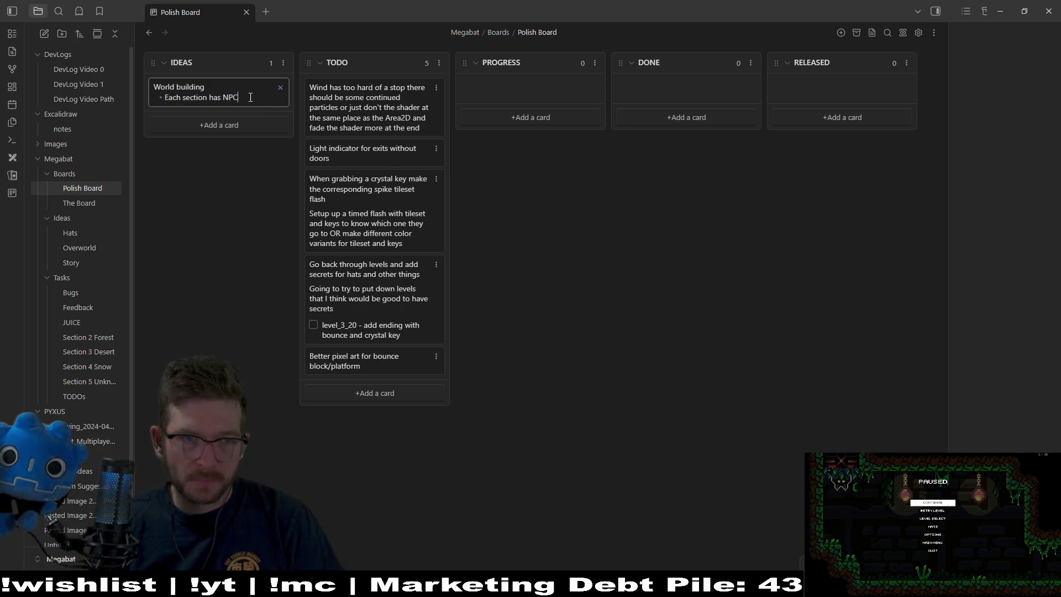
Add bullets: the NPC takes a different currency each section, used to make hats or whatever.
{"action": "key", "text": "Return"}
{"action": "type", "text": "Said "}
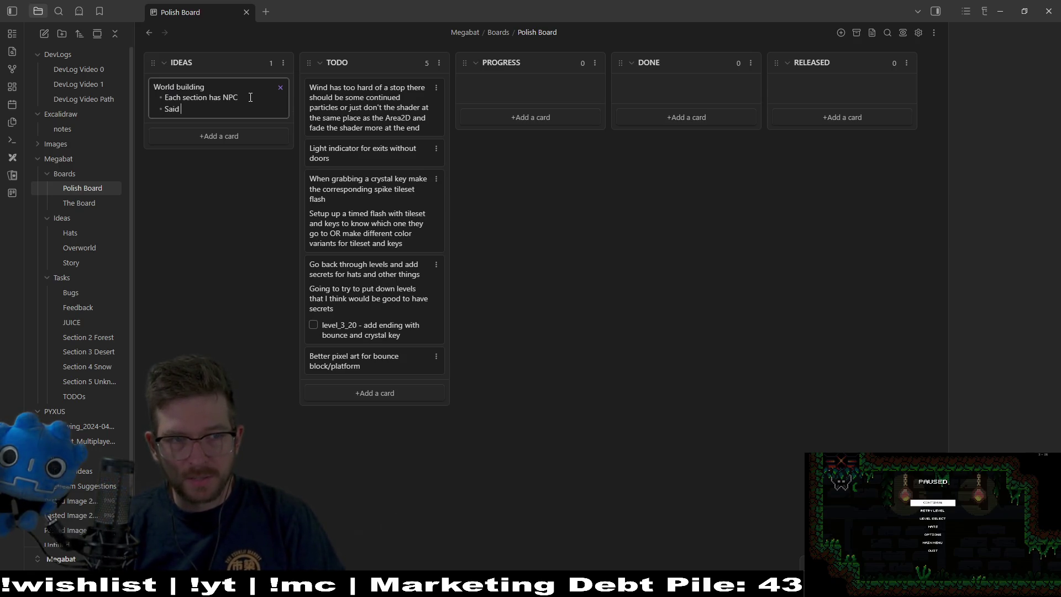
{"action": "type", "text": "NPC takes"}
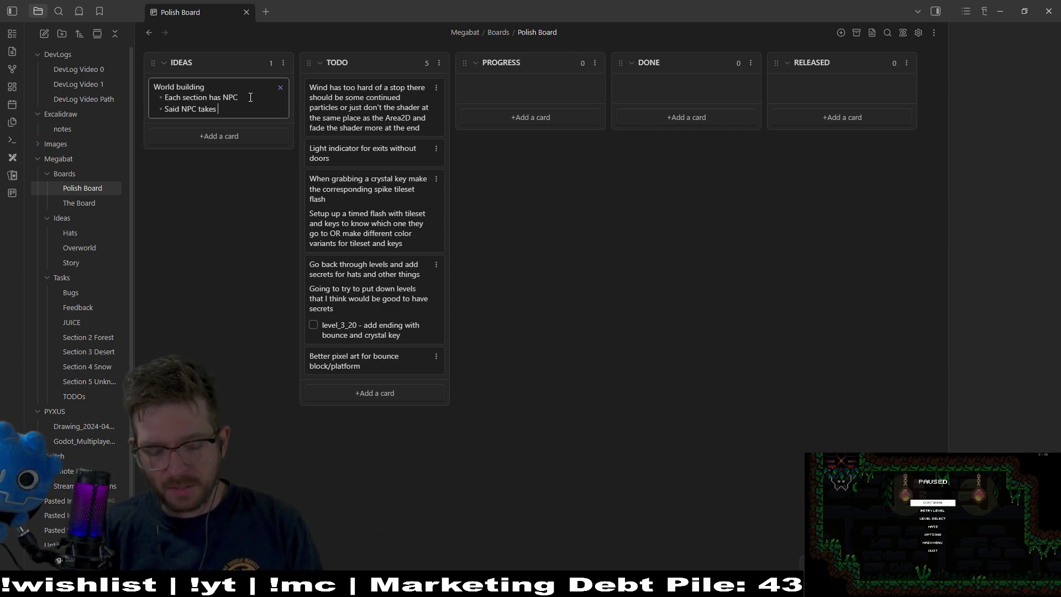
{"action": "type", "text": "a"}
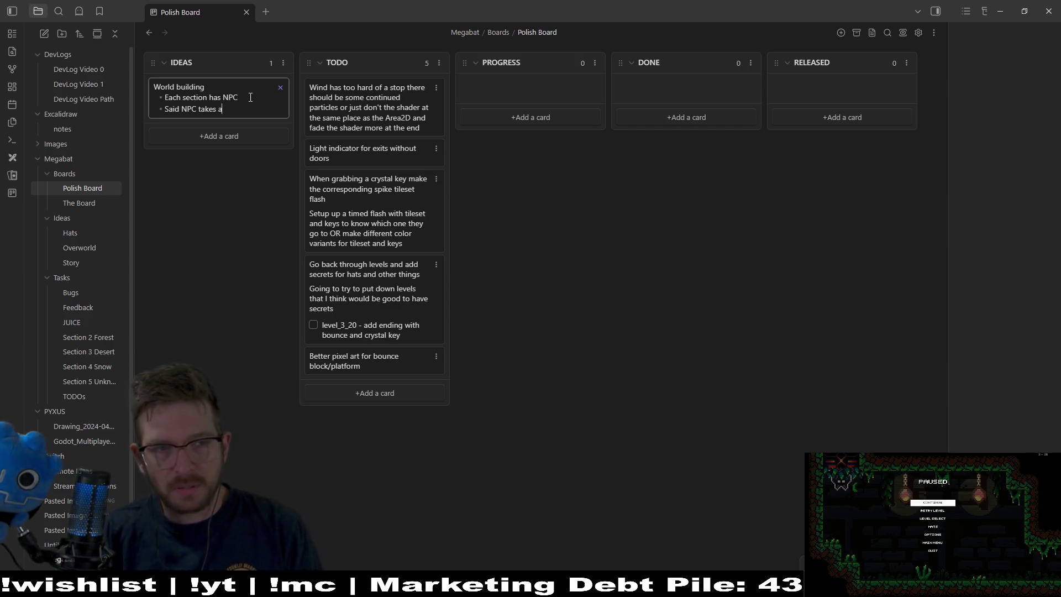
{"action": "type", "text": " different form "}
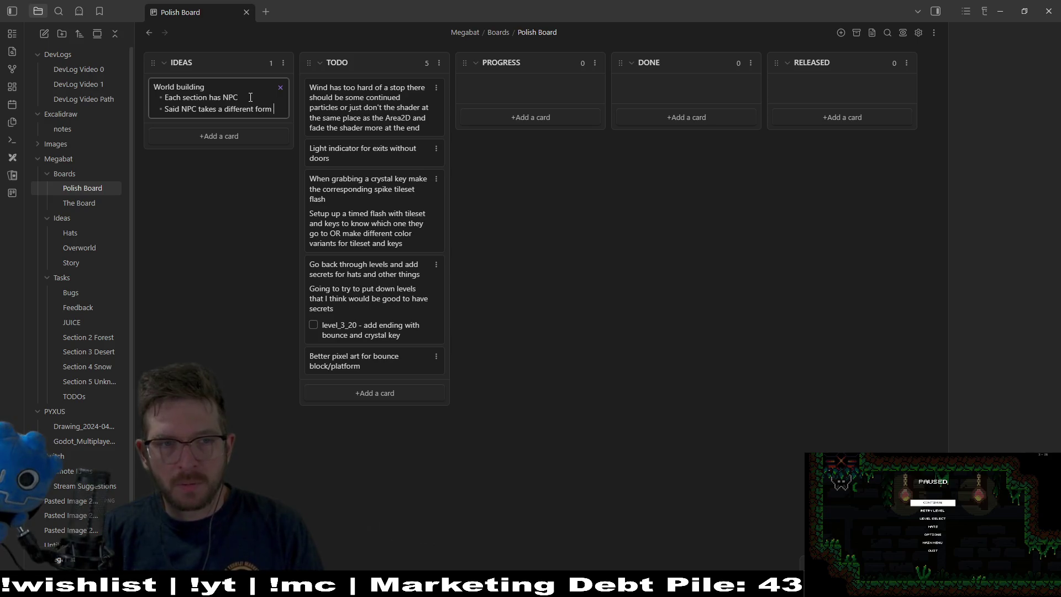
{"action": "type", "text": "of currency"}
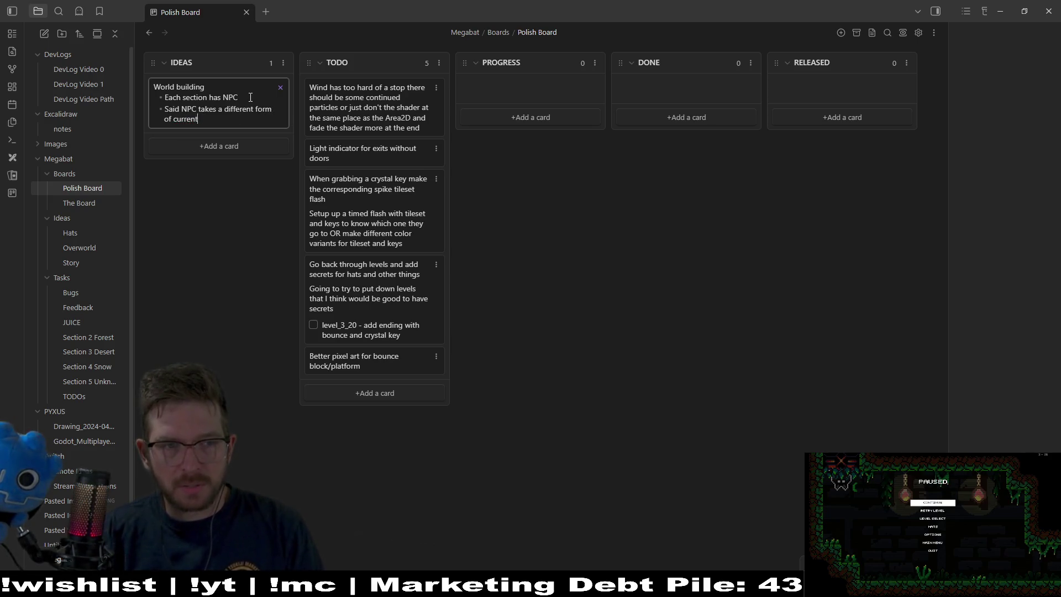
{"action": "type", "text": " each section"}
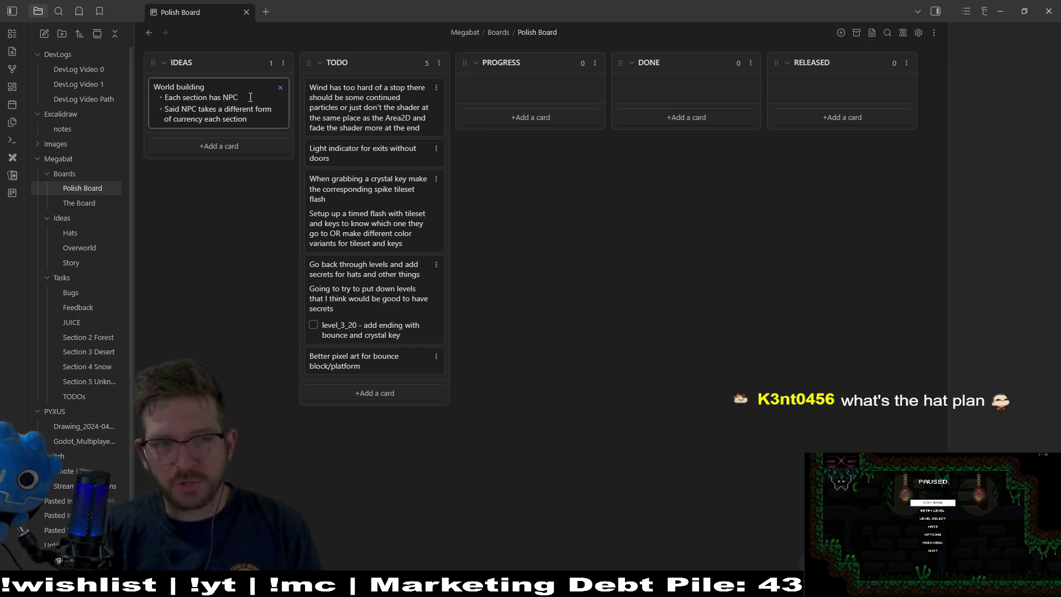
{"action": "key", "text": "Return"}
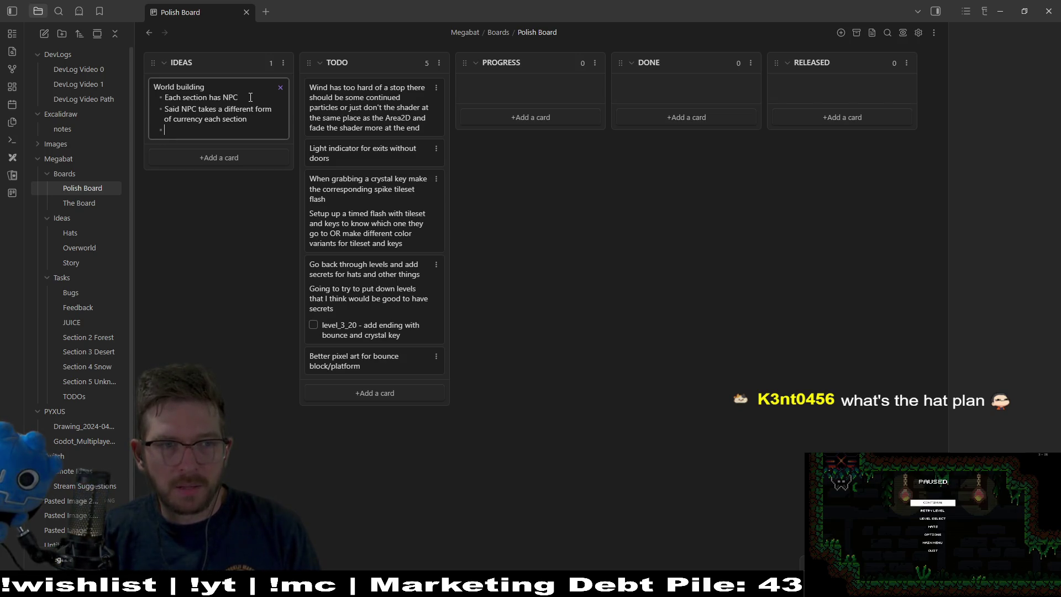
{"action": "type", "text": "Said "}
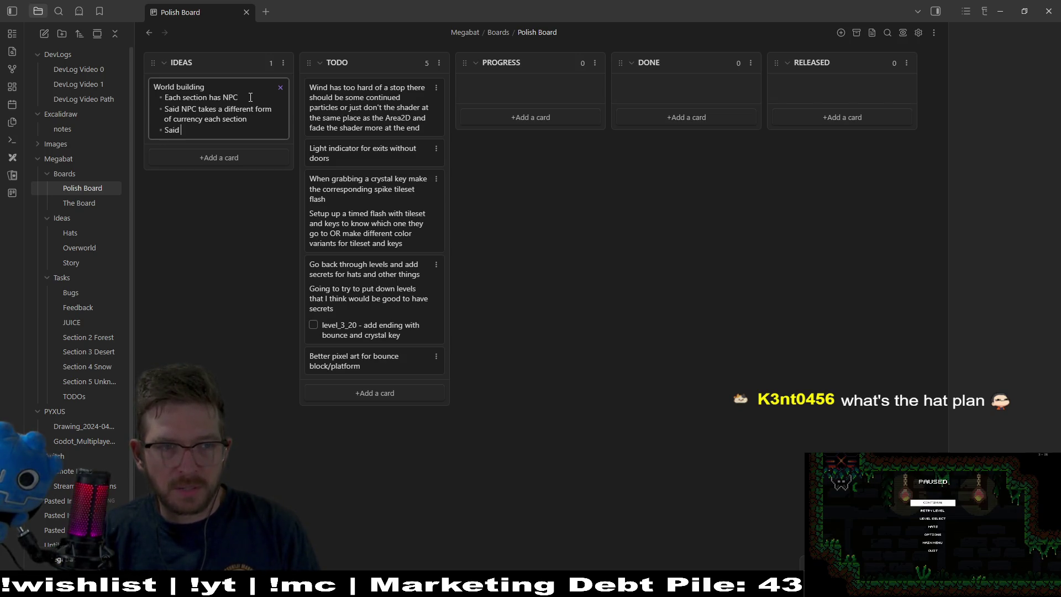
{"action": "type", "text": "currency w"}
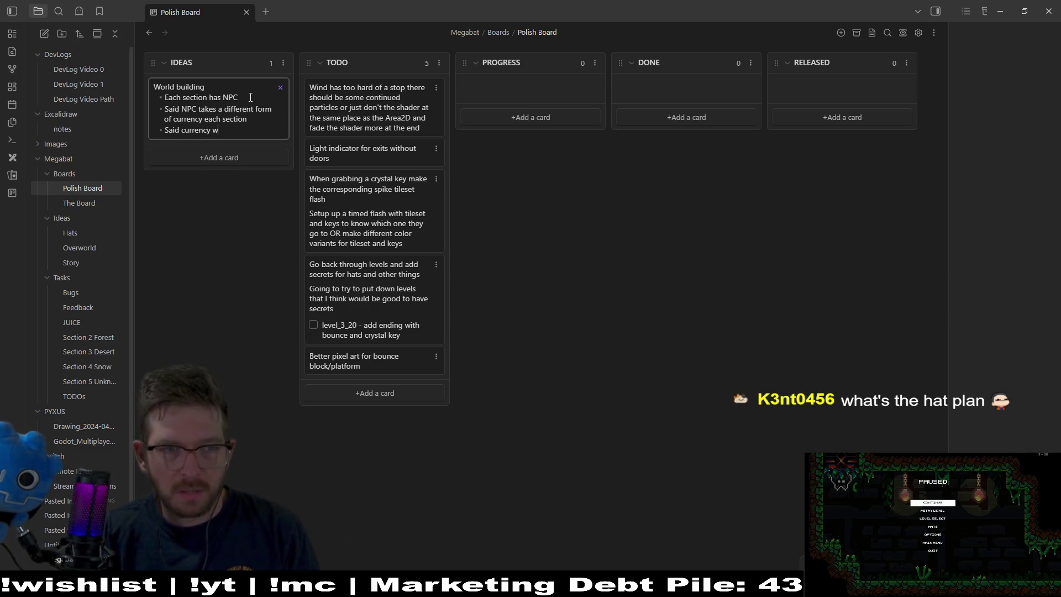
{"action": "type", "text": "ill buy"}
{"action": "key", "text": "BackSpace"}
{"action": "key", "text": "BackSpace"}
{"action": "key", "text": "BackSpace"}
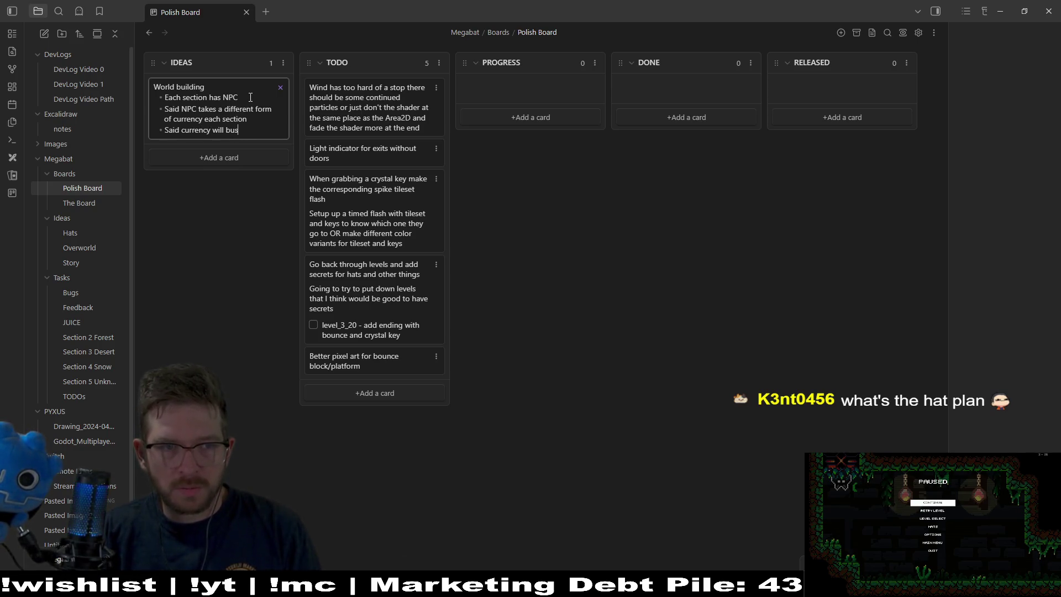
{"action": "type", "text": "be used to "}
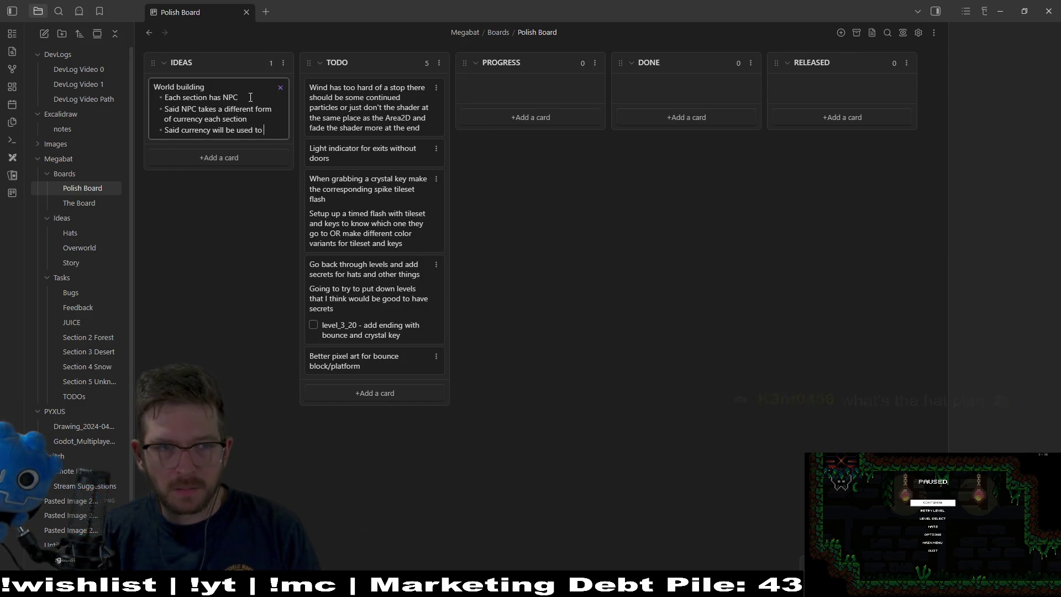
{"action": "type", "text": "make hats"}
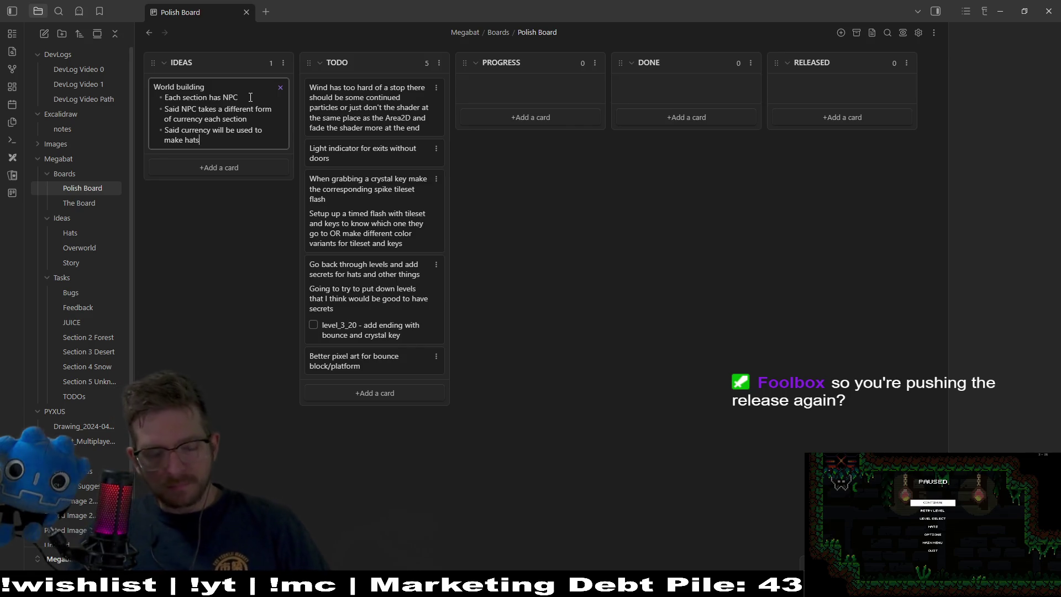
{"action": "type", "text": " or whatever"}
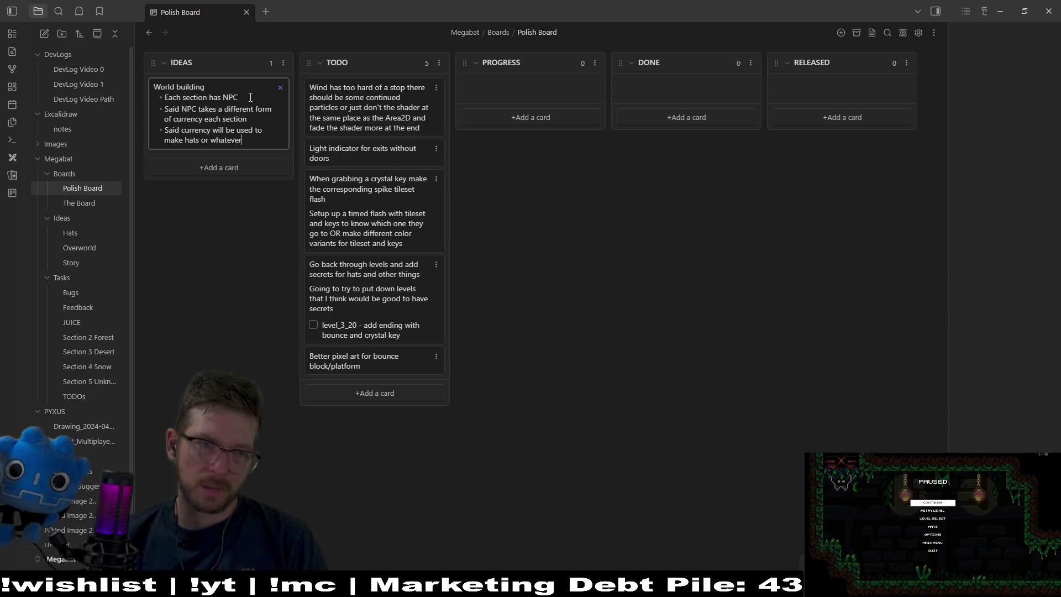
{"action": "key", "text": "Return"}
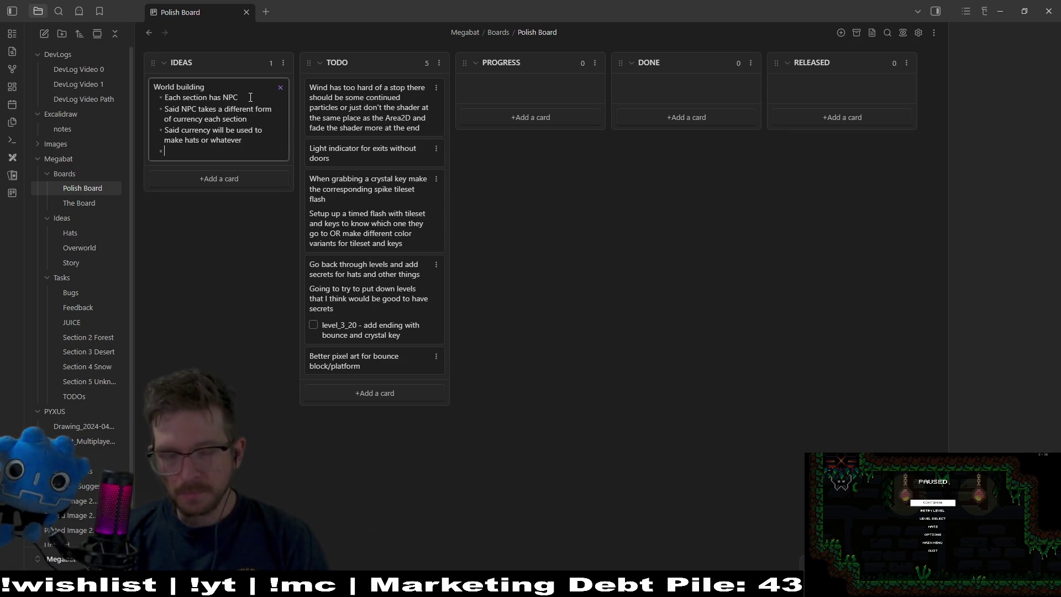
Add the nested note 'You also need to find the stitching pattern in order to make the hat'.
{"action": "type", "text": "Y"}
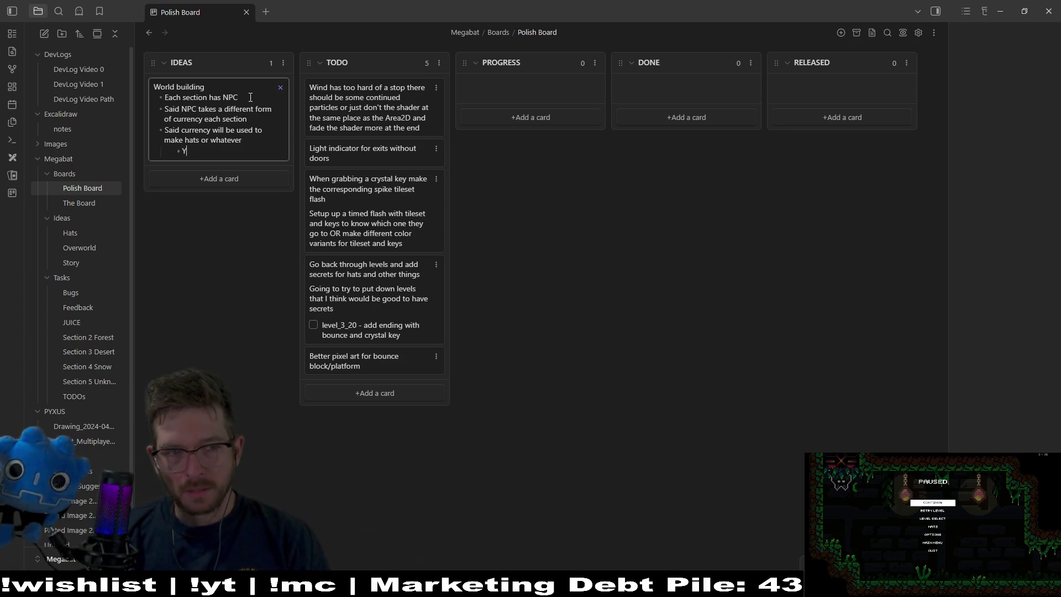
{"action": "type", "text": "ou also need to find the"}
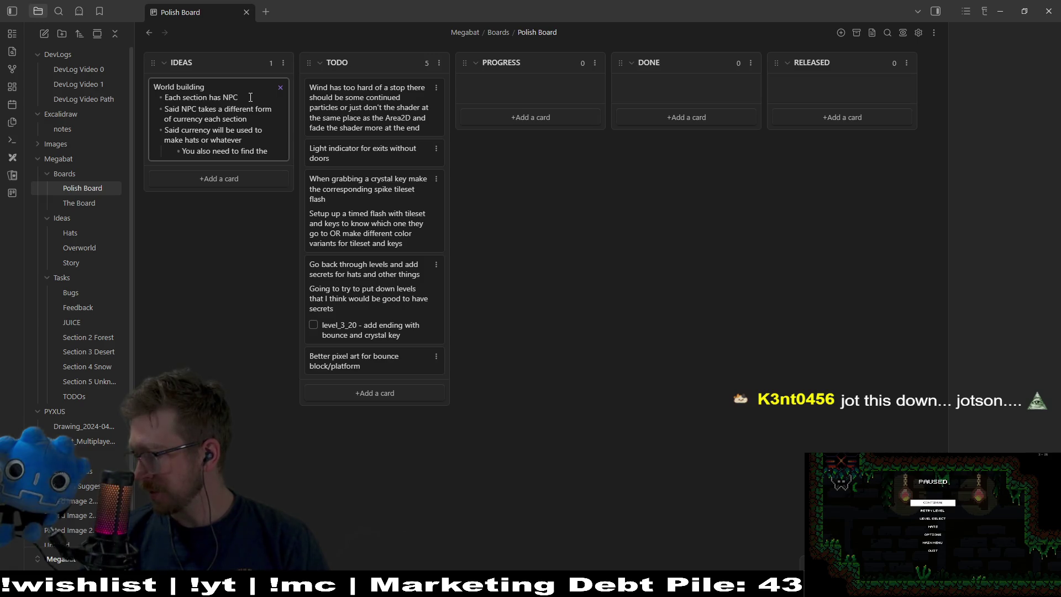
{"action": "type", "text": " stit"}
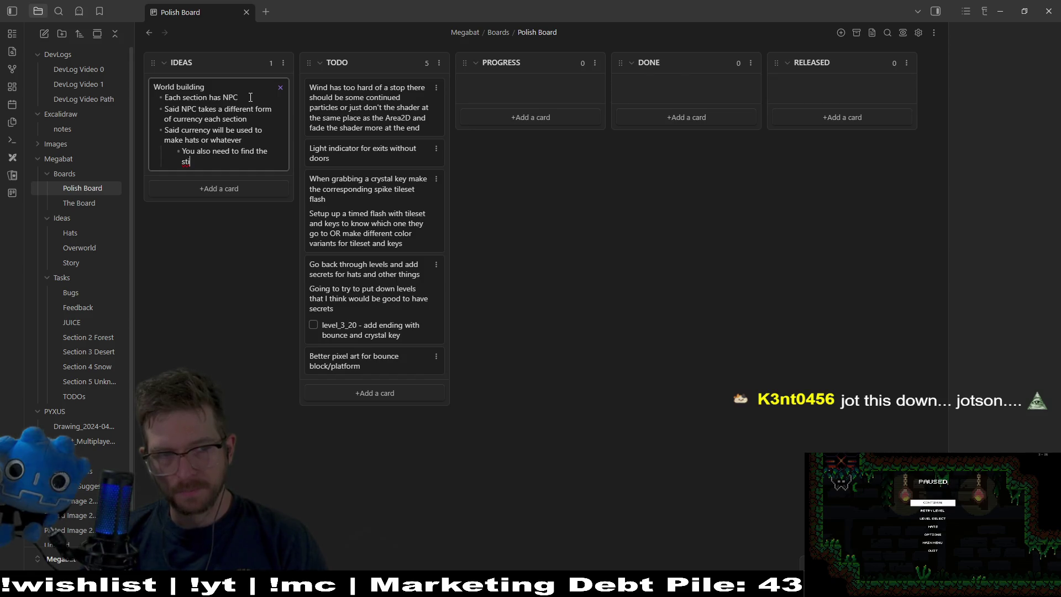
{"action": "type", "text": "ching"}
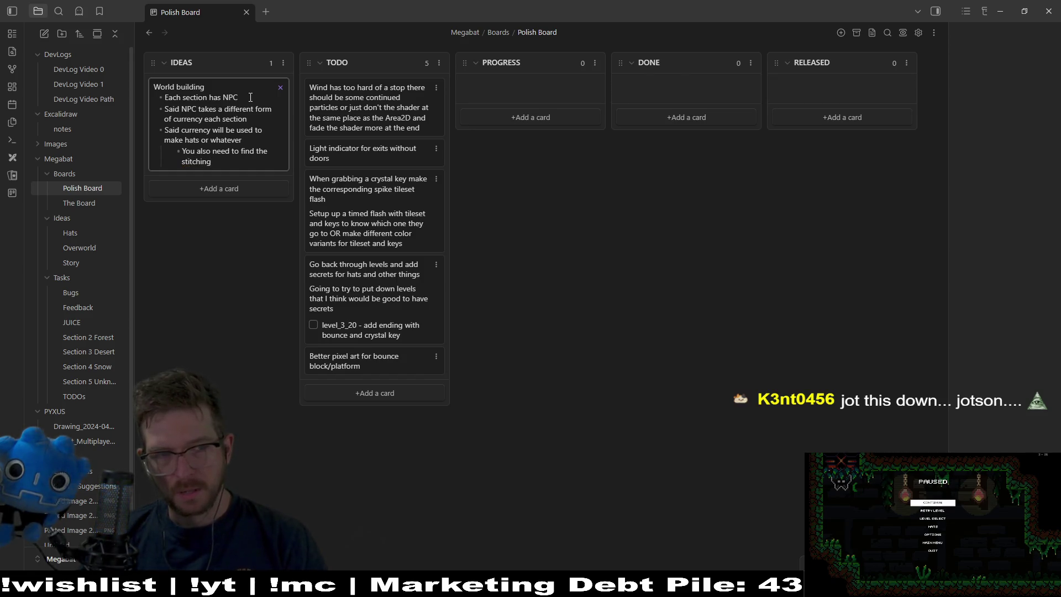
{"action": "type", "text": " pattern in order"}
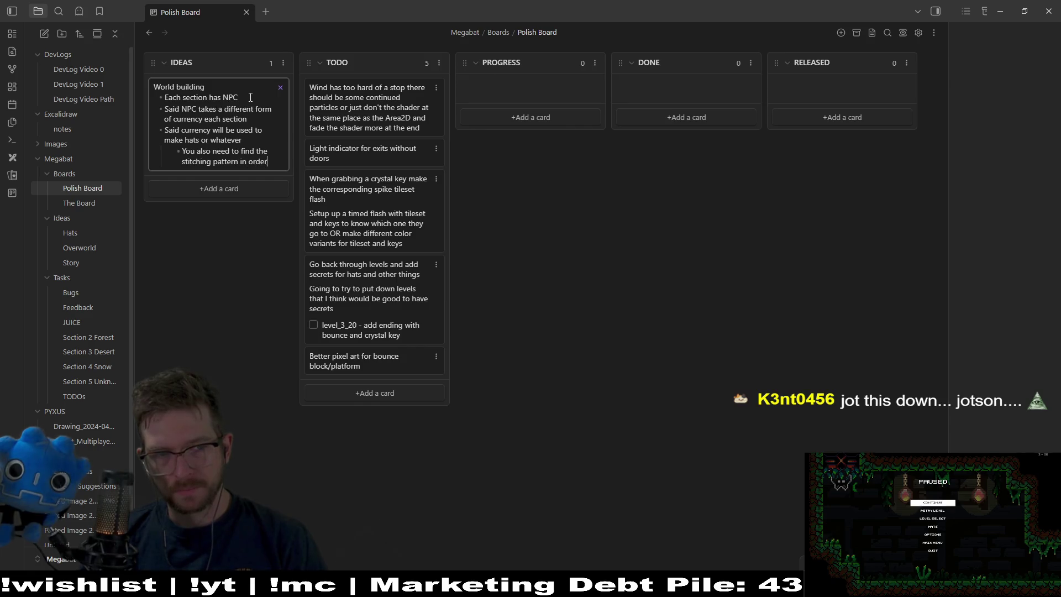
{"action": "type", "text": " to make the ha"}
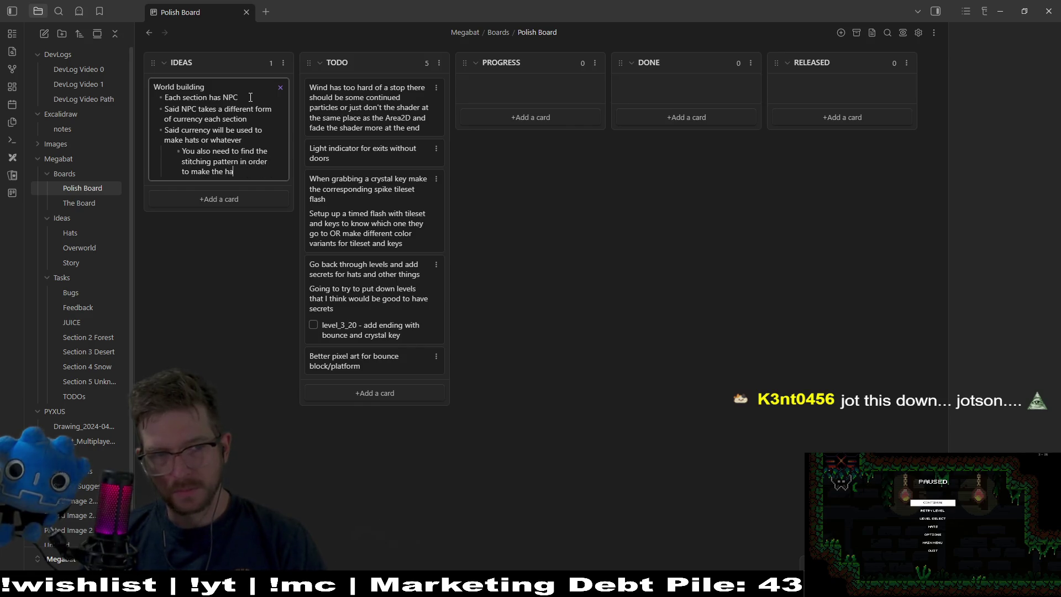
{"action": "type", "text": "t"}
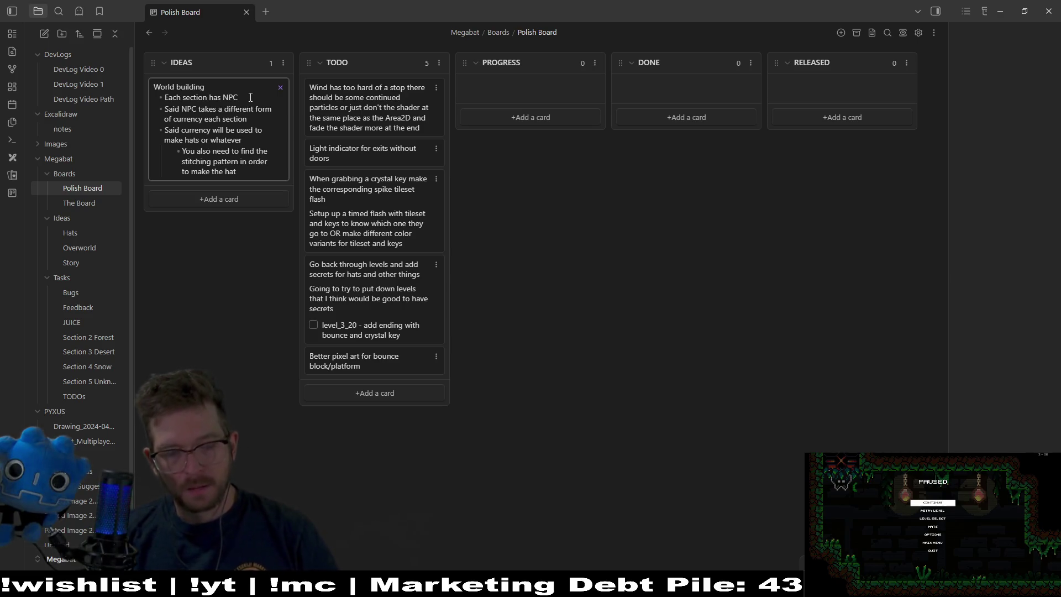
Add a boss bullet: beating the boss gives a map or indicator of levels with missed items.
{"action": "key", "text": "Return"}
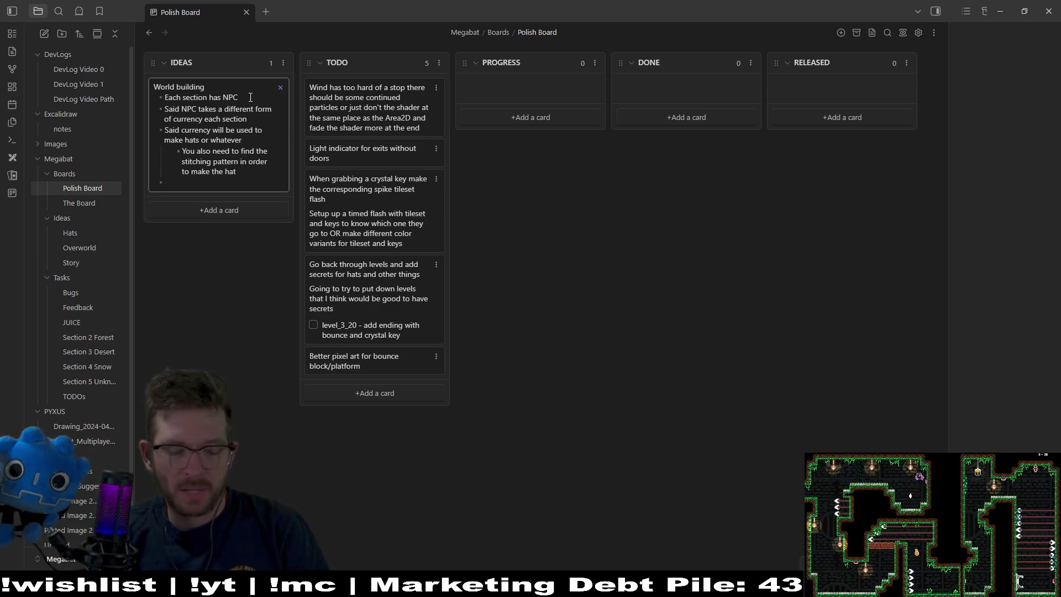
{"action": "type", "text": "When you beat the "}
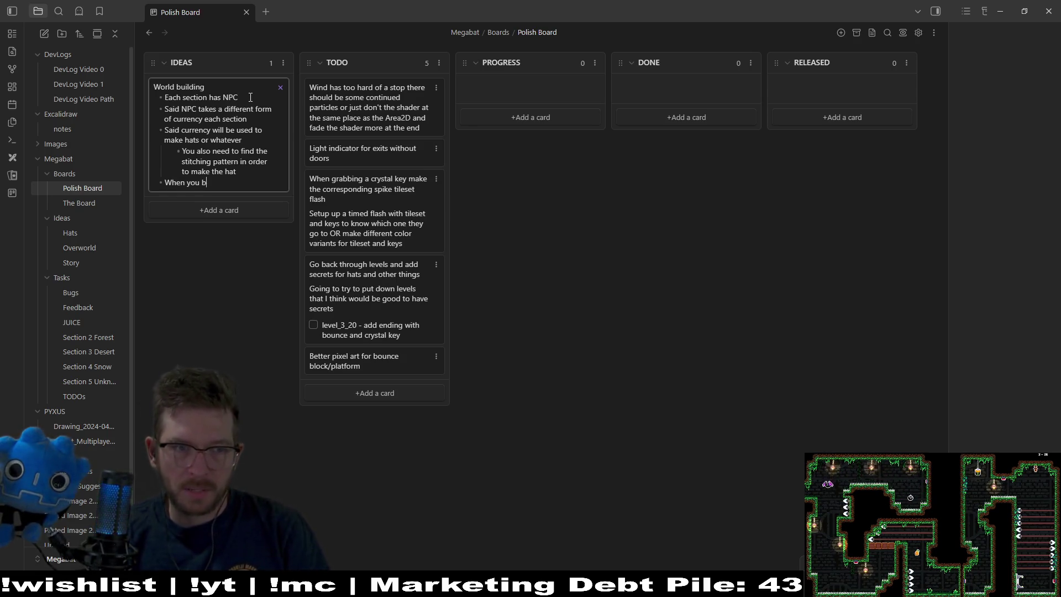
{"action": "type", "text": "boss"}
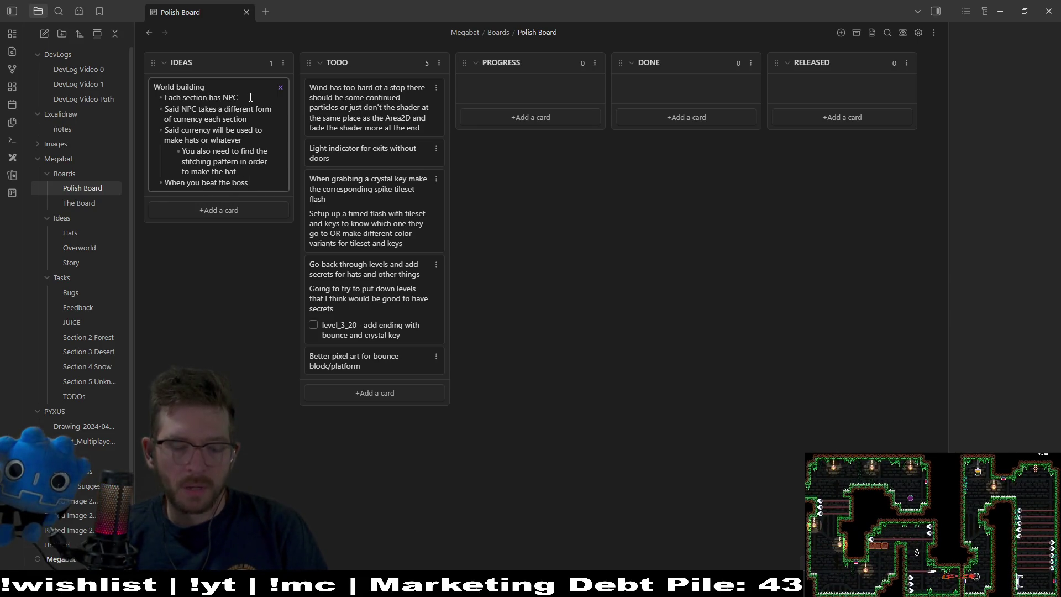
{"action": "type", "text": " you collec"}
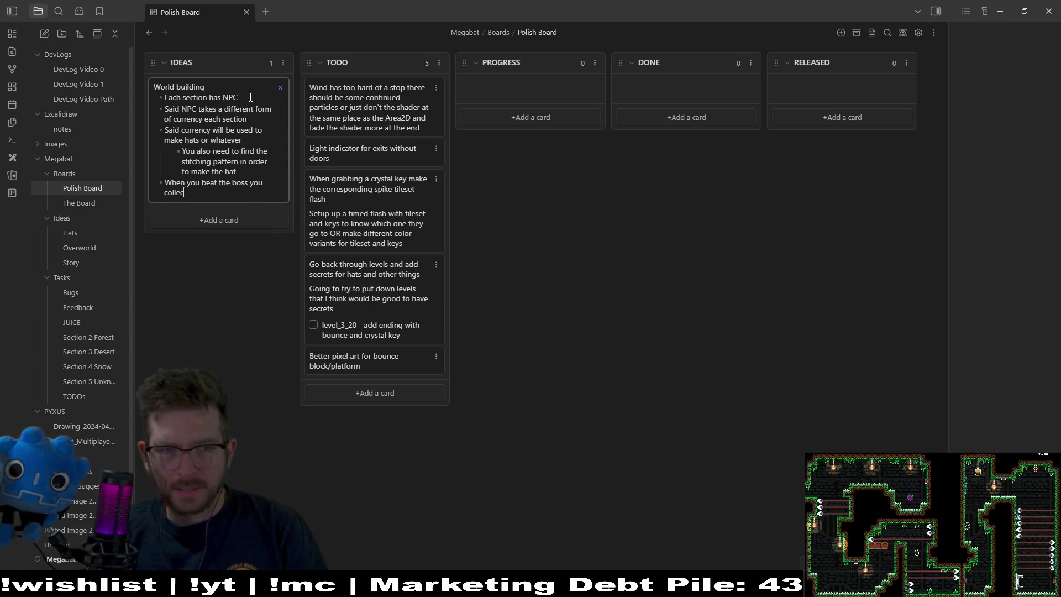
{"action": "type", "text": "t or buy"}
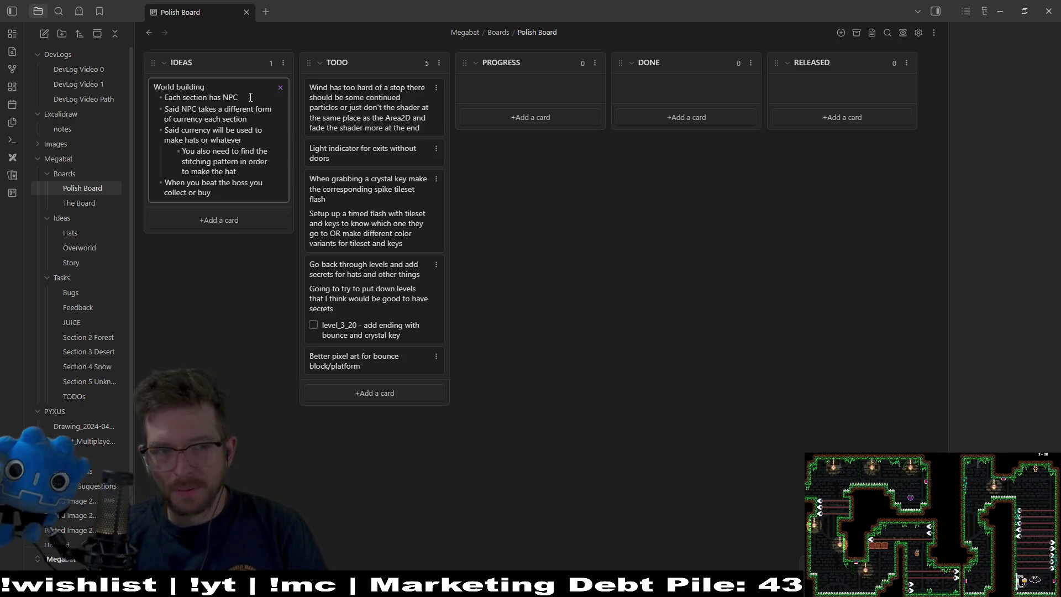
{"action": "type", "text": " some sort of ma"}
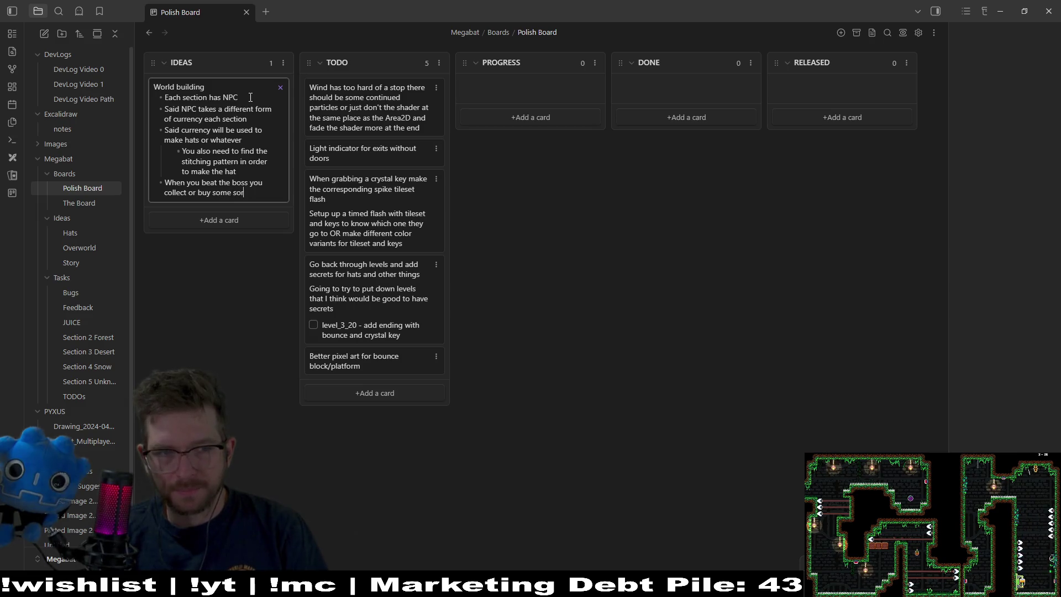
{"action": "type", "text": "p or "}
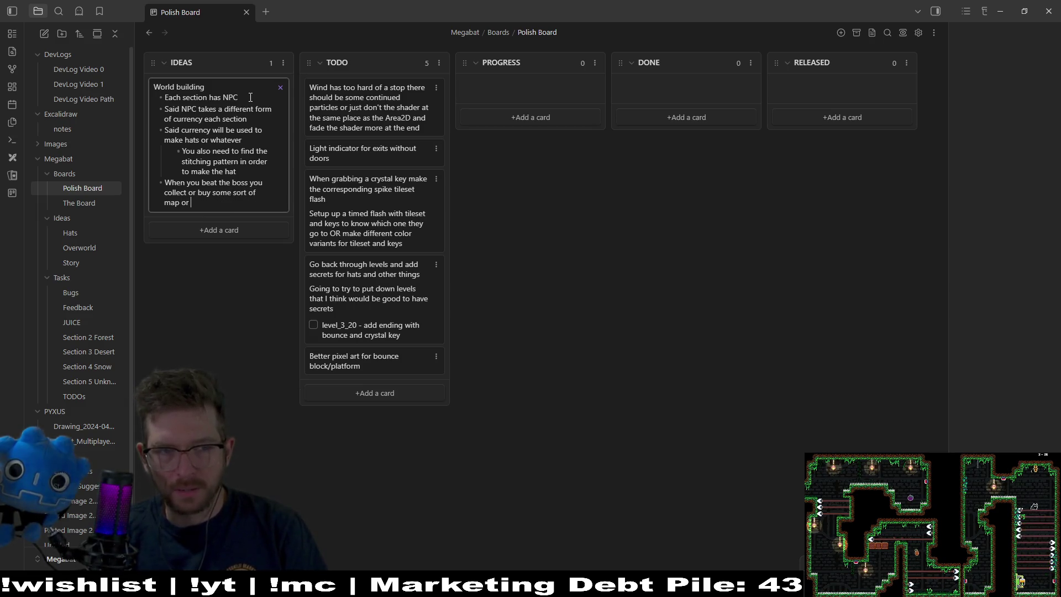
{"action": "type", "text": "indicater "}
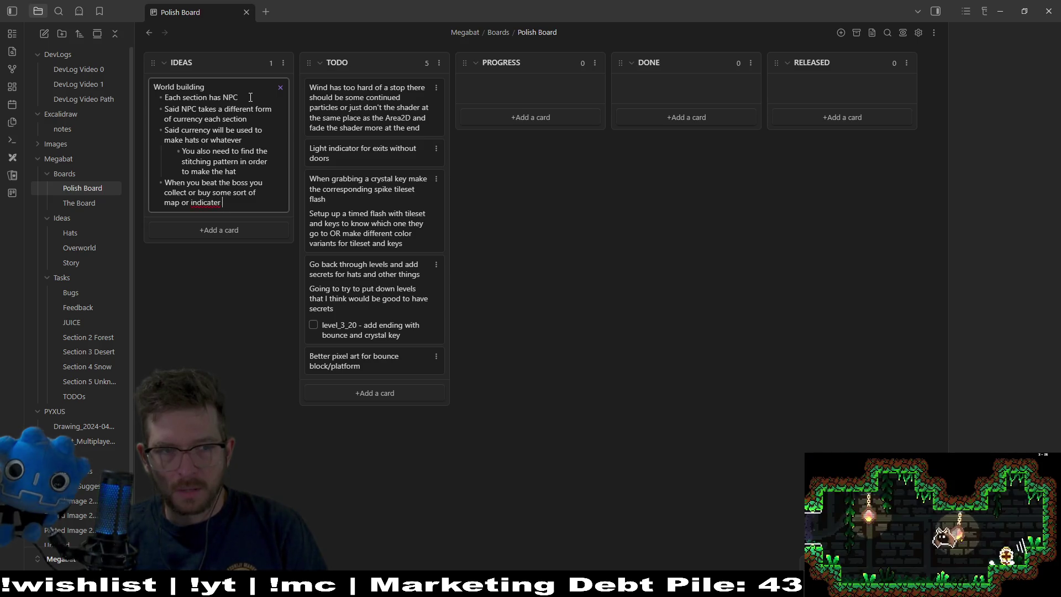
{"action": "key", "text": "BackSpace"}
{"action": "key", "text": "BackSpace"}
{"action": "key", "text": "BackSpace"}
{"action": "type", "text": "or that tel"}
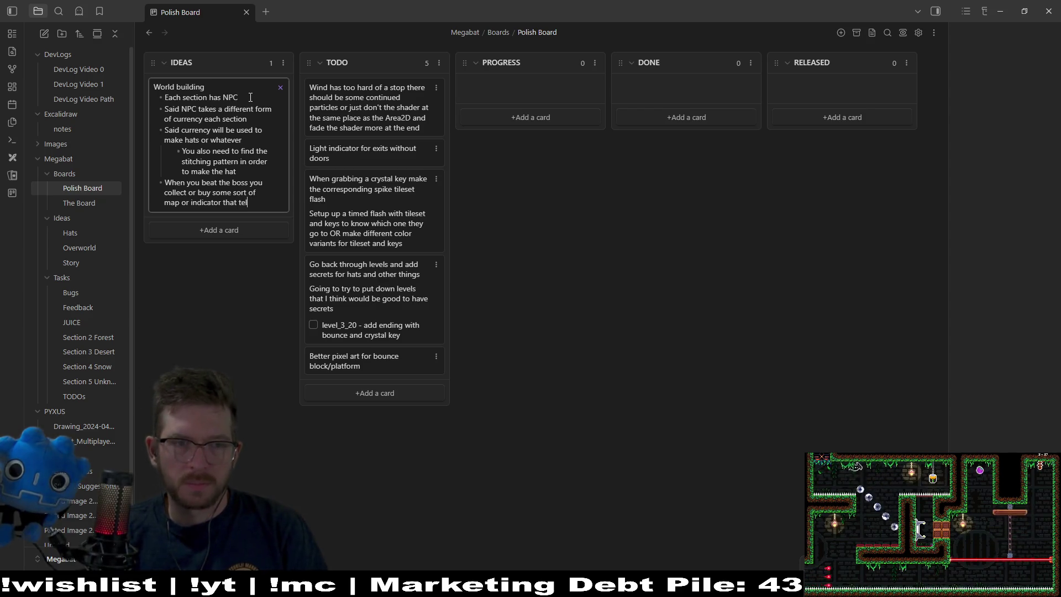
{"action": "type", "text": "ls you which levels ha"}
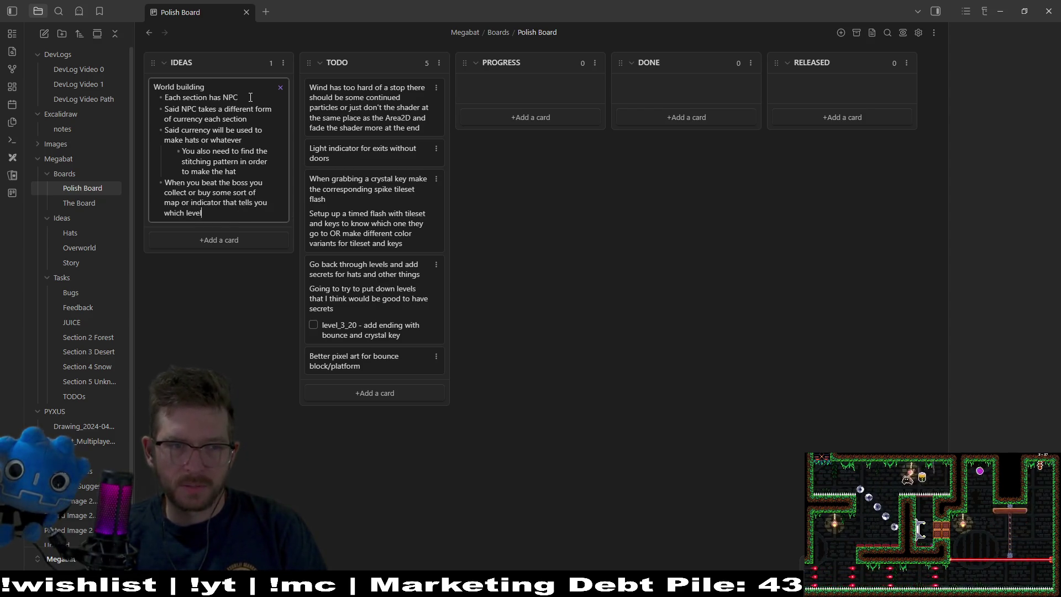
{"action": "type", "text": "ve"}
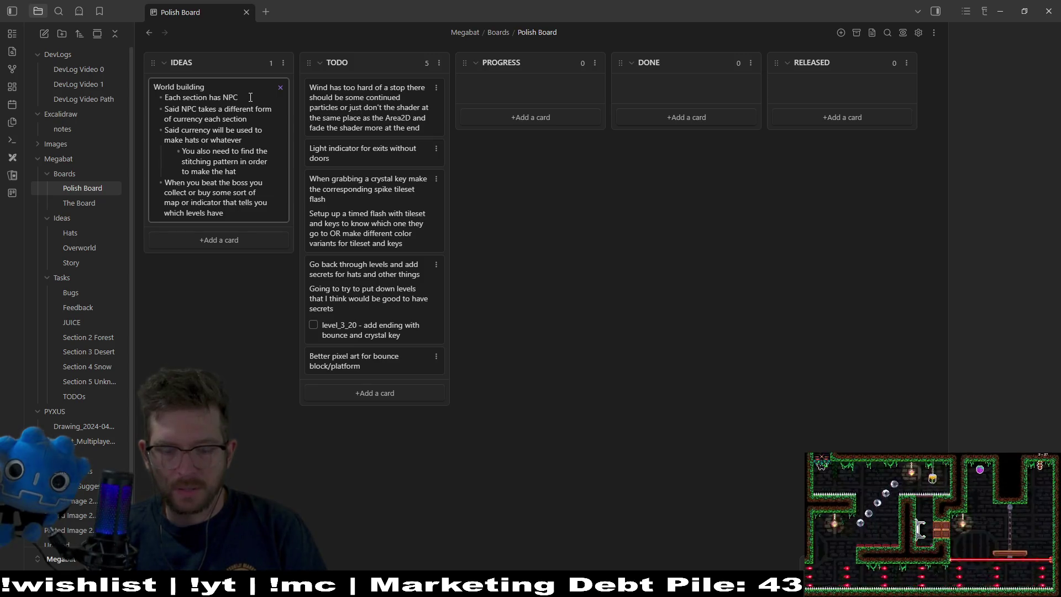
{"action": "type", "text": " something you missed"}
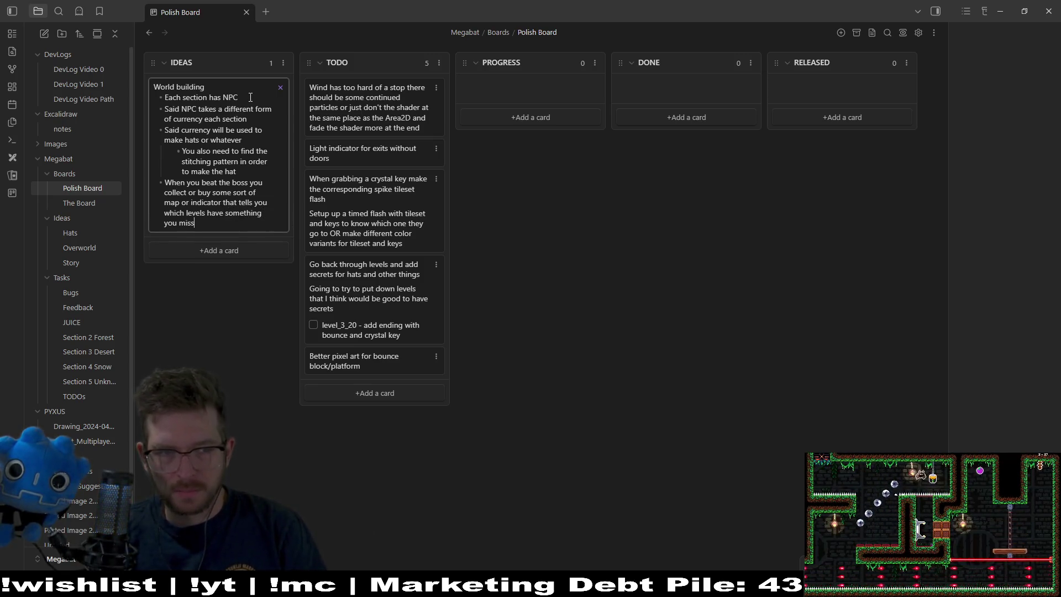
{"action": "key", "text": "Return"}
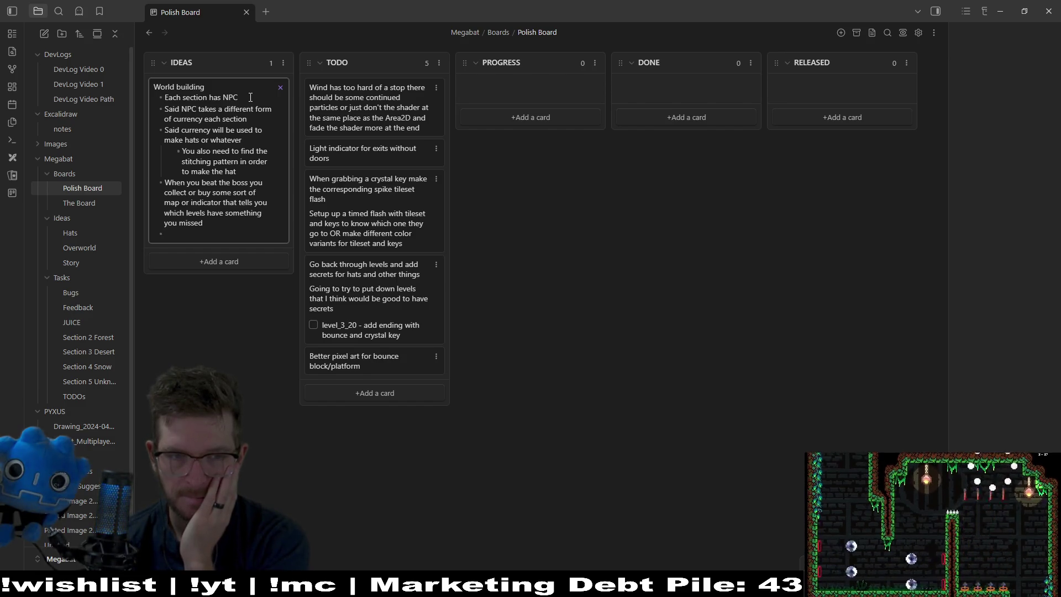
{"action": "key", "text": "BackSpace"}
{"action": "key", "text": "BackSpace"}
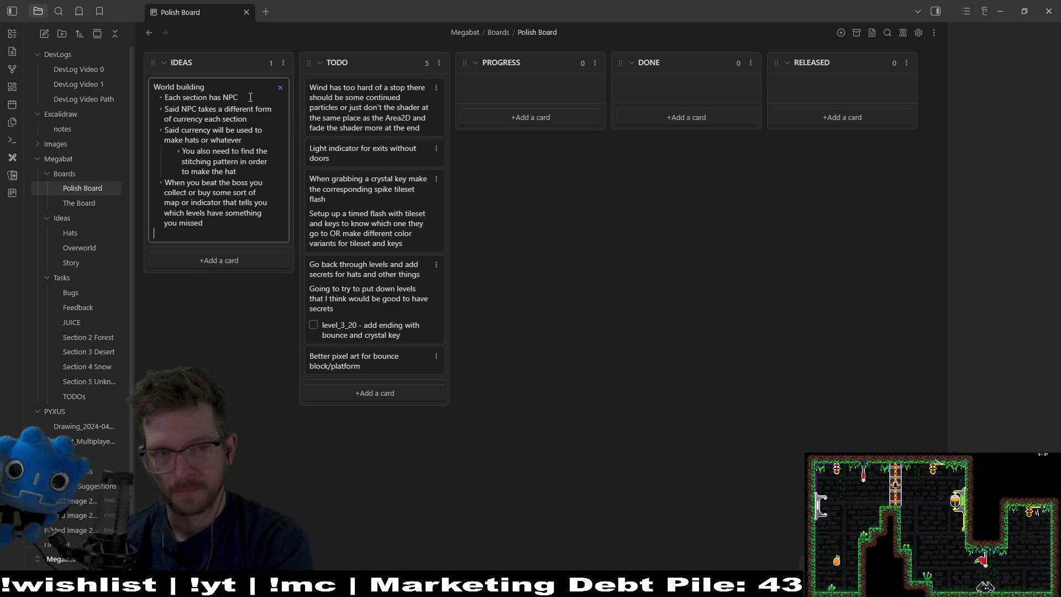
Finish editing the World building card so its bullet list renders.
{"action": "key", "text": "Return"}
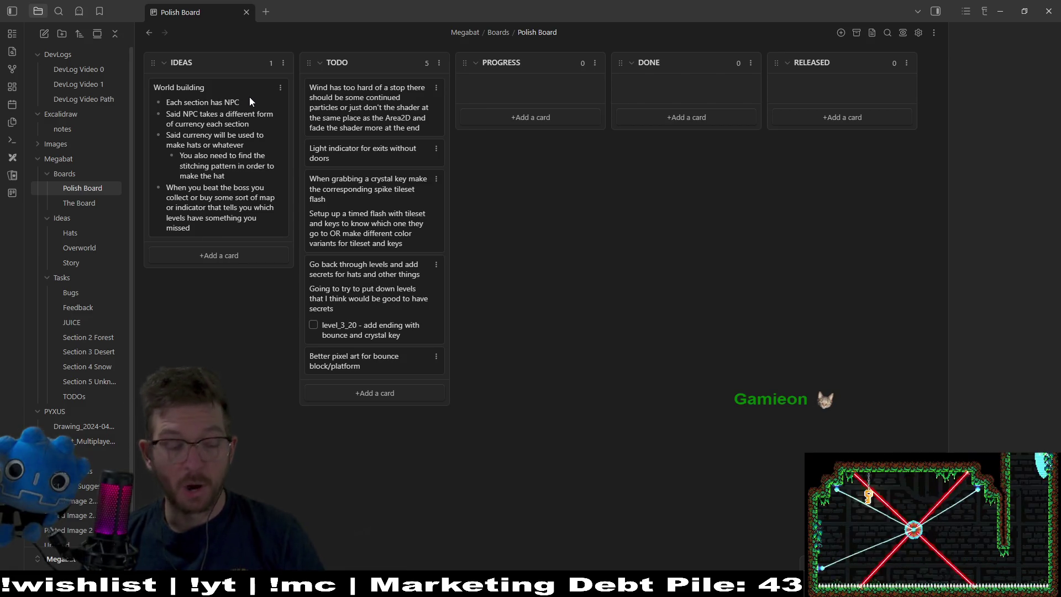
Add an IDEAS card reading 'Is it possible to go backwards through levels?'.
{"action": "left_click", "coordinate": [252, 250]}
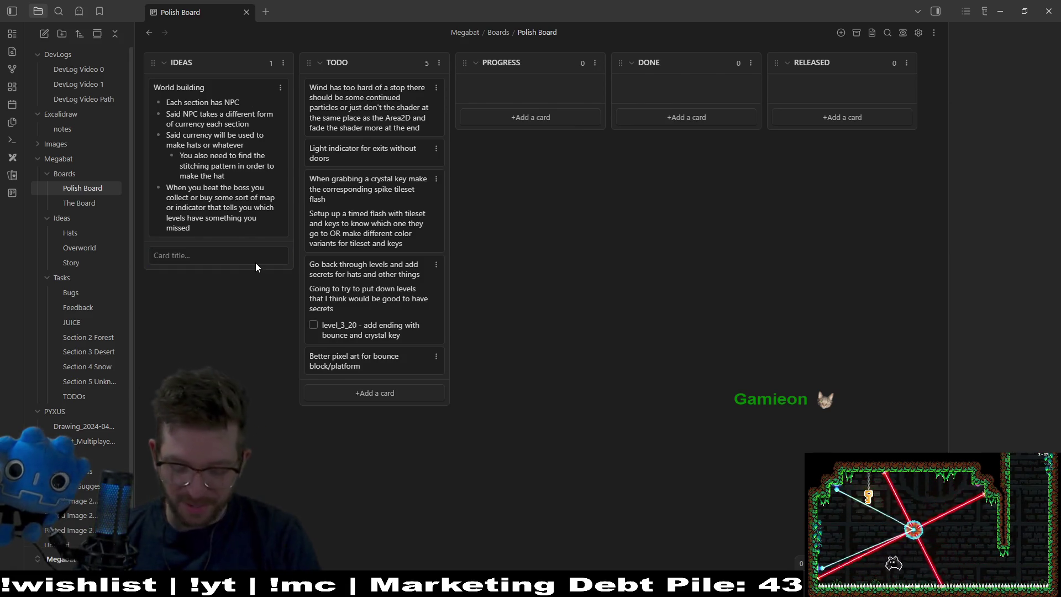
{"action": "type", "text": "Is it"}
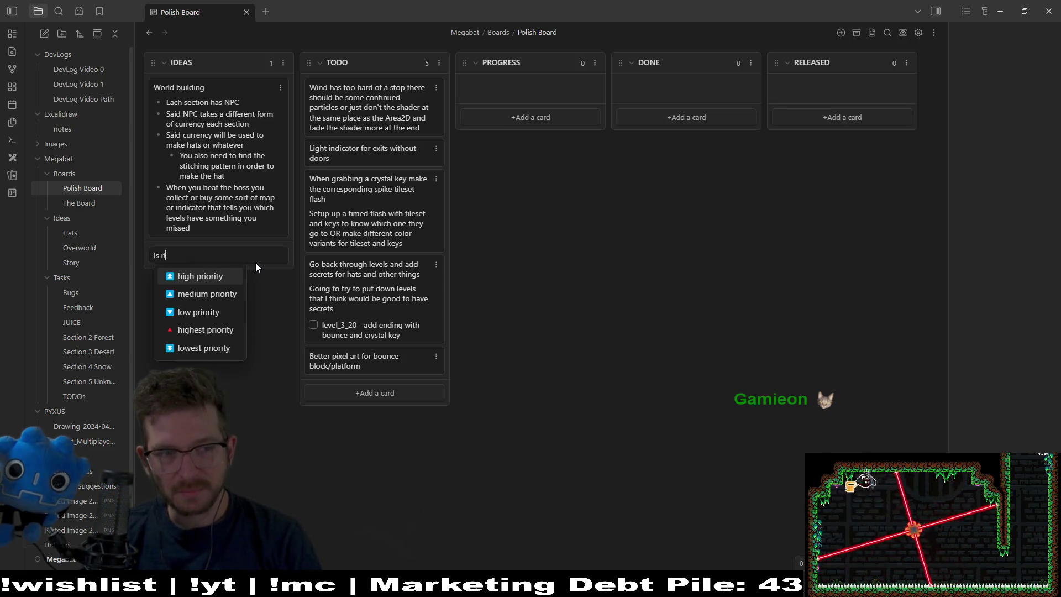
{"action": "type", "text": " possible to go backwoar"}
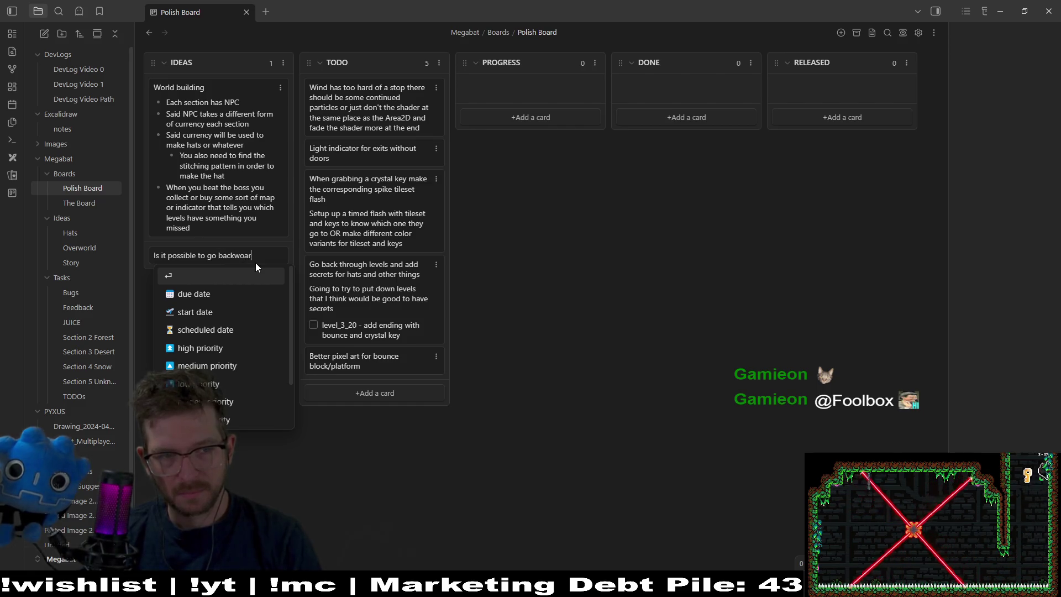
{"action": "type", "text": "ds"}
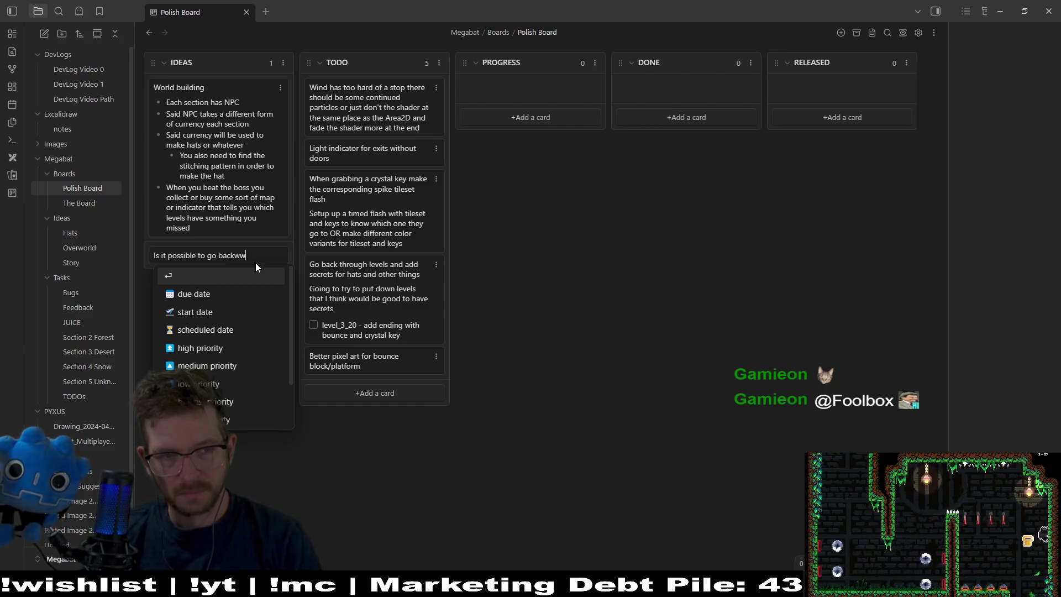
{"action": "key", "text": "BackSpace"}
{"action": "type", "text": "ards"}
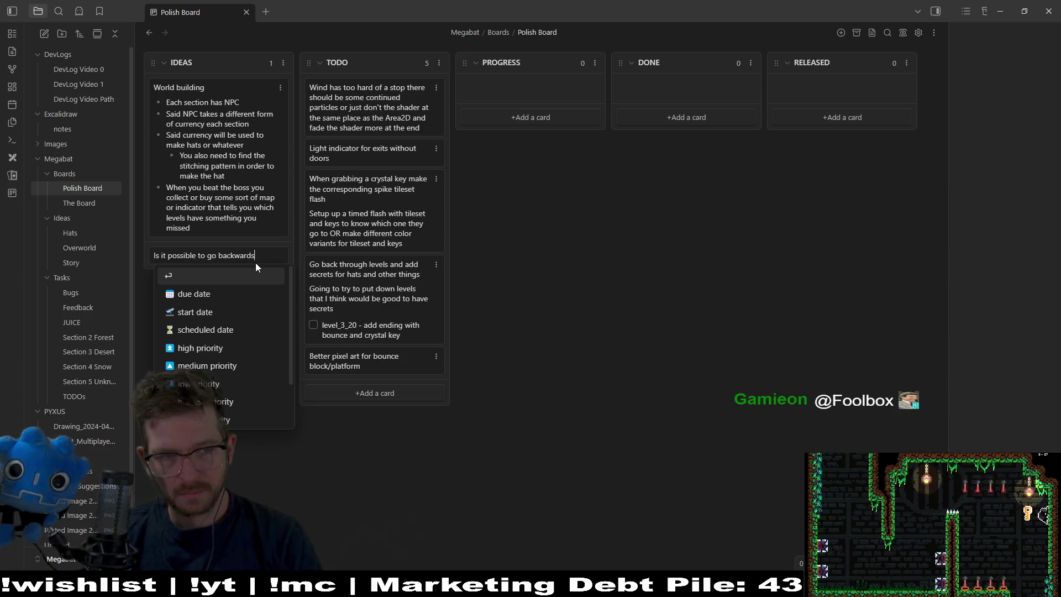
{"action": "type", "text": " through levels?"}
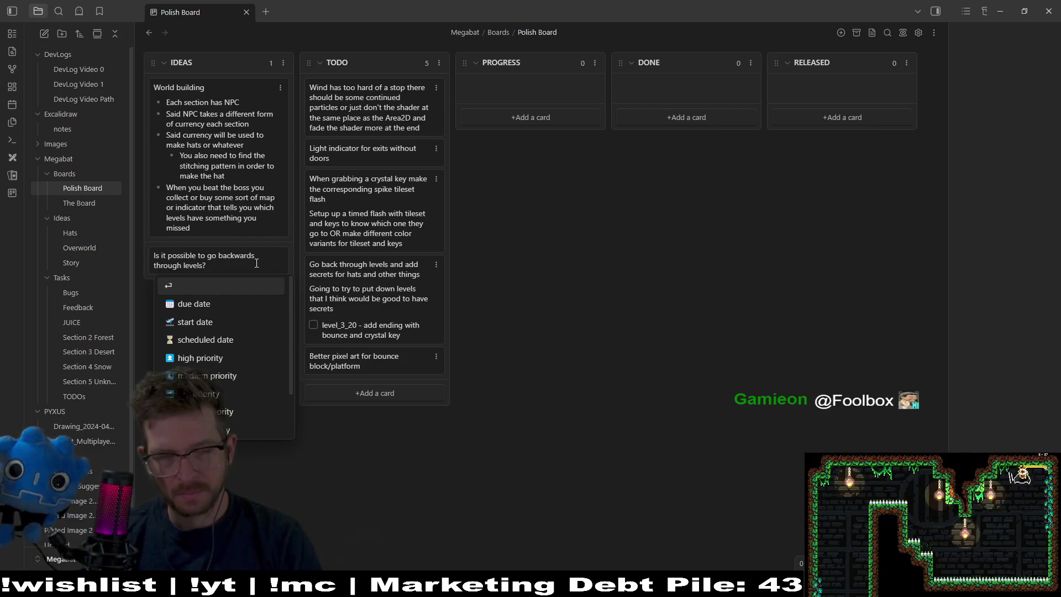
{"action": "key", "text": "Return"}
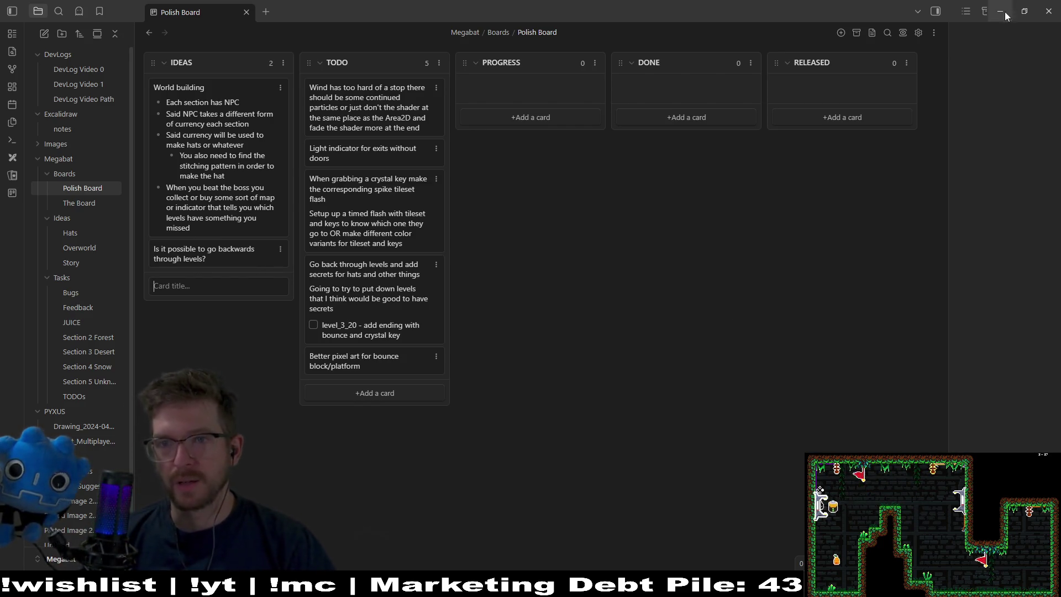
{"action": "key", "text": "alt+Tab"}
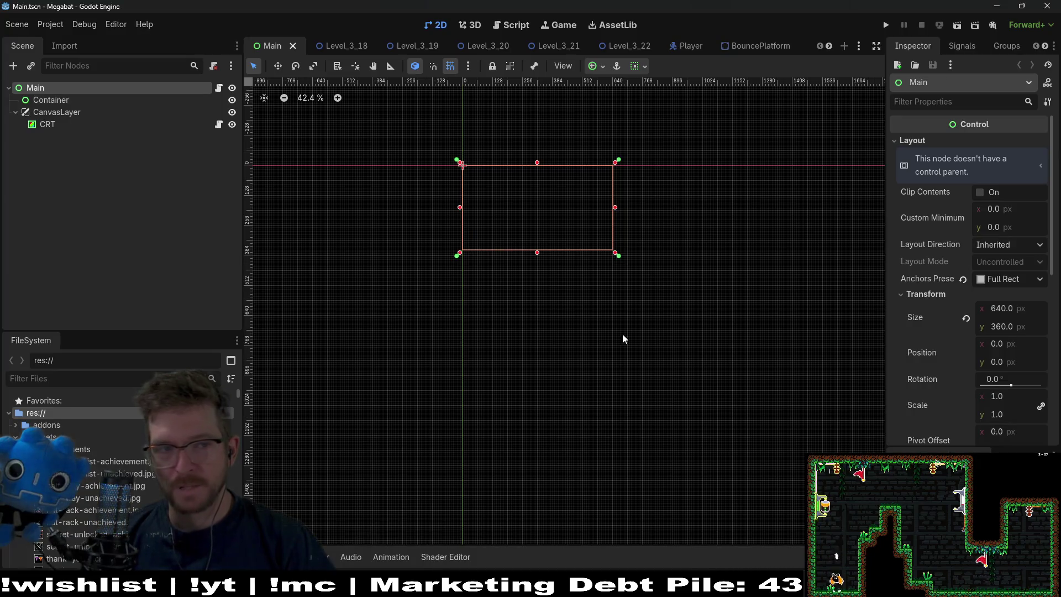
Open the Level_3_23 scene through Quick Open, then search the project for 'globalcons'.
{"action": "left_click", "coordinate": [612, 45]}
{"action": "scroll", "coordinate": [575, 176], "scroll_direction": "down", "scroll_amount": 3}
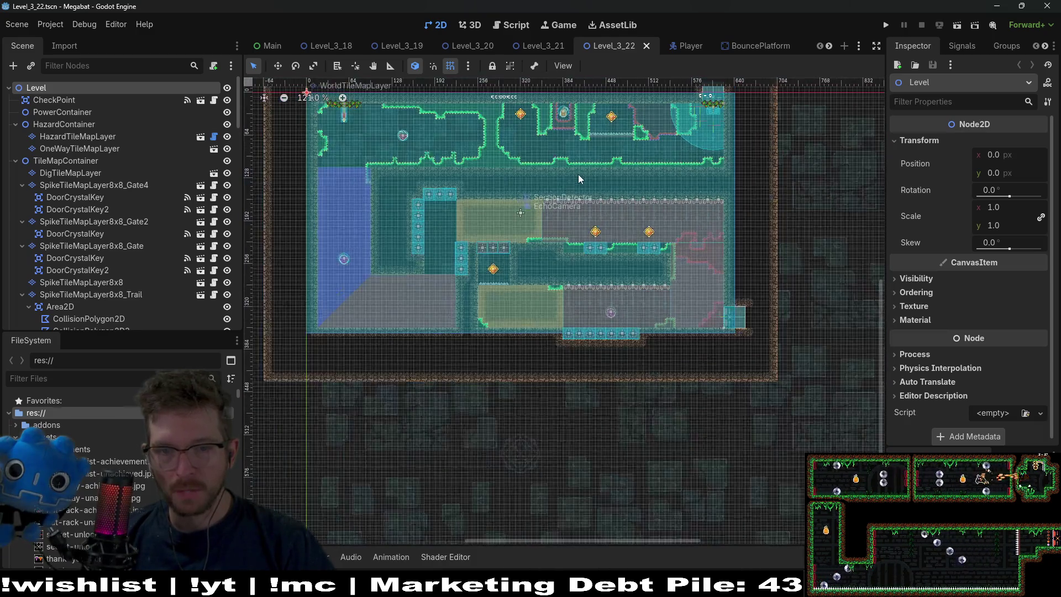
{"action": "scroll", "coordinate": [585, 165], "scroll_direction": "up", "scroll_amount": 3}
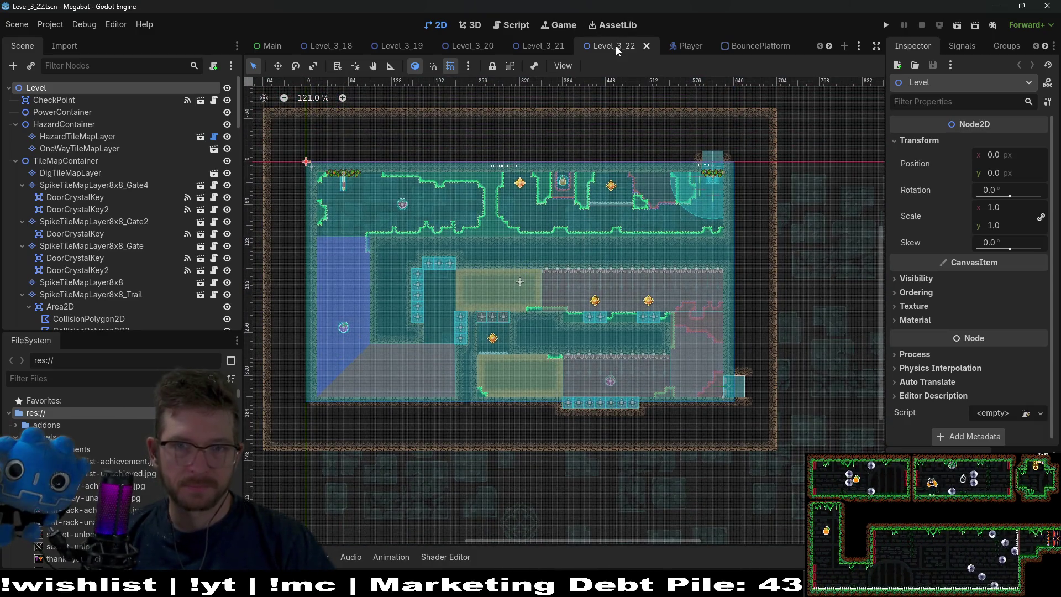
{"action": "key", "text": "shift+alt+o"}
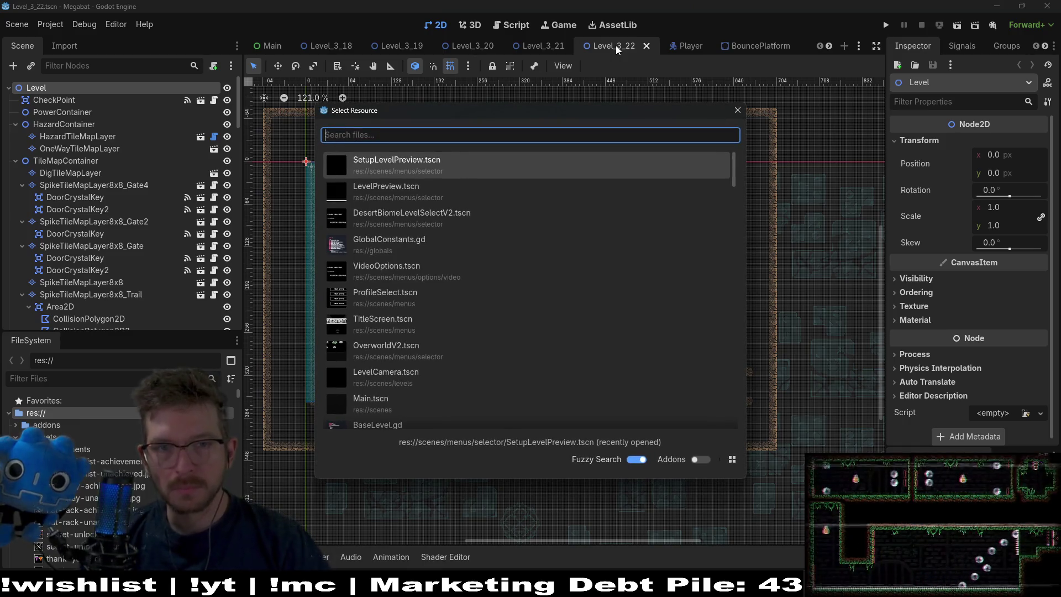
{"action": "type", "text": "level_3_"}
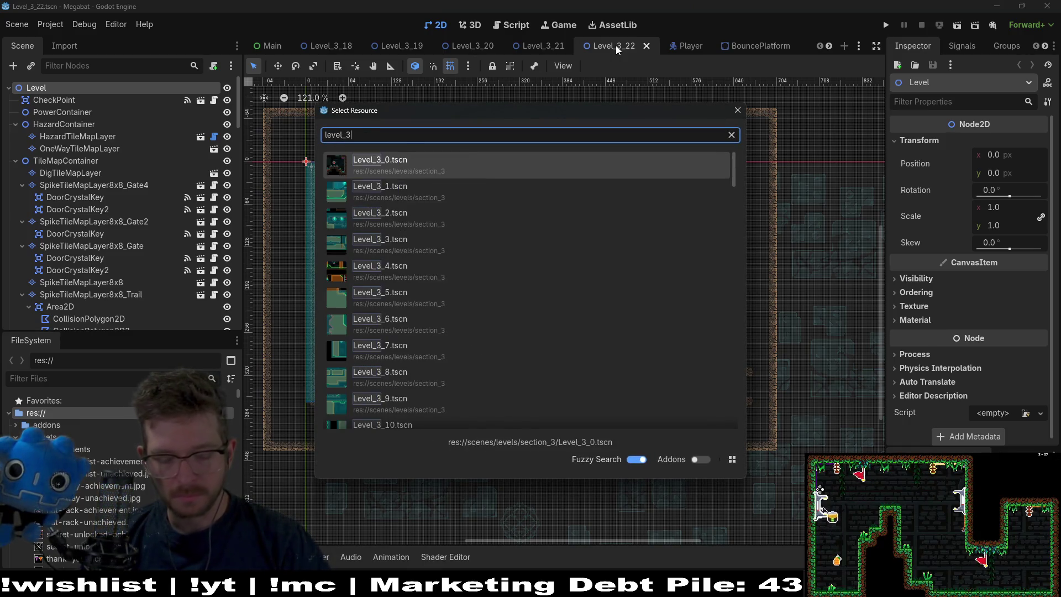
{"action": "type", "text": "23"}
{"action": "key", "text": "Return"}
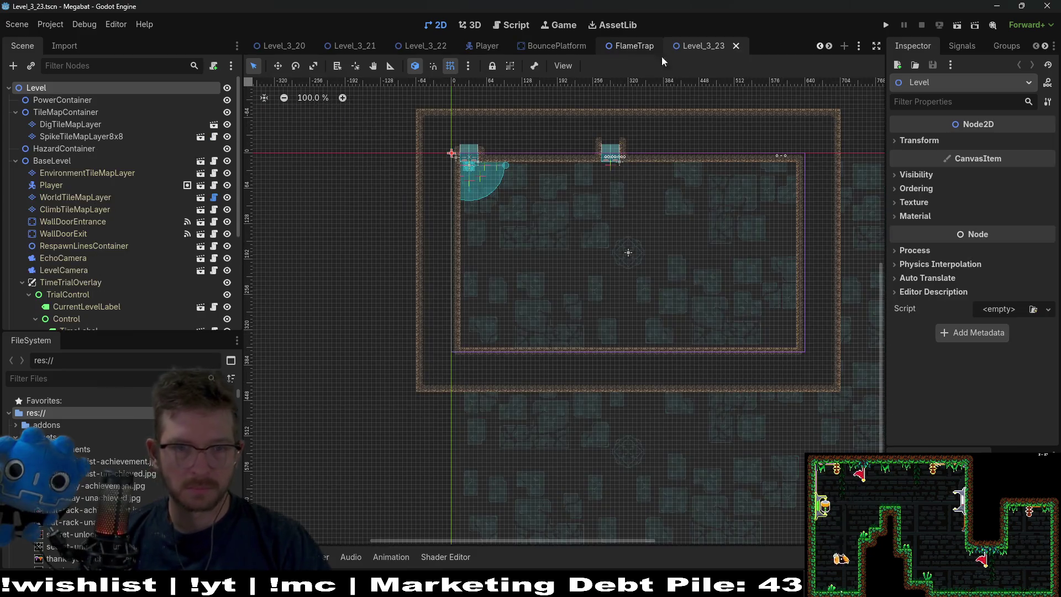
{"action": "key", "text": "alt+shift+o"}
{"action": "type", "text": "globalcons"}
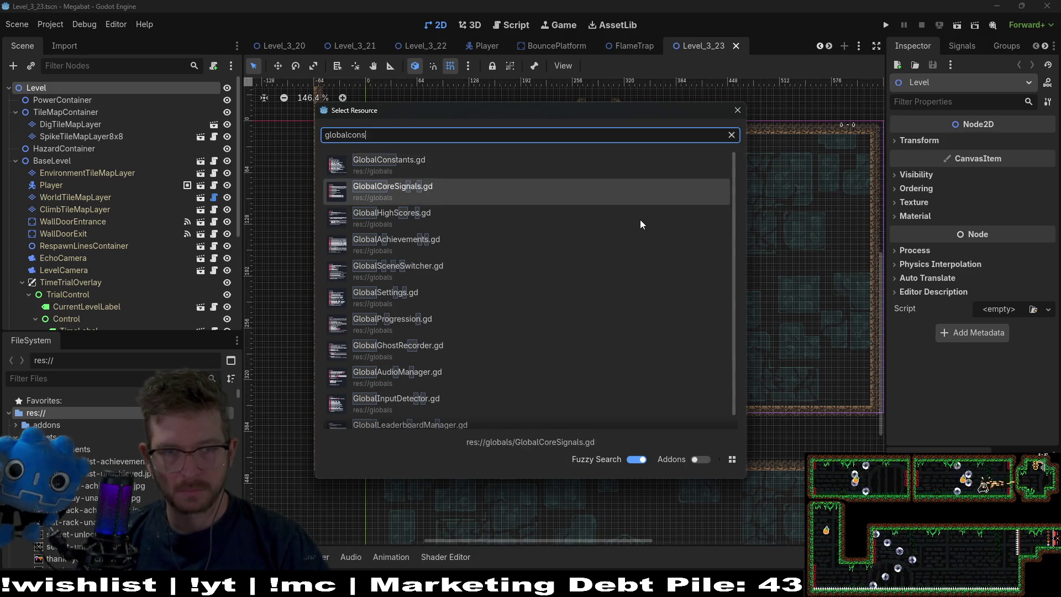
Open GlobalConstants.gd, check that the LEVELS dictionary ends at LEVEL_3_22, and return to 2D.
{"action": "key", "text": "Return"}
{"action": "scroll", "coordinate": [652, 308], "scroll_direction": "down", "scroll_amount": 15}
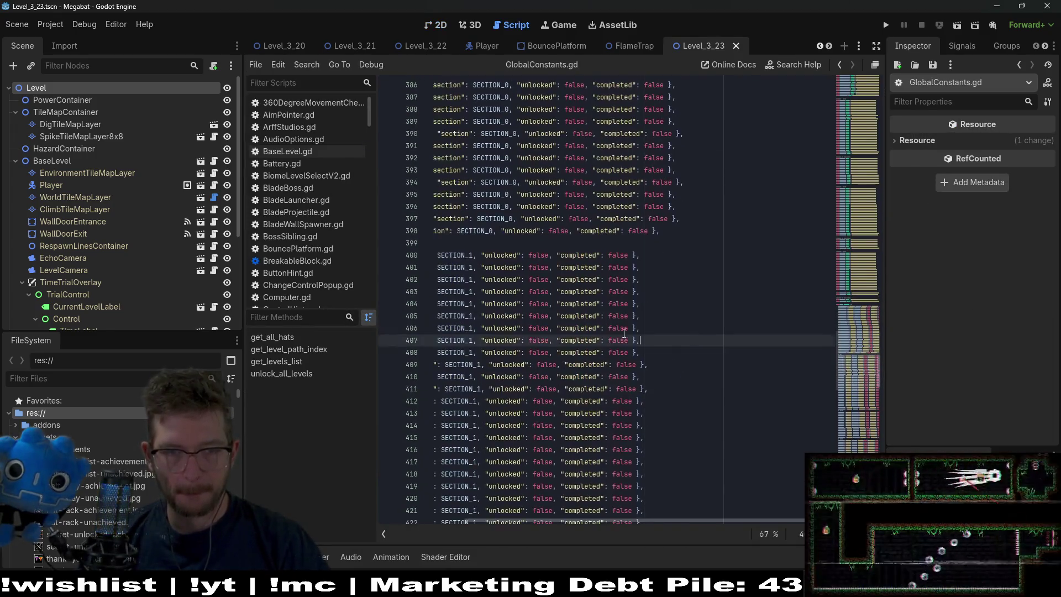
{"action": "scroll", "coordinate": [650, 308], "scroll_direction": "down", "scroll_amount": 10}
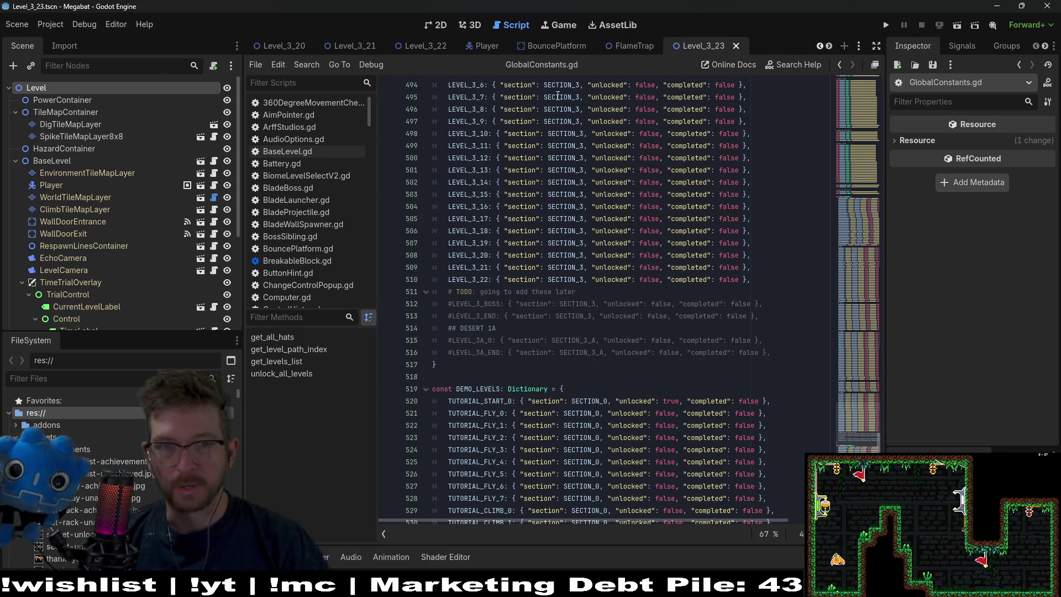
{"action": "left_click", "coordinate": [434, 24]}
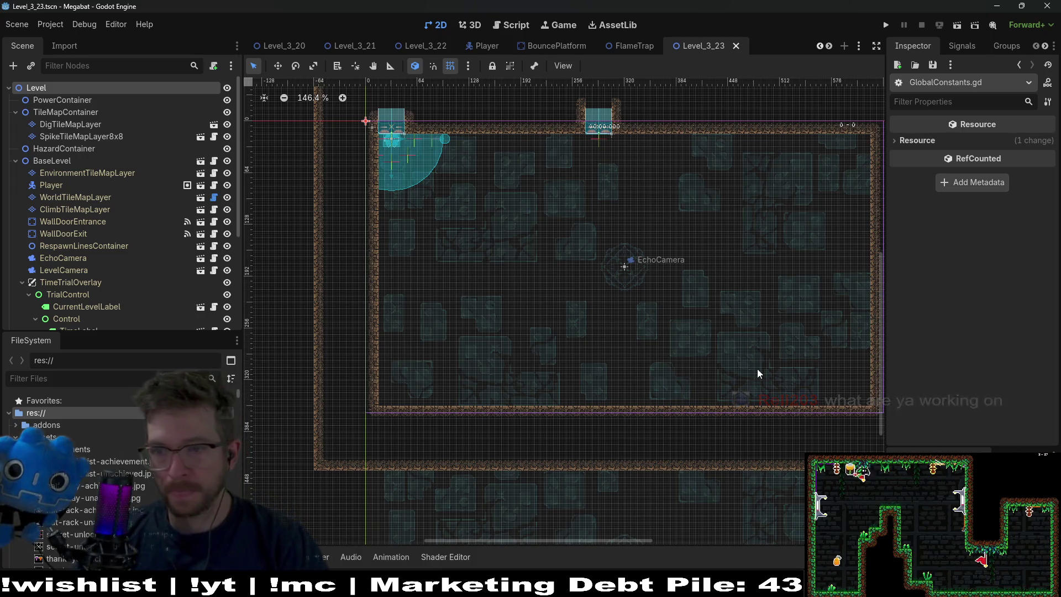
Pan across the level and run the current scene with F6 for a playtest.
{"action": "left_click_drag", "start_coordinate": [725, 325], "coordinate": [643, 312]}
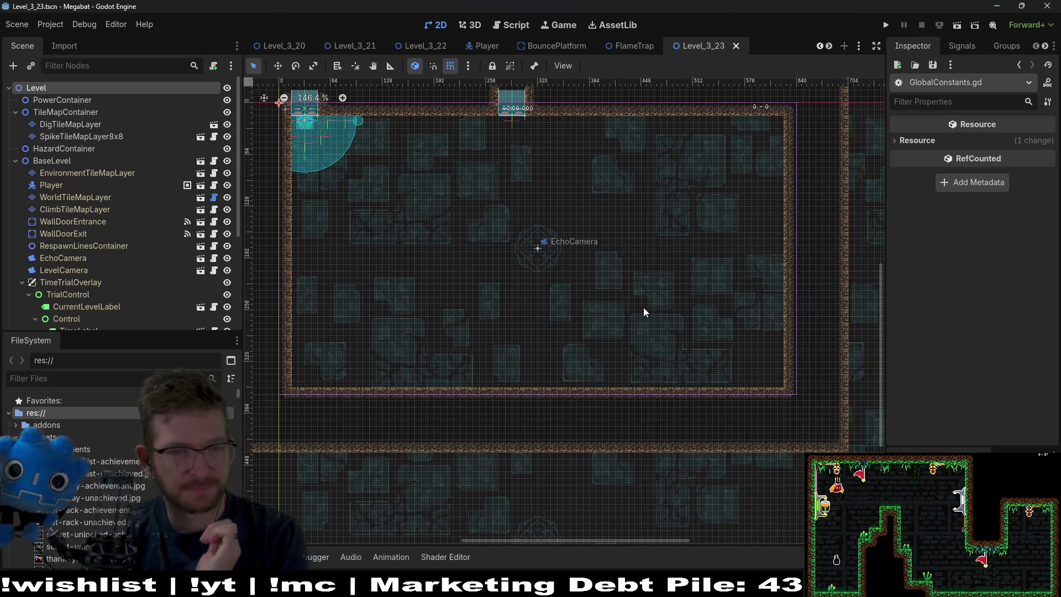
{"action": "left_click_drag", "start_coordinate": [489, 241], "coordinate": [595, 258]}
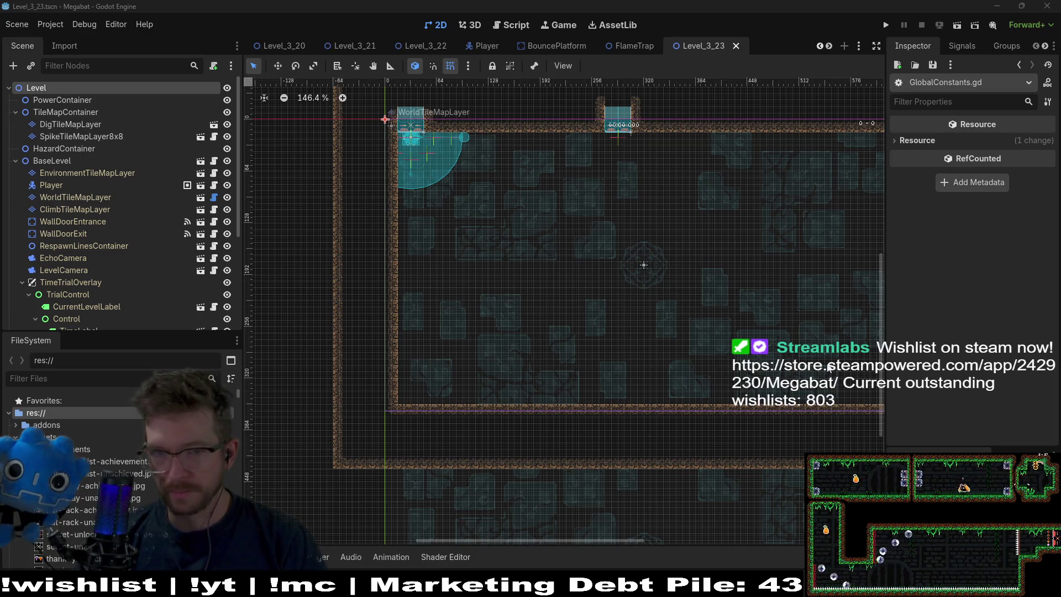
{"action": "key", "text": "F6"}
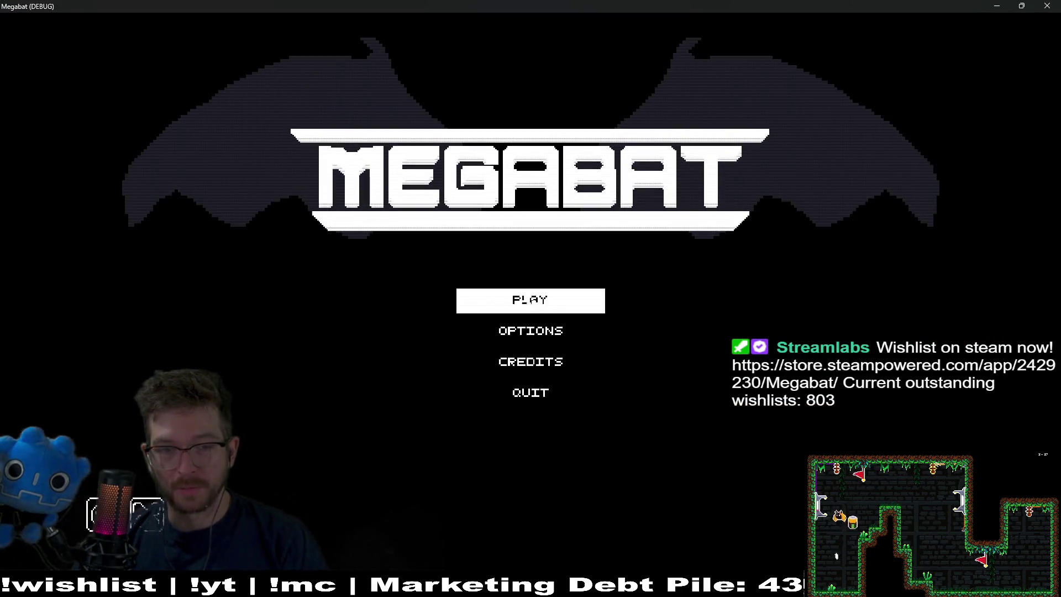
Start the game on the first save profile and launch level 01 of world 3.
{"action": "left_click", "coordinate": [557, 303]}
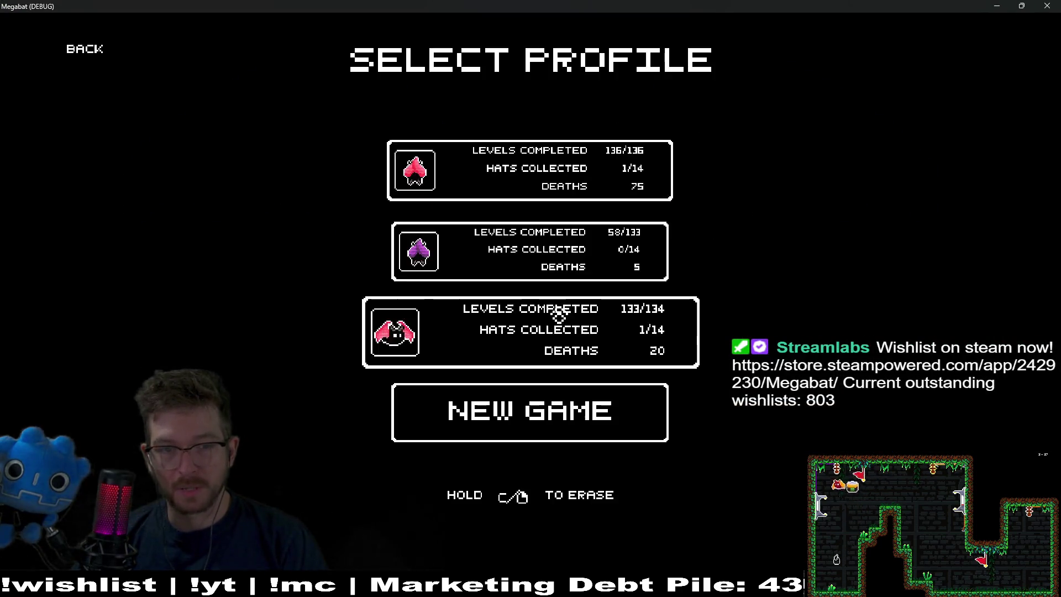
{"action": "left_click", "coordinate": [501, 159]}
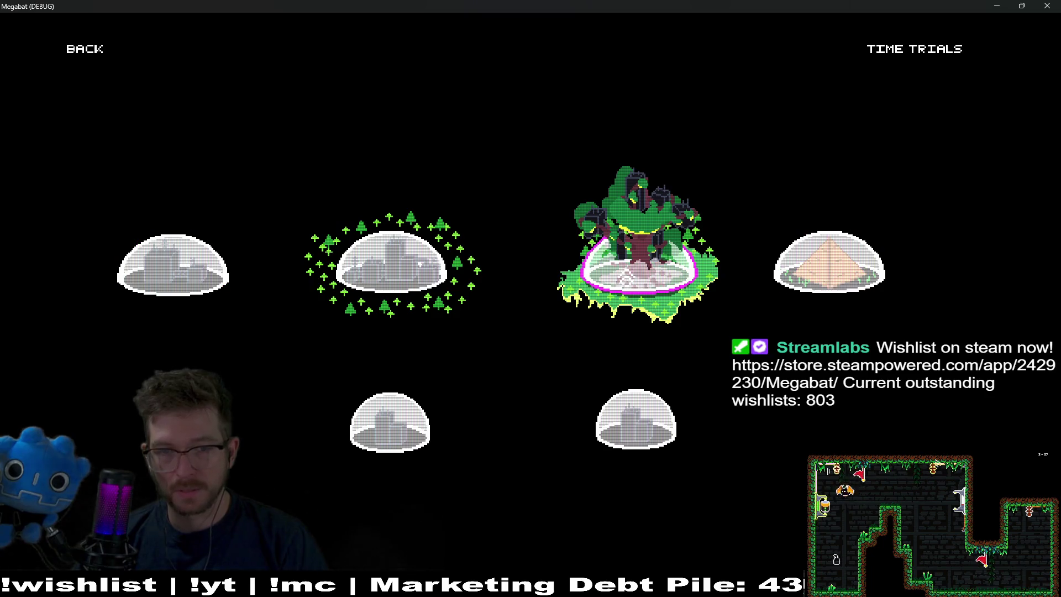
{"action": "left_click", "coordinate": [870, 279]}
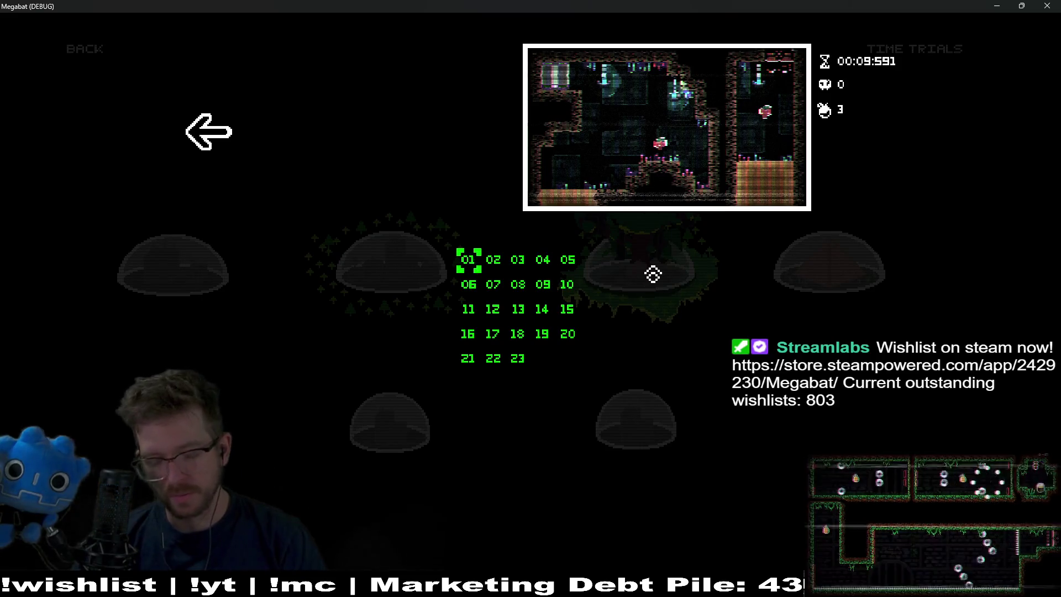
{"action": "key", "text": "Return"}
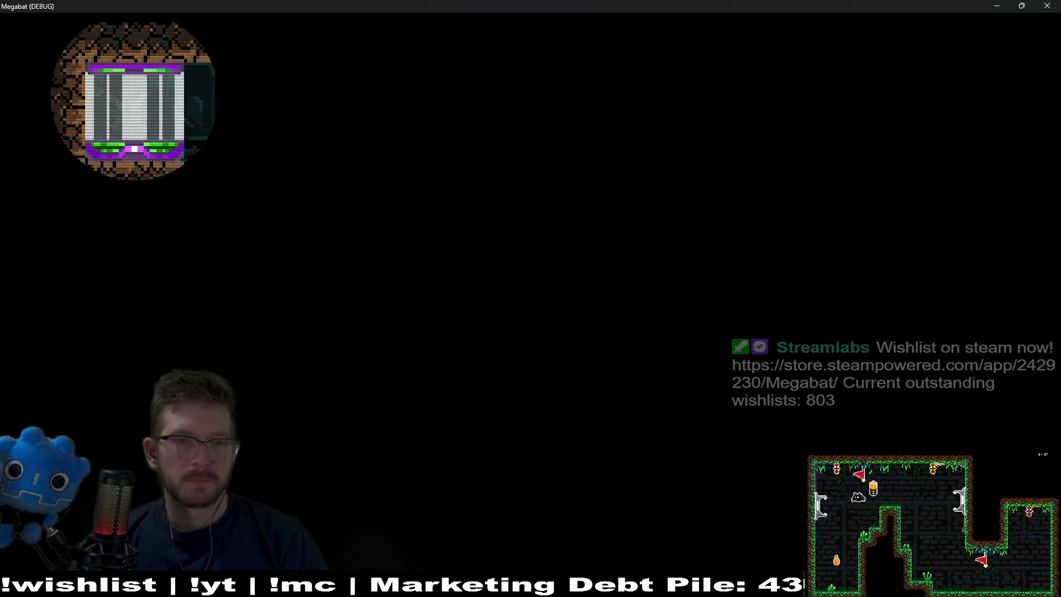
Fly the bat past the egg, screech out both lanterns, and dash through the first strawberry.
{"action": "key", "text": "Right"}
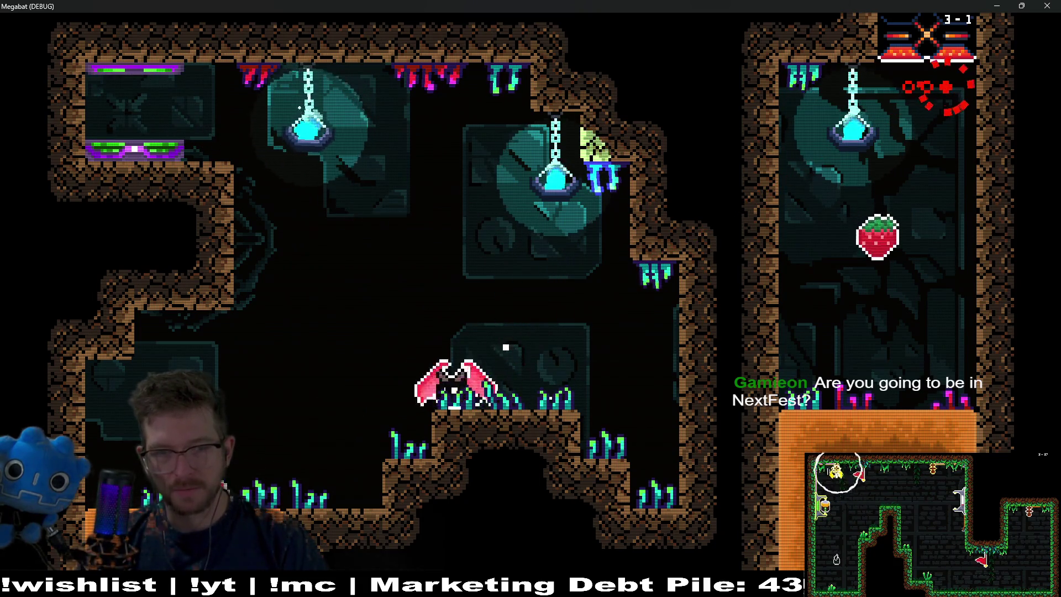
{"action": "key", "text": "Up"}
{"action": "key", "text": "Right"}
{"action": "key", "text": "x"}
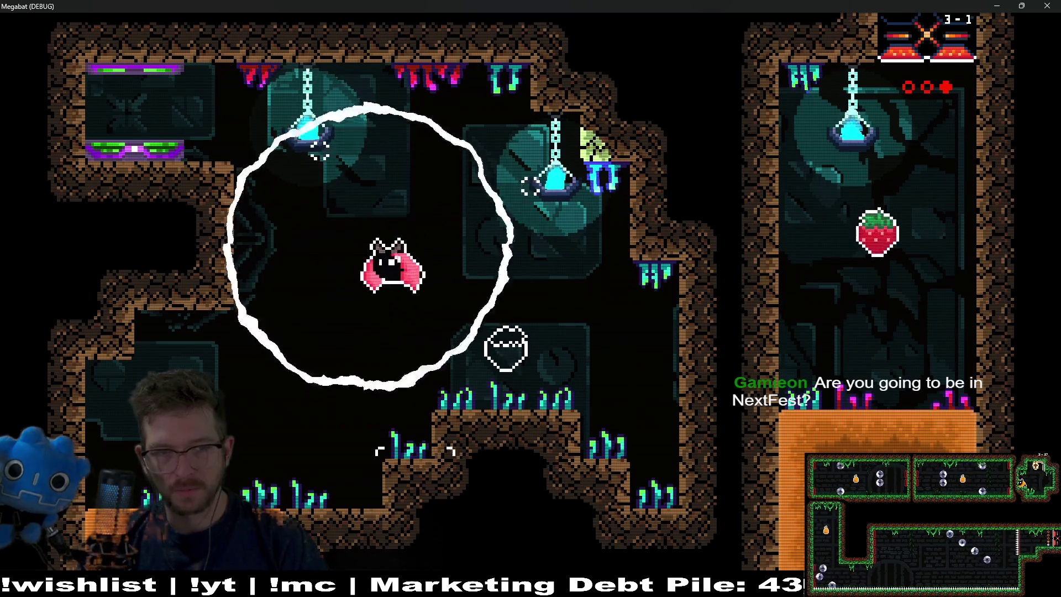
{"action": "key", "text": "Left"}
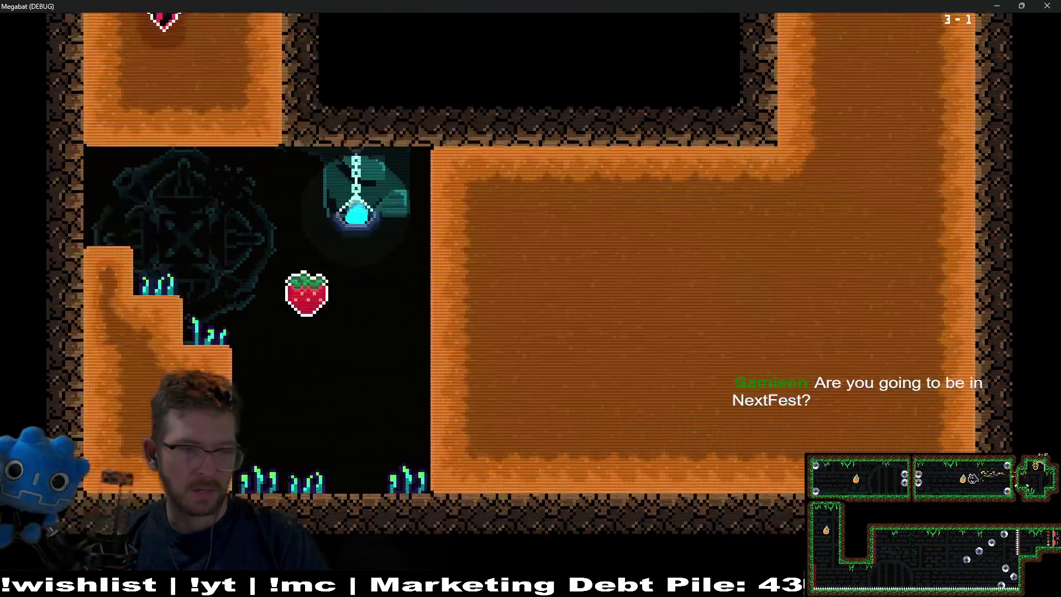
{"action": "key", "text": "Right"}
{"action": "key", "text": "Up"}
{"action": "key", "text": "Left"}
{"action": "key", "text": "Down"}
{"action": "key", "text": "Right"}
{"action": "key", "text": "Up"}
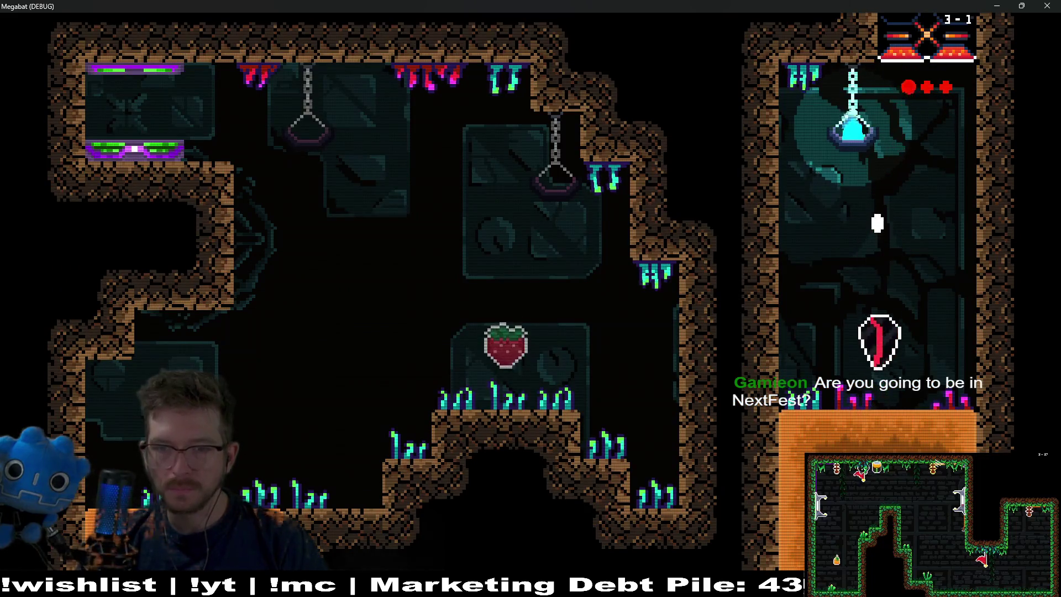
Tunnel through the orange dirt collecting the remaining strawberries, then head for the lower-right exit.
{"action": "key", "text": "Left"}
{"action": "key", "text": "Up"}
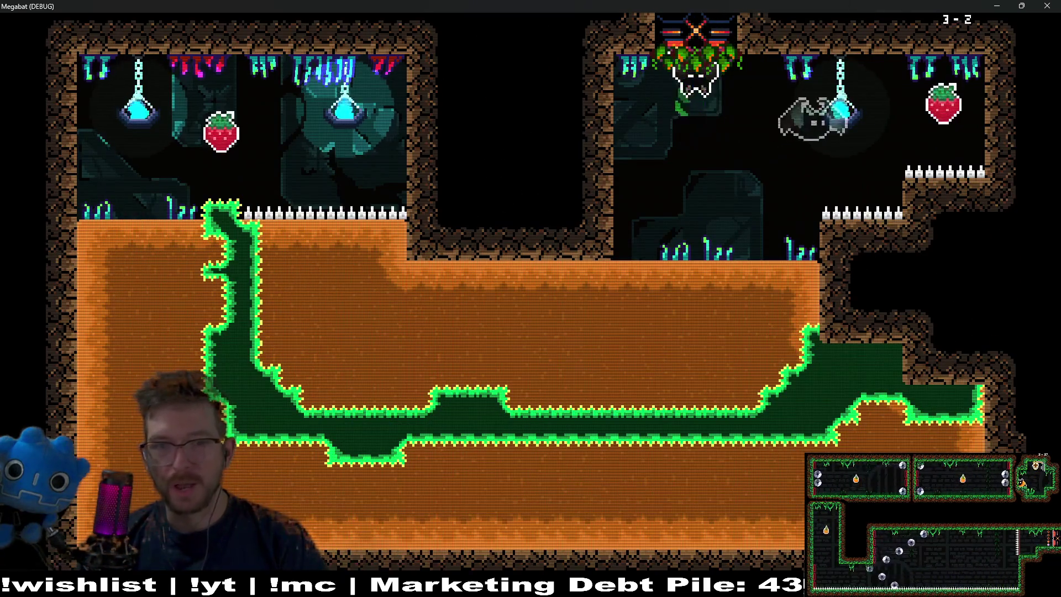
{"action": "key", "text": "Down"}
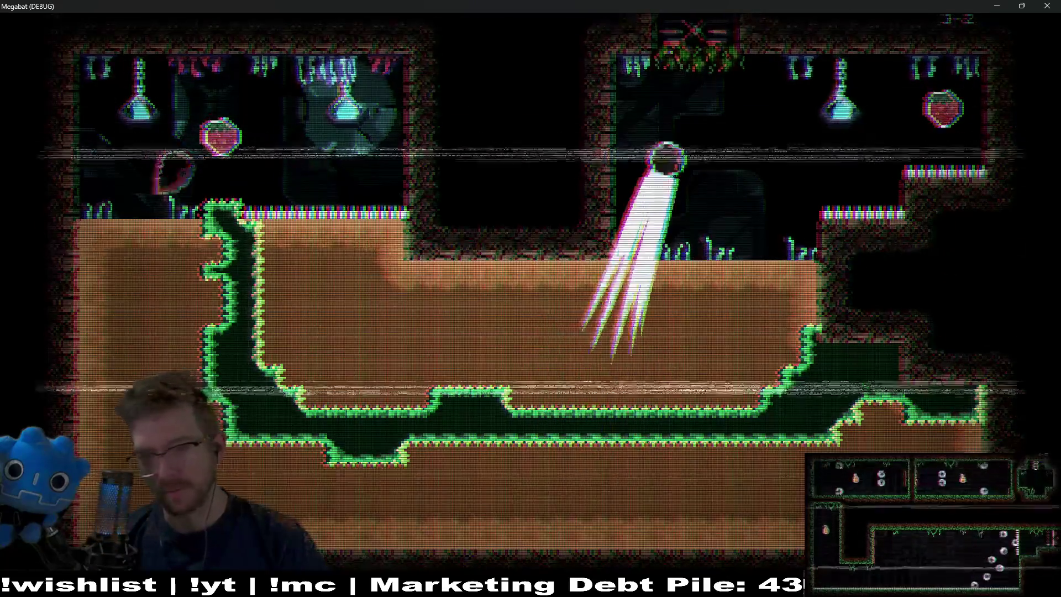
{"action": "key", "text": "Down"}
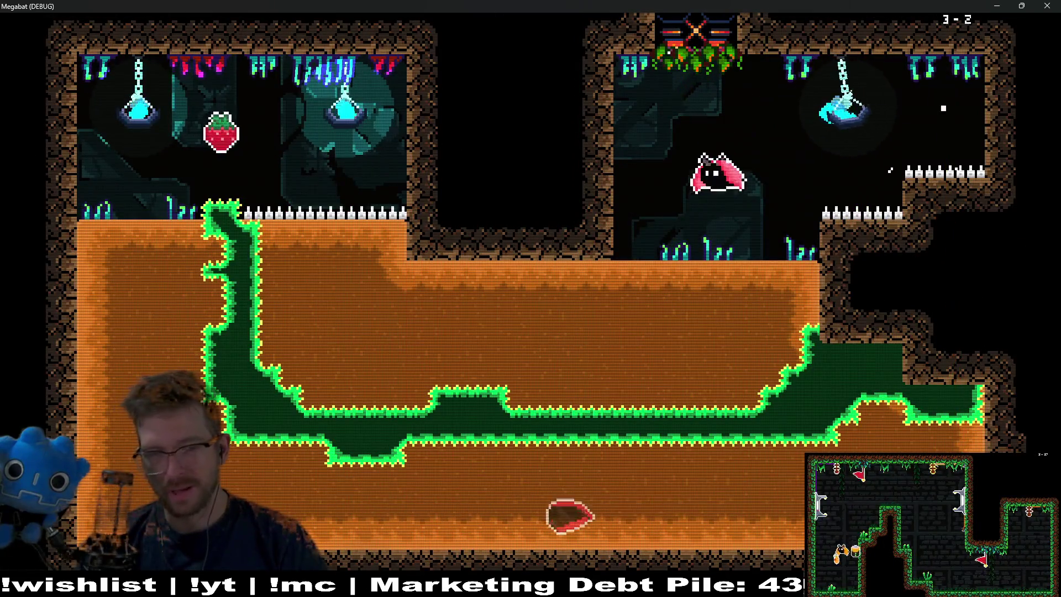
{"action": "key", "text": "Up"}
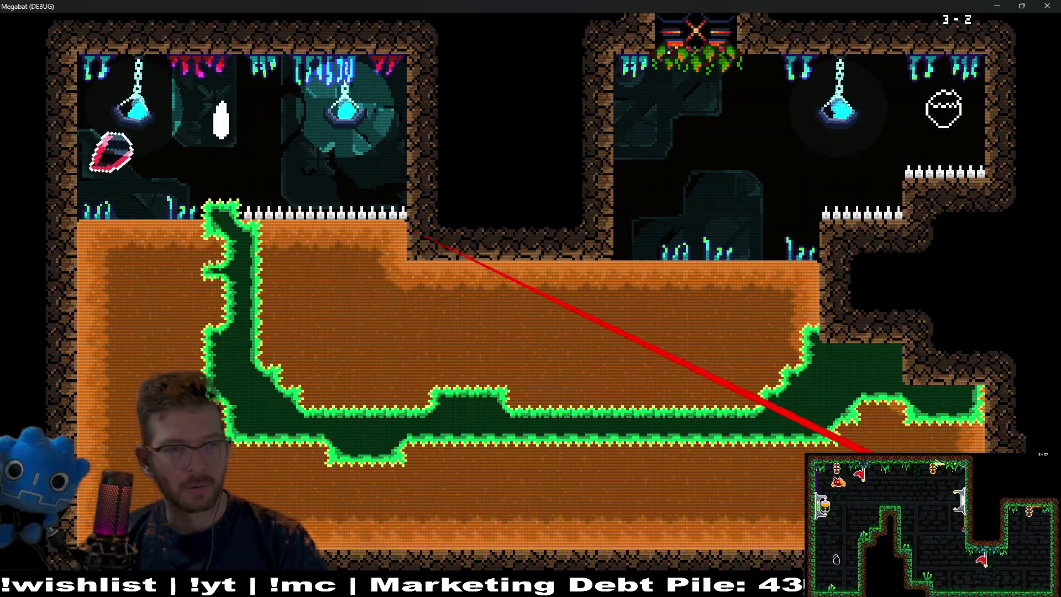
{"action": "key", "text": "Down"}
{"action": "key", "text": "Right"}
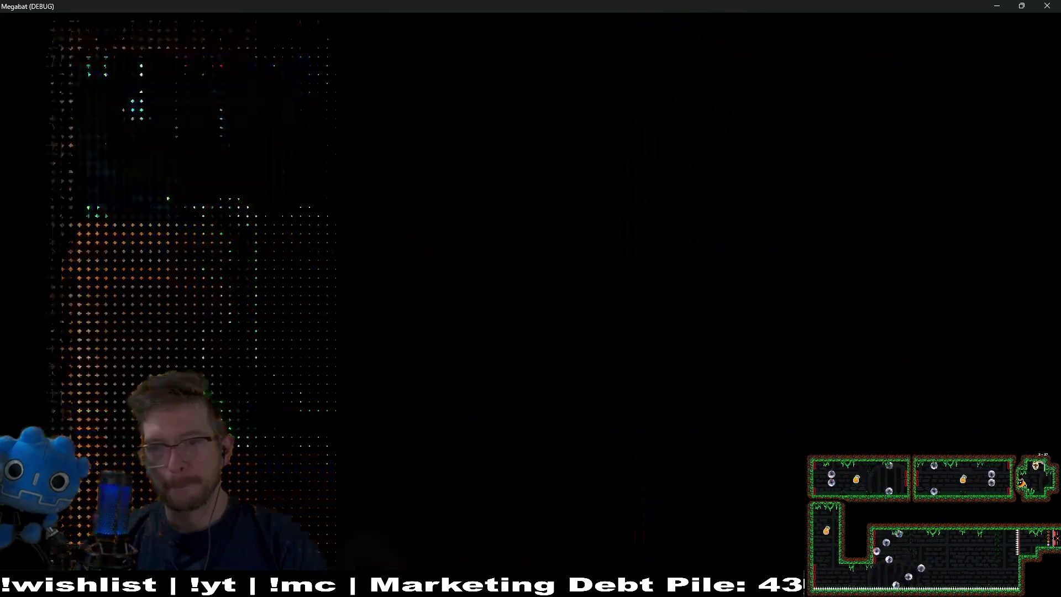
{"action": "key", "text": "Left"}
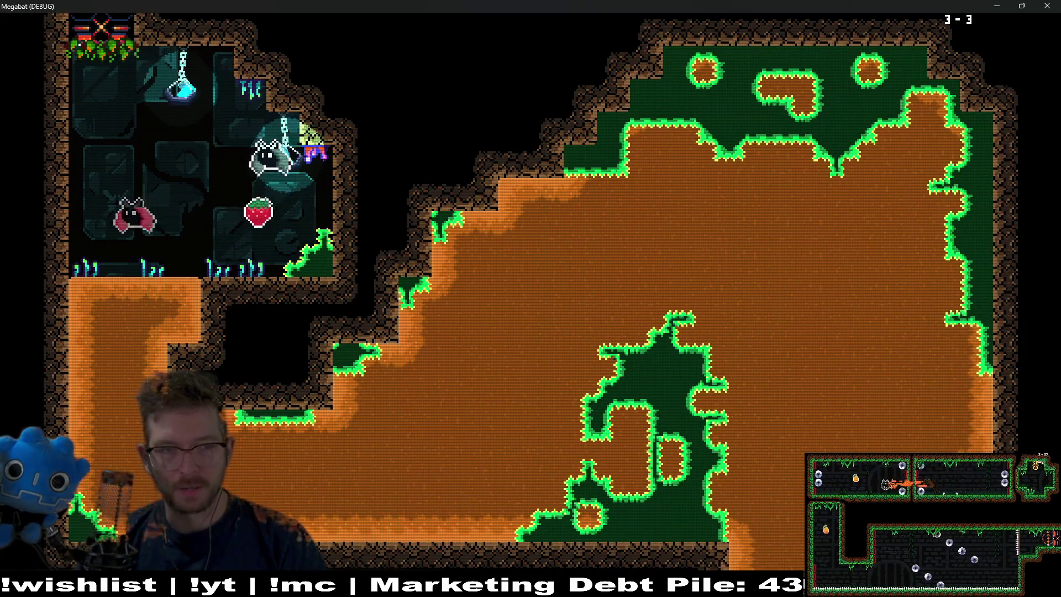
{"action": "key", "text": "Down"}
{"action": "key", "text": "Right"}
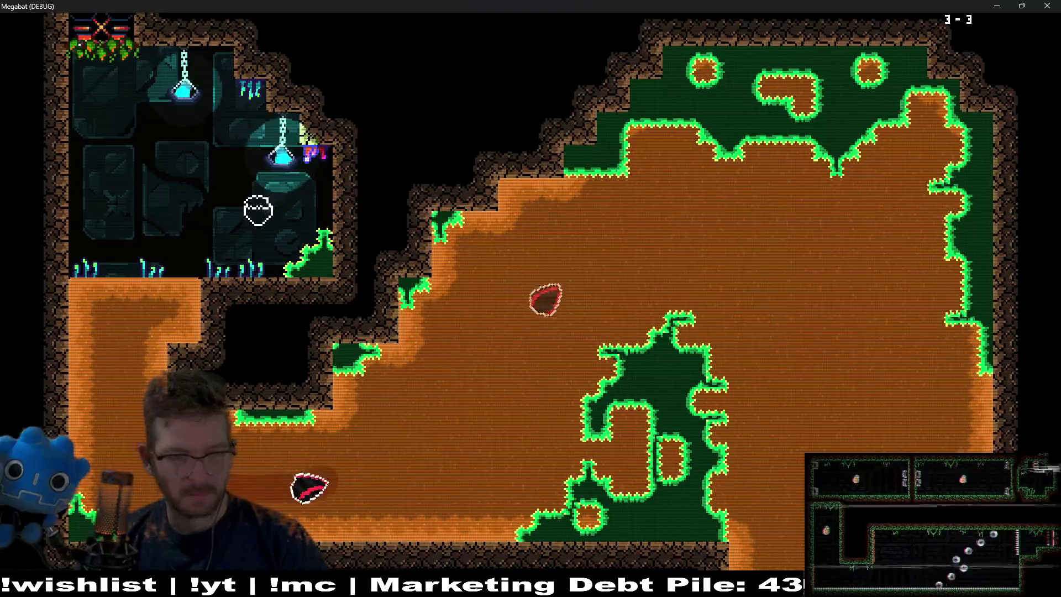
{"action": "key", "text": "Up"}
{"action": "key", "text": "Down"}
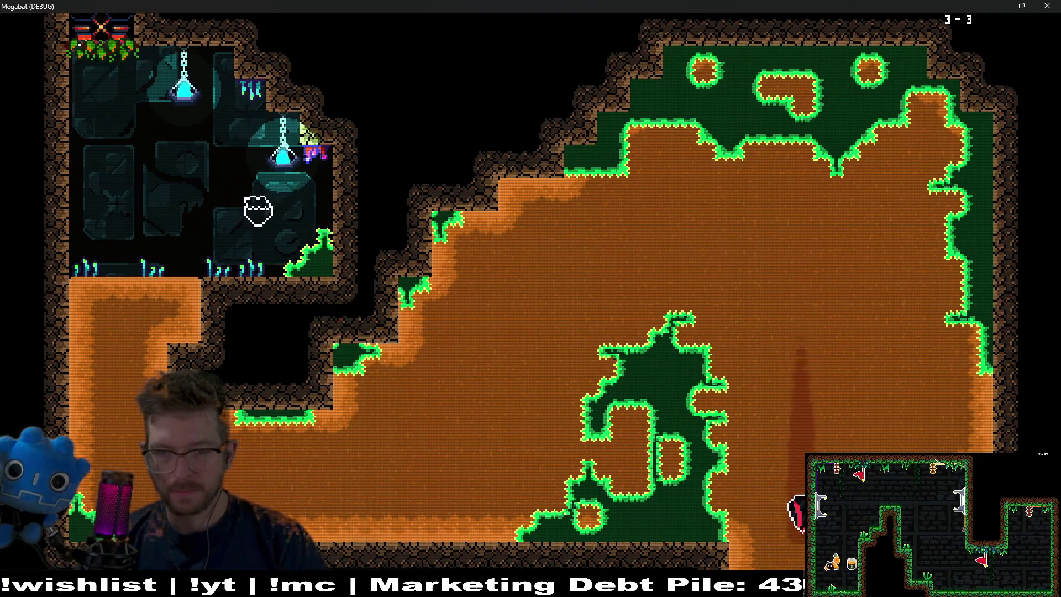
{"action": "key", "text": "Right"}
{"action": "key", "text": "Down"}
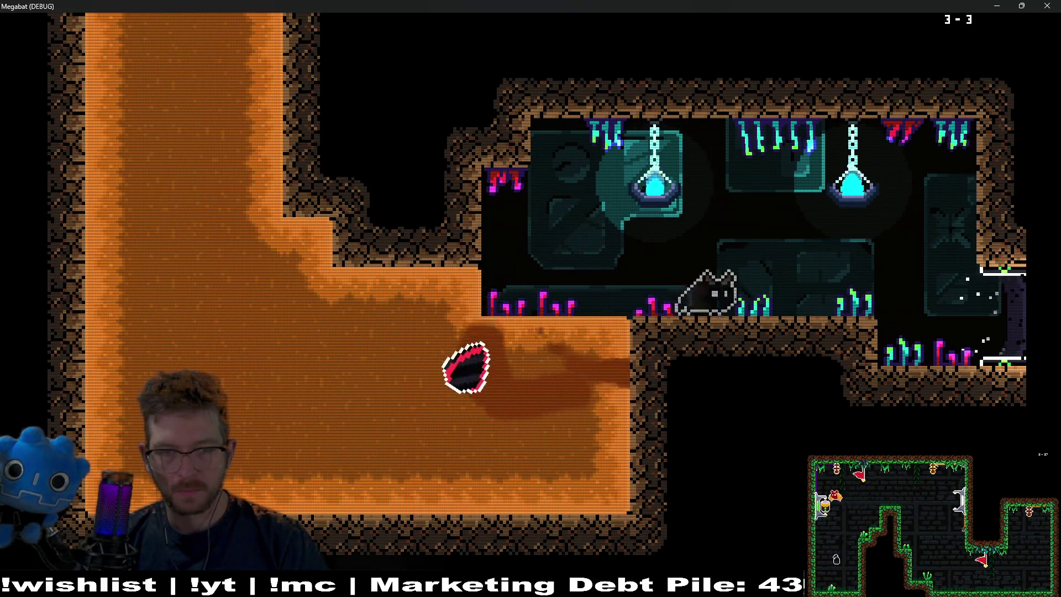
{"action": "key", "text": "Right"}
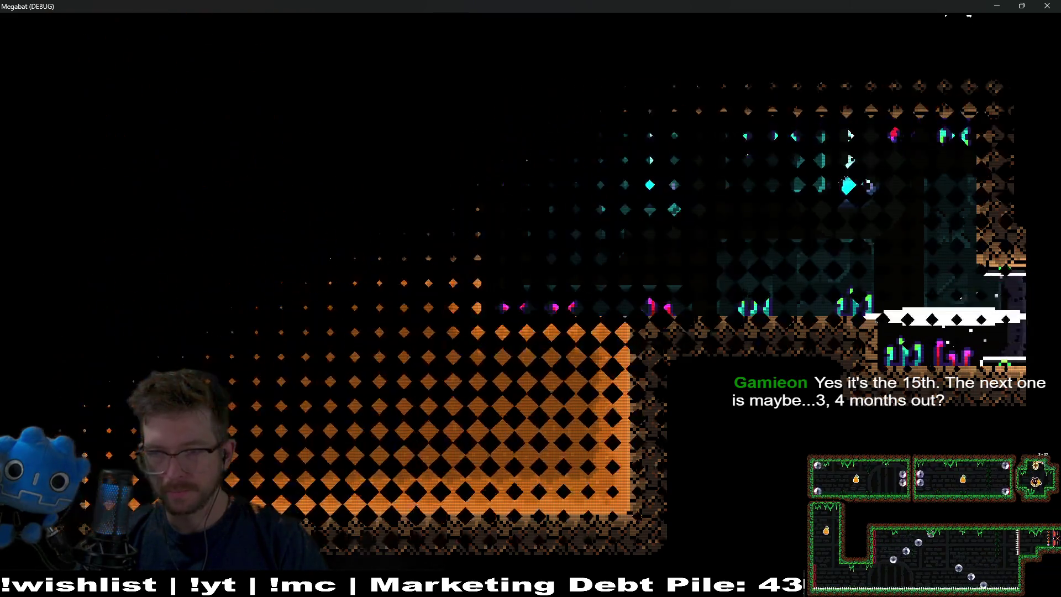
From the spawn, fly through the lower corridor and up past the central shaft.
{"action": "key", "text": "Right"}
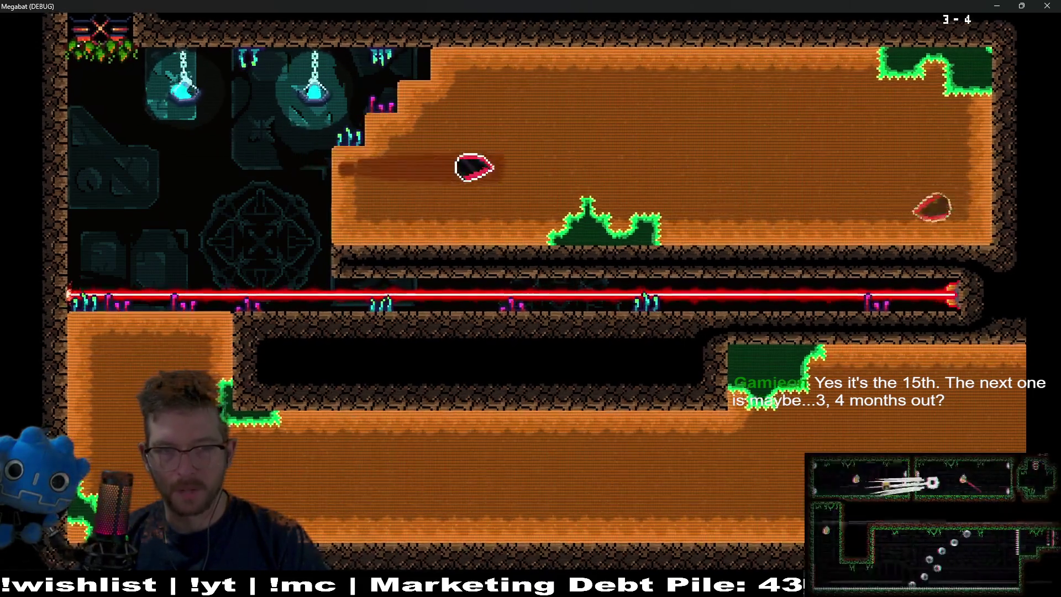
{"action": "key", "text": "Left"}
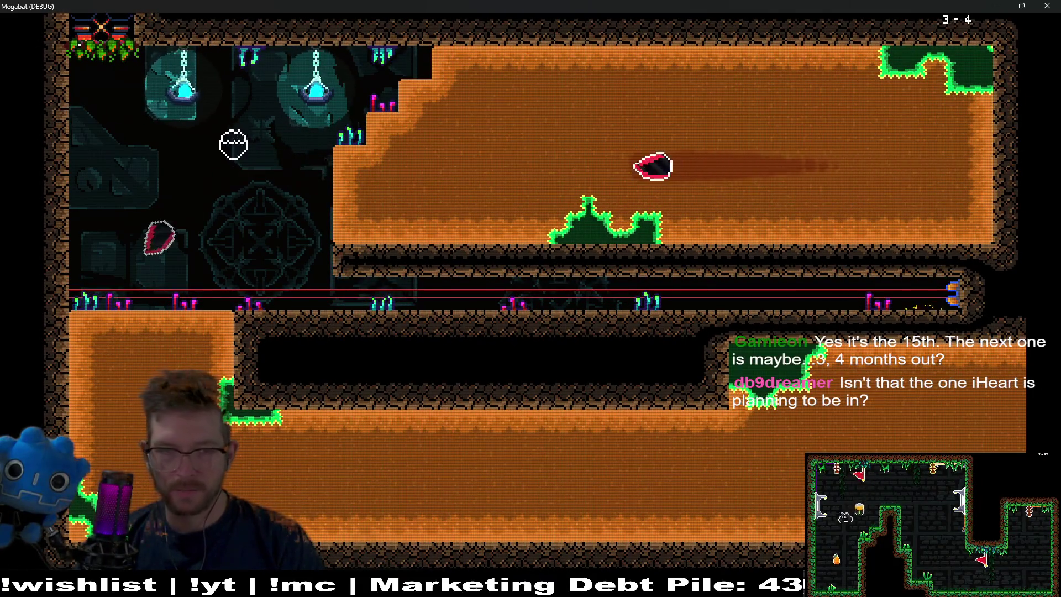
{"action": "key", "text": "Down"}
{"action": "key", "text": "Right"}
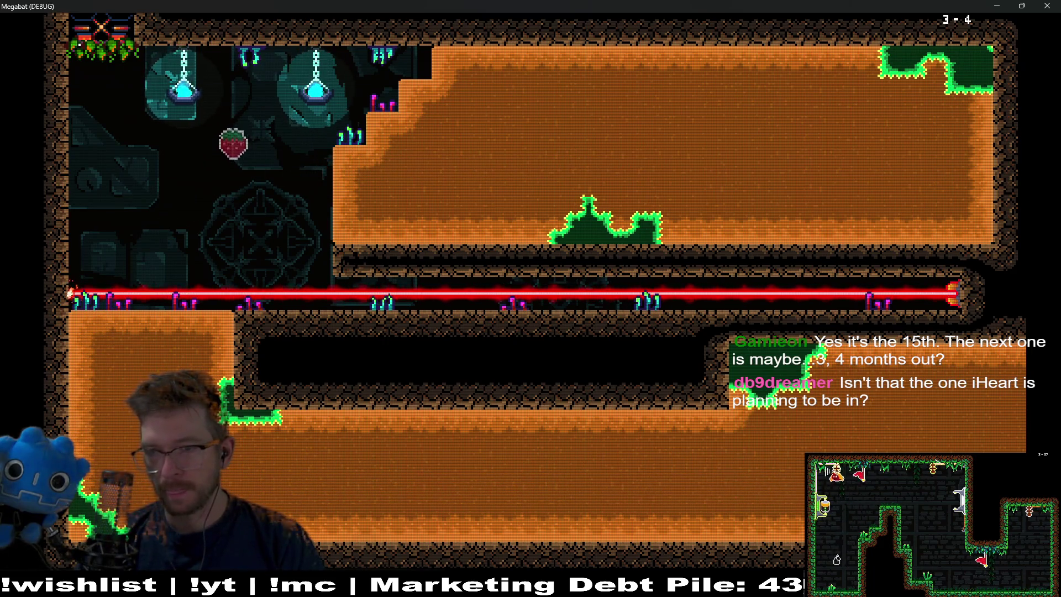
{"action": "key", "text": "Up"}
{"action": "key", "text": "Down"}
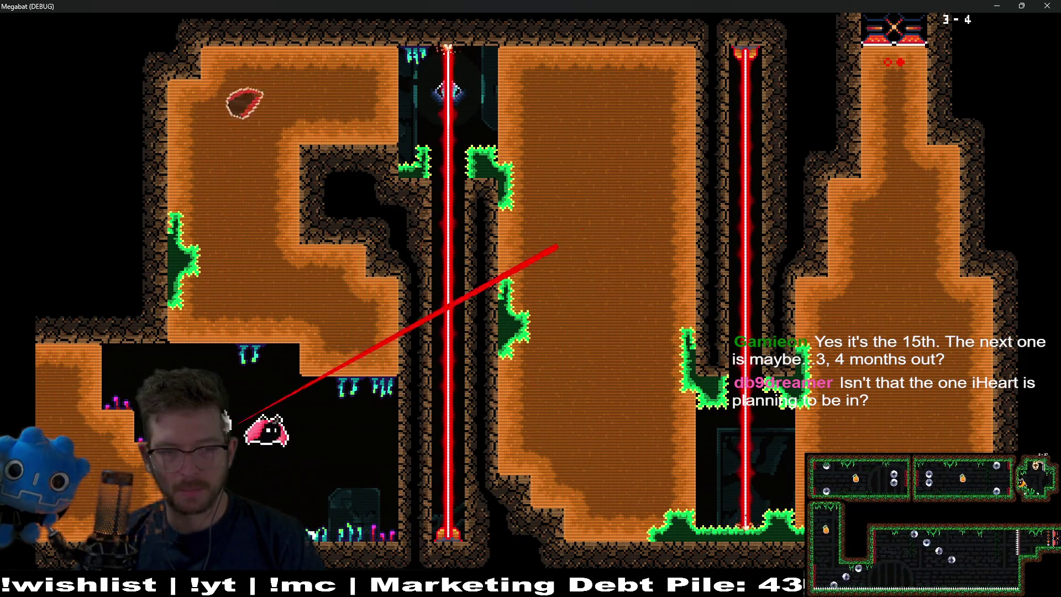
{"action": "key", "text": "Right"}
{"action": "key", "text": "Right"}
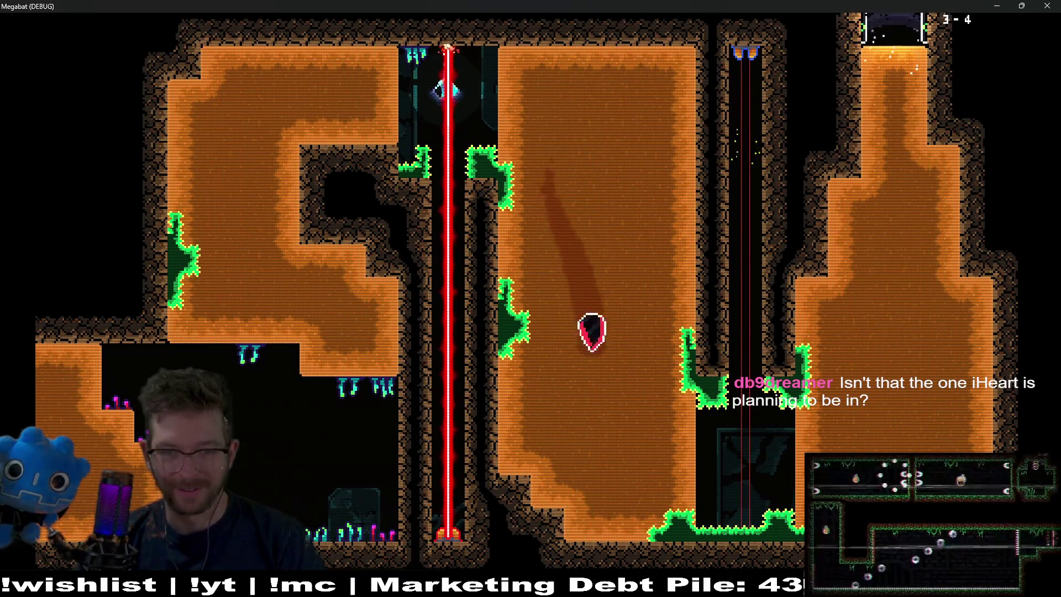
{"action": "key", "text": "Up"}
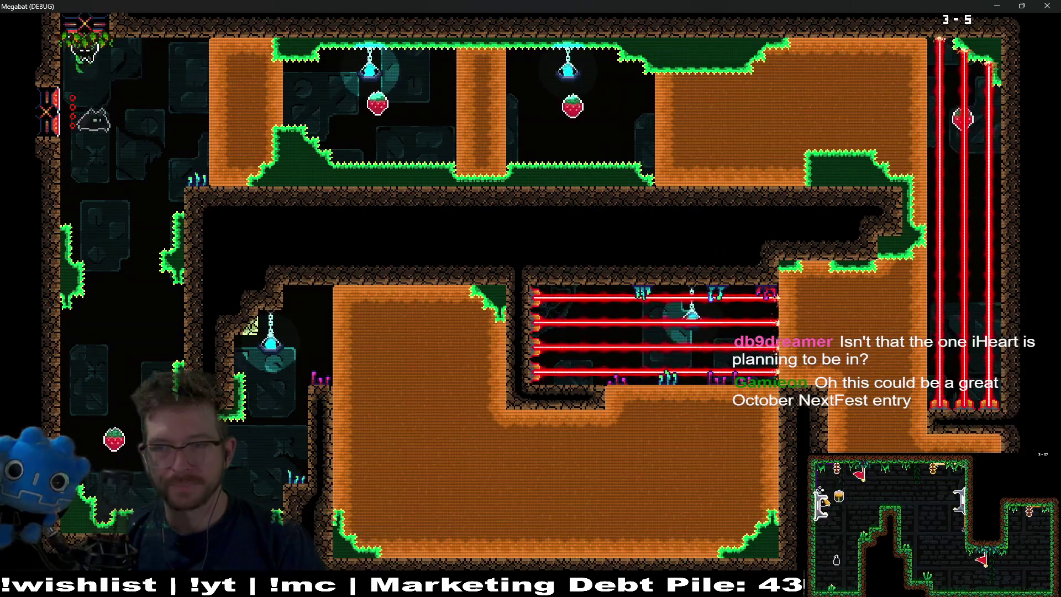
Burrow from the spawn through the dirt into the white ring, then close the game.
{"action": "key", "text": "Right"}
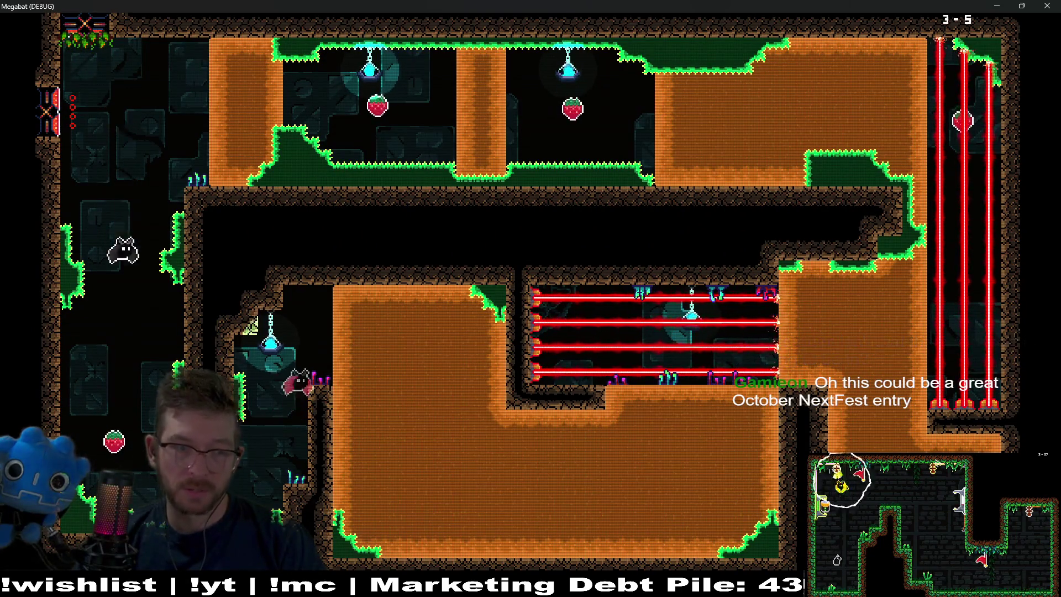
{"action": "key", "text": "Right"}
{"action": "key", "text": "Down"}
{"action": "key", "text": "Left"}
{"action": "key", "text": "Up"}
{"action": "key", "text": "Down"}
{"action": "key", "text": "Right"}
{"action": "key", "text": "Up"}
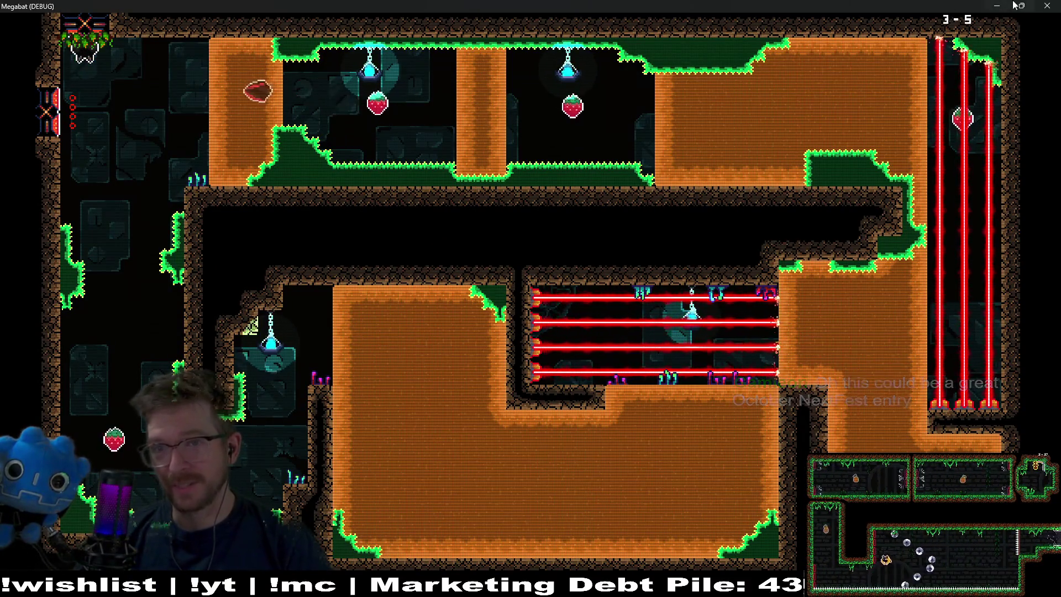
{"action": "left_click", "coordinate": [1046, 5]}
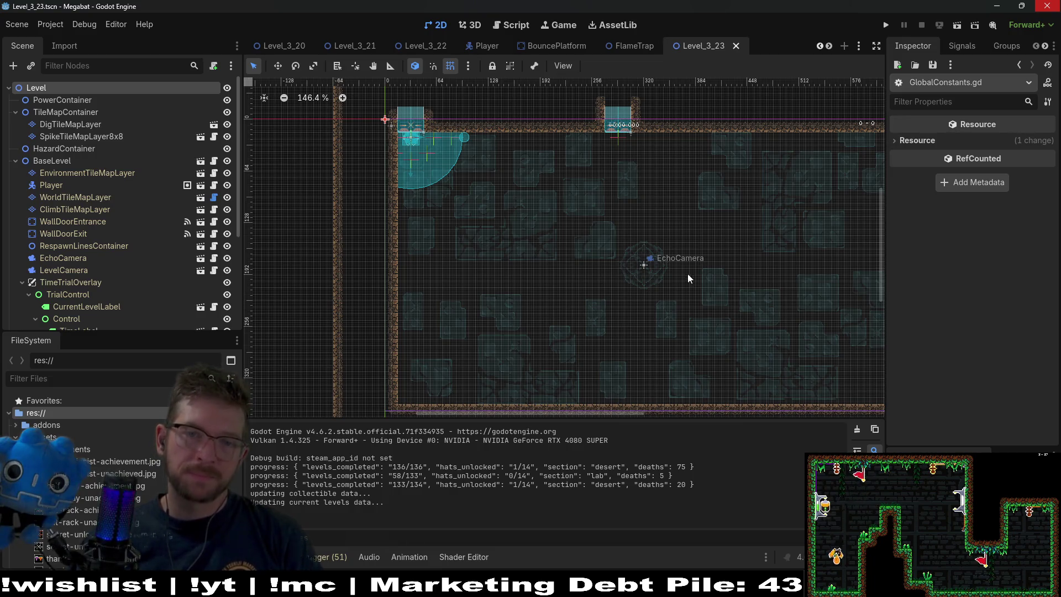
Select SectionContainer in the Level_3_23 Scene dock and open the Instantiate Child Scene picker.
{"action": "scroll", "coordinate": [712, 235], "scroll_direction": "down", "scroll_amount": 3}
{"action": "scroll", "coordinate": [713, 235], "scroll_direction": "right", "scroll_amount": 2}
{"action": "scroll", "coordinate": [713, 260], "scroll_direction": "up", "scroll_amount": 2}
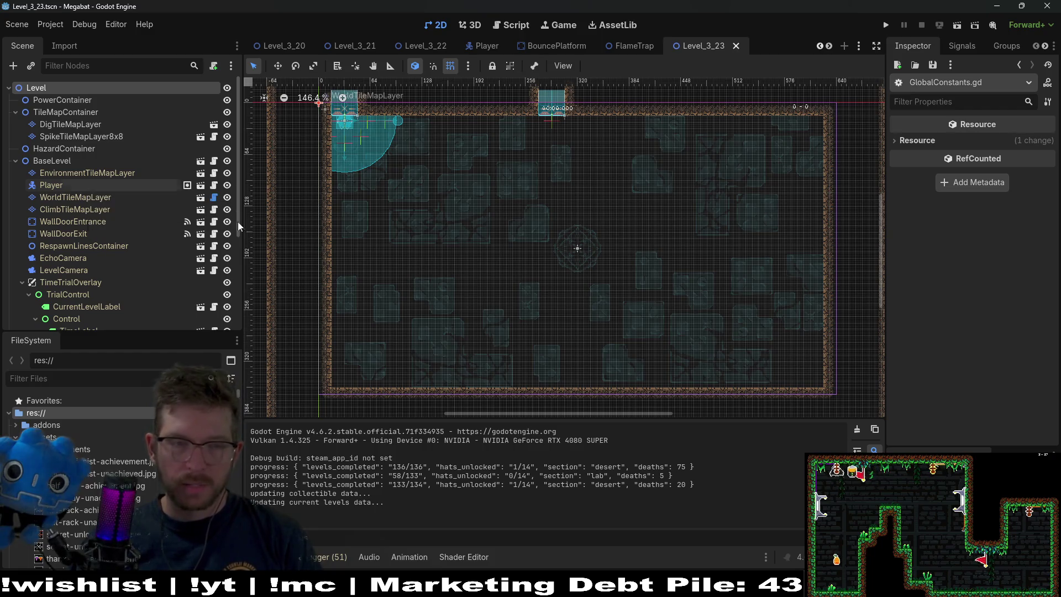
{"action": "left_click", "coordinate": [78, 125]}
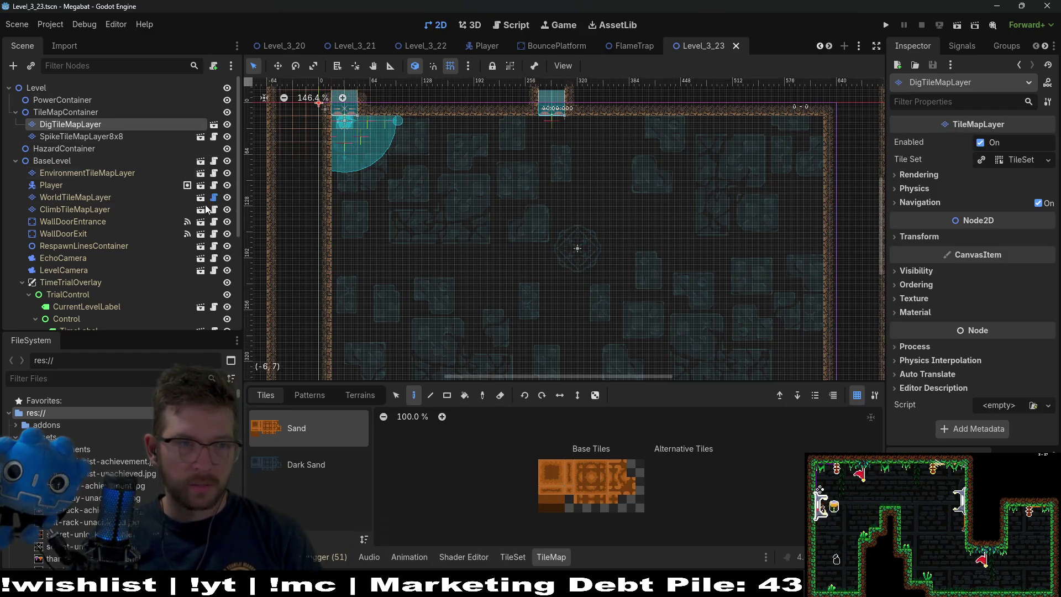
{"action": "scroll", "coordinate": [83, 166], "scroll_direction": "down", "scroll_amount": 4}
{"action": "left_click", "coordinate": [80, 307]}
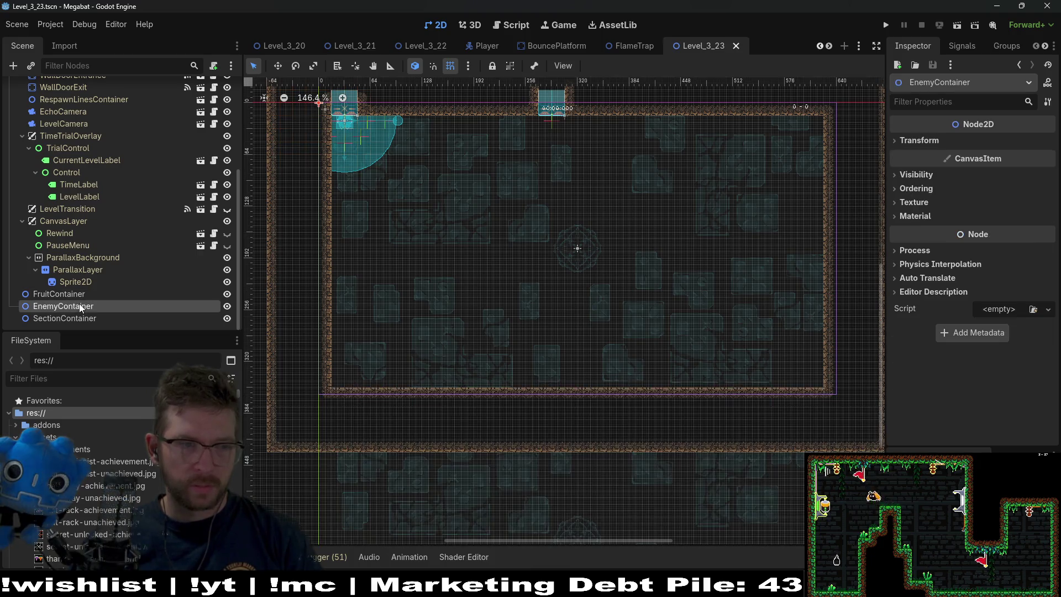
{"action": "left_click", "coordinate": [87, 319]}
{"action": "key", "text": "ctrl+shift+a"}
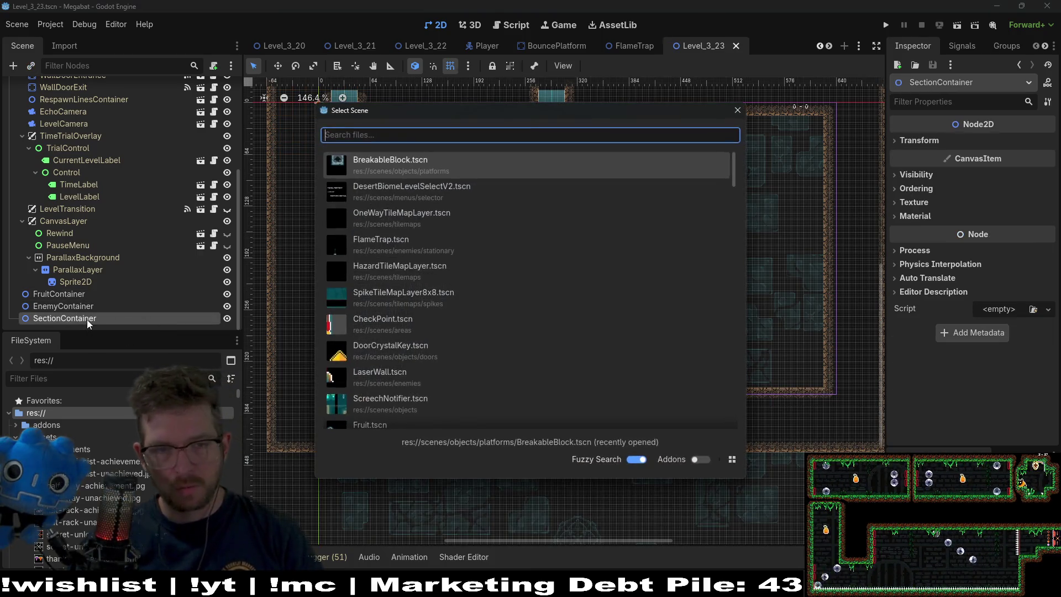
Instance SectionDetector.tscn, set its size to Xlarge 640 x 360, and centre it over the room.
{"action": "type", "text": "section"}
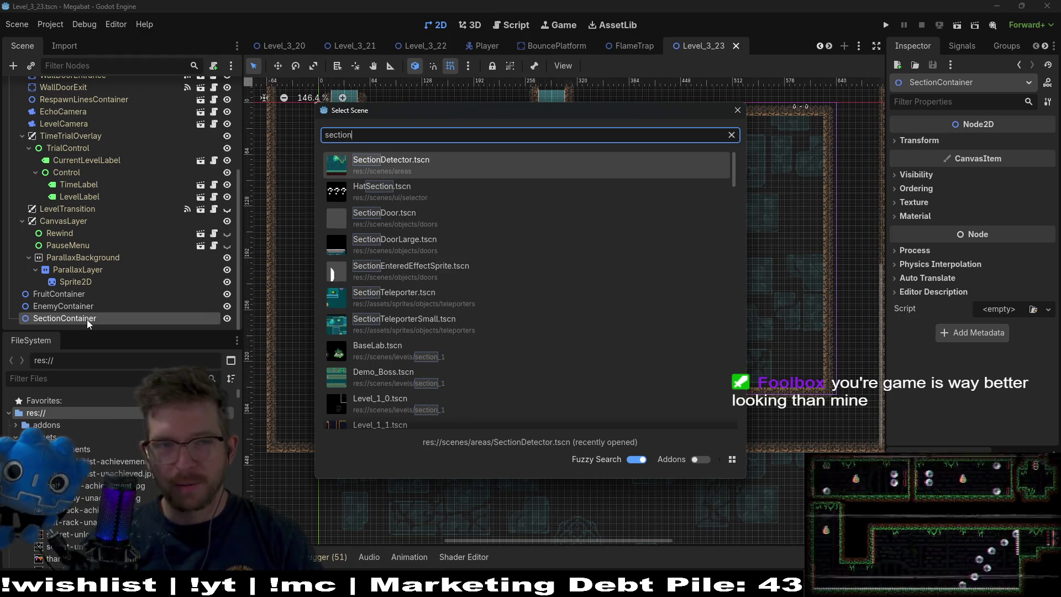
{"action": "key", "text": "Return"}
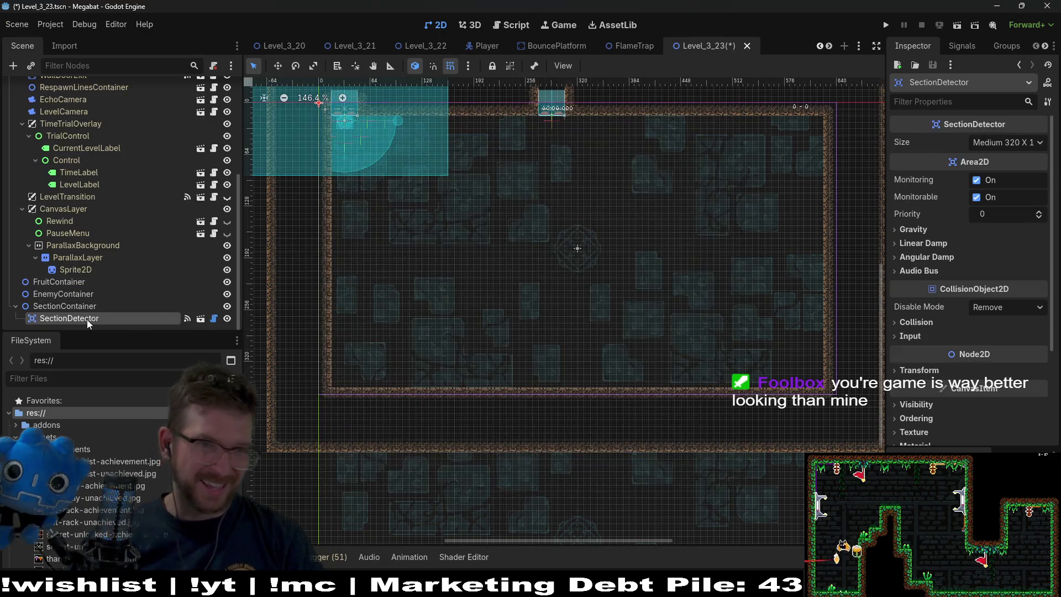
{"action": "left_click", "coordinate": [1009, 145]}
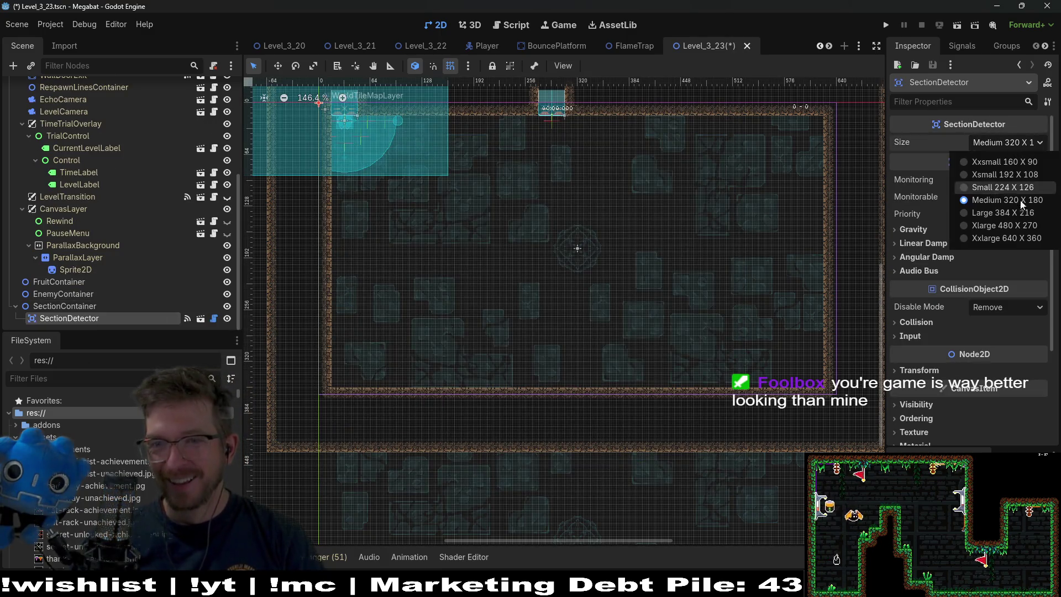
{"action": "left_click", "coordinate": [1006, 245]}
{"action": "key", "text": "w"}
{"action": "mouse_move", "coordinate": [295, 100]}
{"action": "left_mouse_down"}
{"action": "mouse_move", "coordinate": [450, 142]}
{"action": "mouse_move", "coordinate": [627, 267]}
{"action": "mouse_move", "coordinate": [582, 224]}
{"action": "mouse_move", "coordinate": [595, 226]}
{"action": "left_mouse_up"}
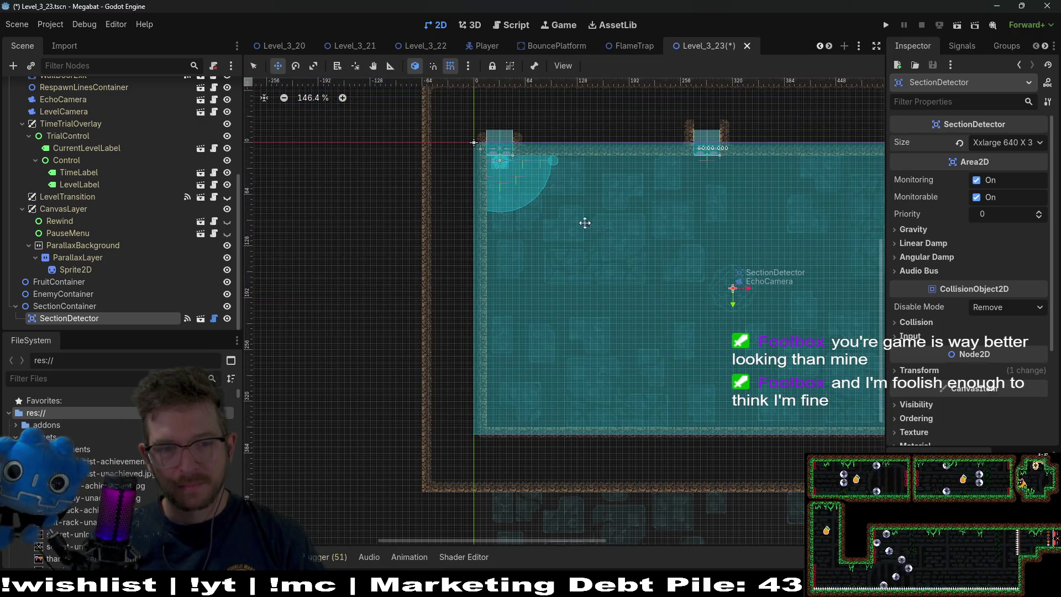
{"action": "scroll", "coordinate": [609, 234], "scroll_direction": "up", "scroll_amount": 4}
{"action": "scroll", "coordinate": [111, 210], "scroll_direction": "up", "scroll_amount": 5}
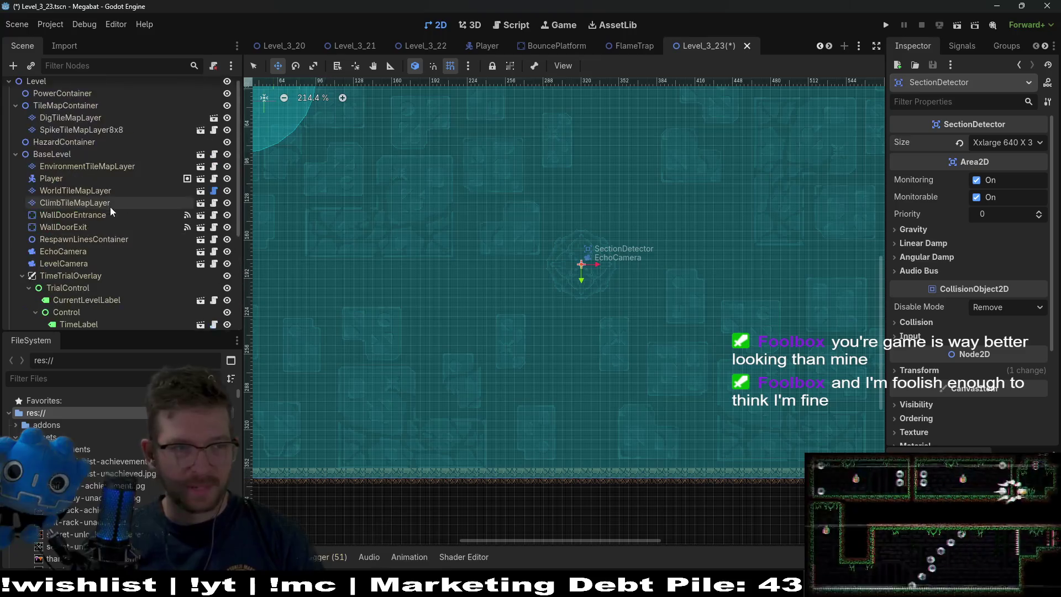
{"action": "double_click", "coordinate": [83, 198]}
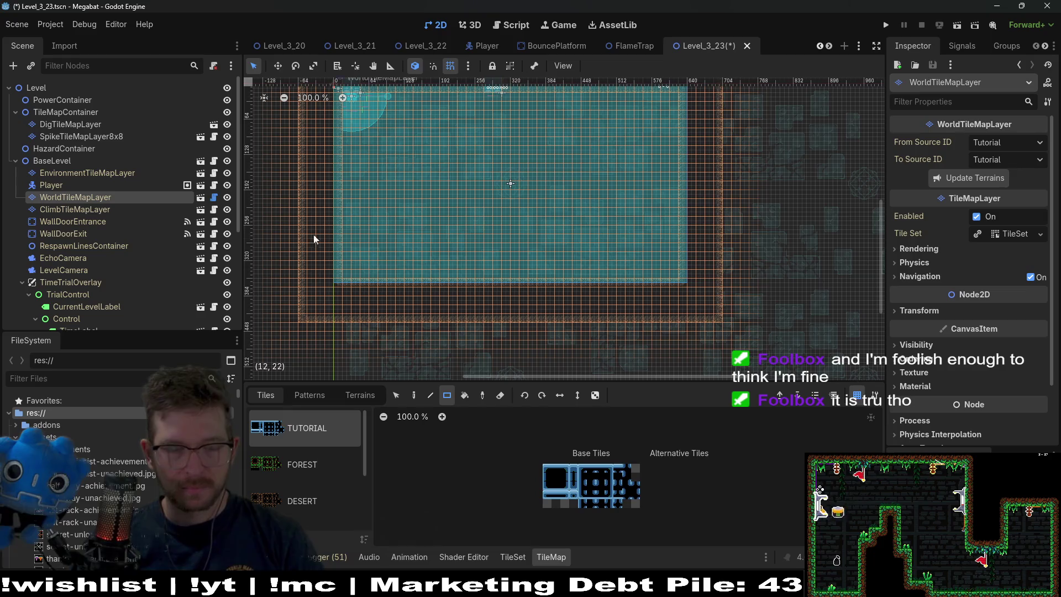
Choose the DESERT terrain and paint a 12x5 desert block inside the room.
{"action": "left_click", "coordinate": [360, 395]}
{"action": "left_click", "coordinate": [317, 456]}
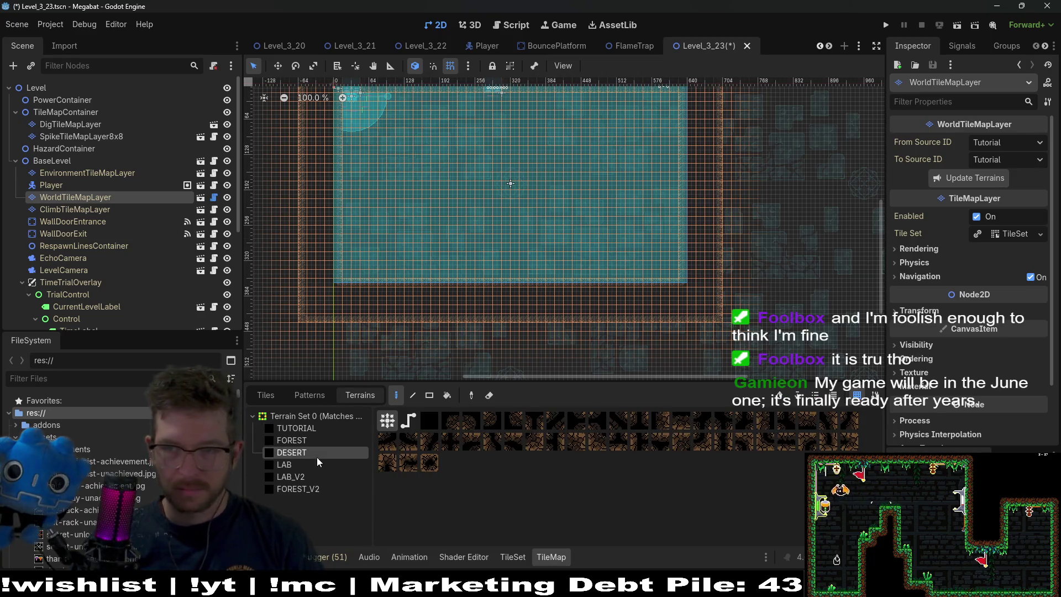
{"action": "scroll", "coordinate": [499, 175], "scroll_direction": "up", "scroll_amount": 2}
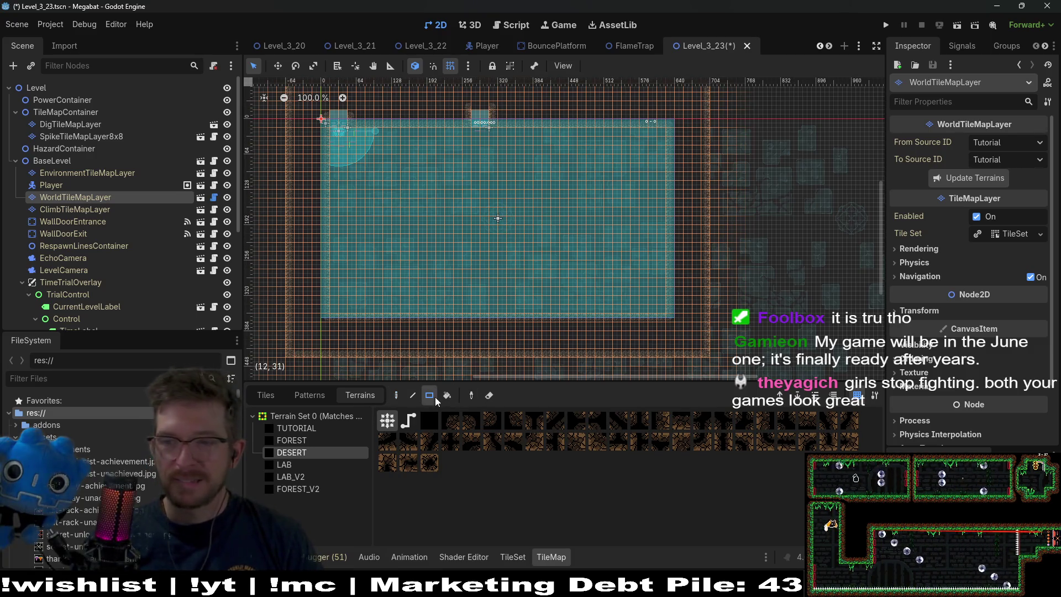
{"action": "scroll", "coordinate": [673, 257], "scroll_direction": "up", "scroll_amount": 5}
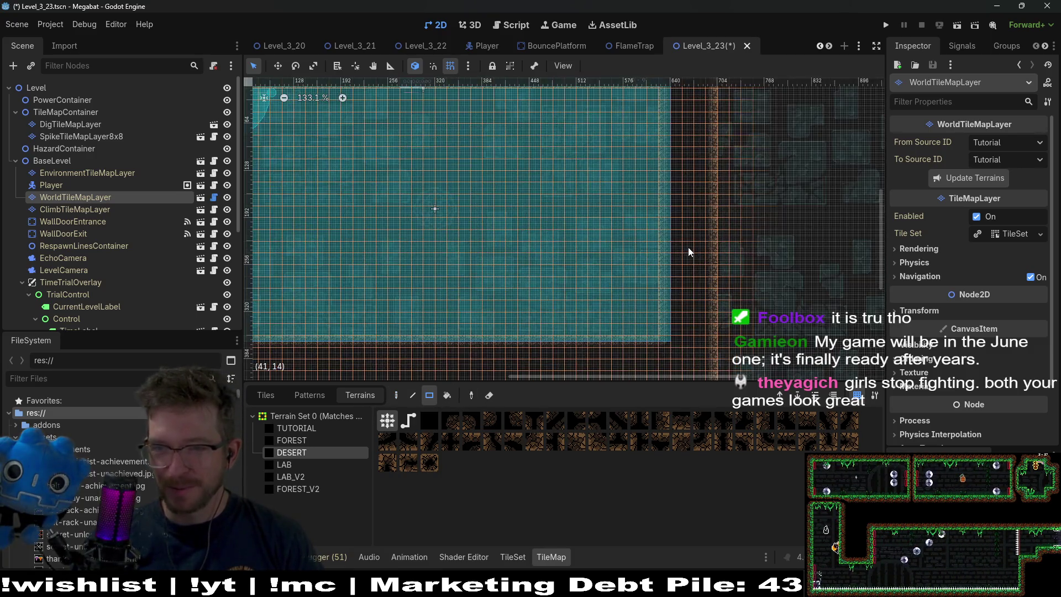
{"action": "mouse_move", "coordinate": [640, 277]}
{"action": "left_mouse_down"}
{"action": "mouse_move", "coordinate": [668, 228]}
{"action": "mouse_move", "coordinate": [646, 214]}
{"action": "left_mouse_up"}
{"action": "mouse_move", "coordinate": [580, 232]}
{"action": "left_mouse_down"}
{"action": "mouse_move", "coordinate": [661, 201]}
{"action": "mouse_move", "coordinate": [652, 293]}
{"action": "mouse_move", "coordinate": [619, 205]}
{"action": "mouse_move", "coordinate": [480, 192]}
{"action": "mouse_move", "coordinate": [443, 208]}
{"action": "left_mouse_up"}
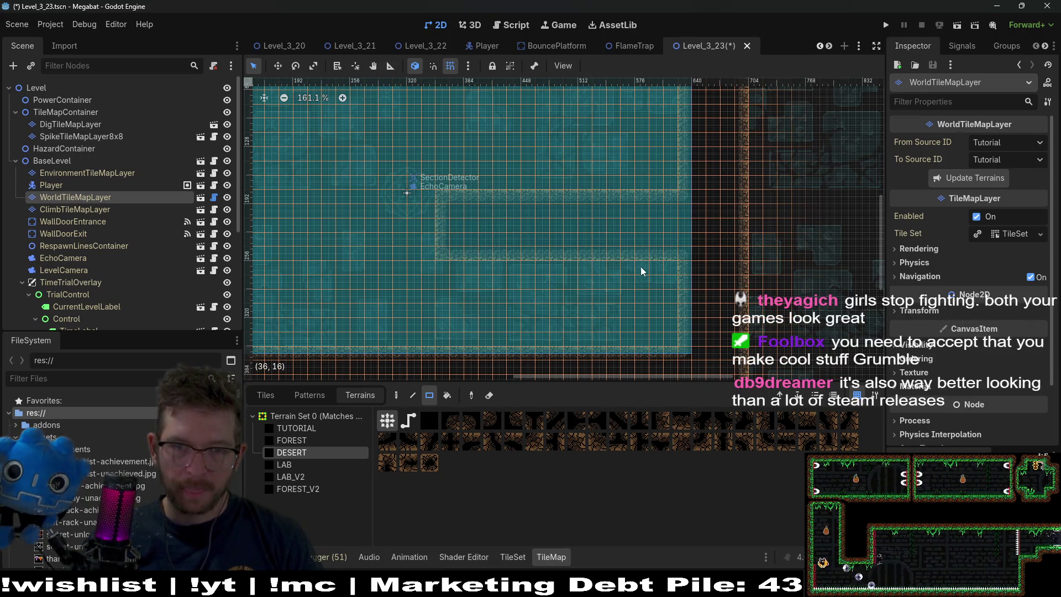
{"action": "mouse_move", "coordinate": [539, 275]}
{"action": "left_mouse_down"}
{"action": "mouse_move", "coordinate": [628, 260]}
{"action": "mouse_move", "coordinate": [418, 191]}
{"action": "left_mouse_up"}
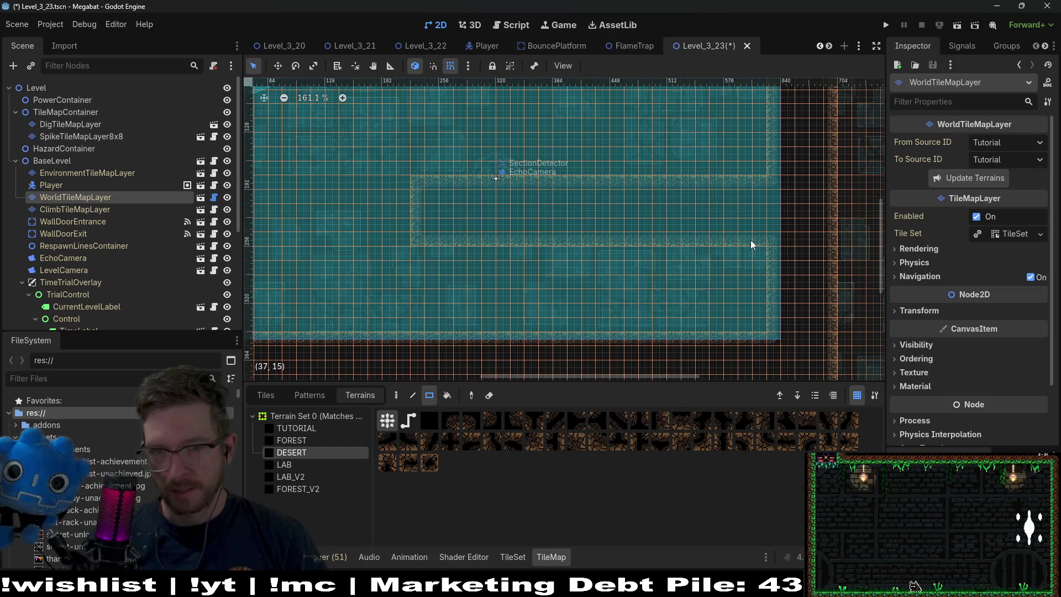
{"action": "scroll", "coordinate": [750, 243], "scroll_direction": "up", "scroll_amount": 5}
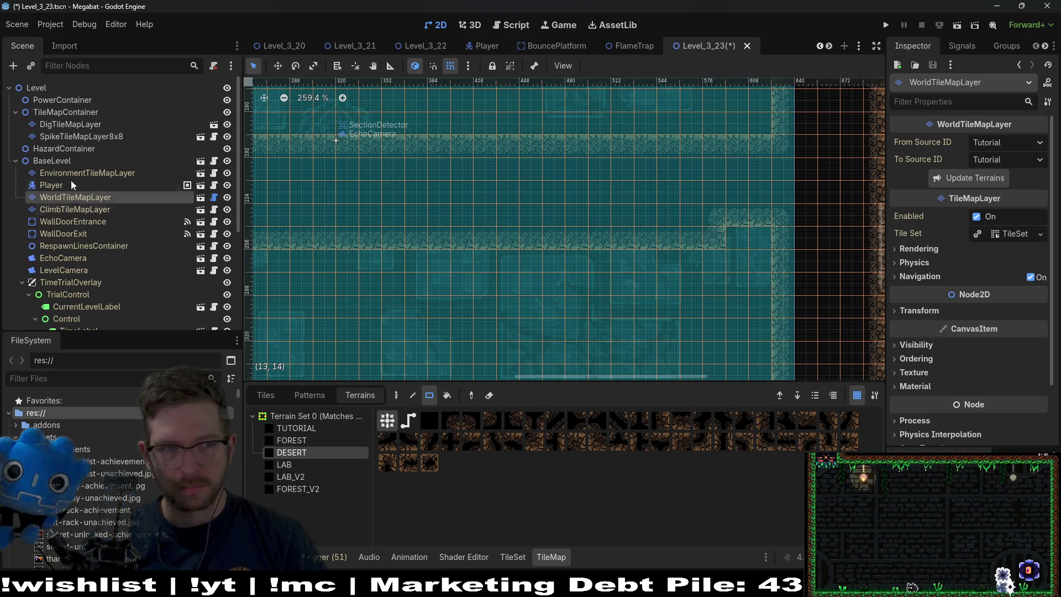
{"action": "left_click", "coordinate": [50, 185]}
Select Player and WallDoorEntrance together and move them down and to the right.
{"action": "left_click", "coordinate": [75, 208], "text": "ctrl"}
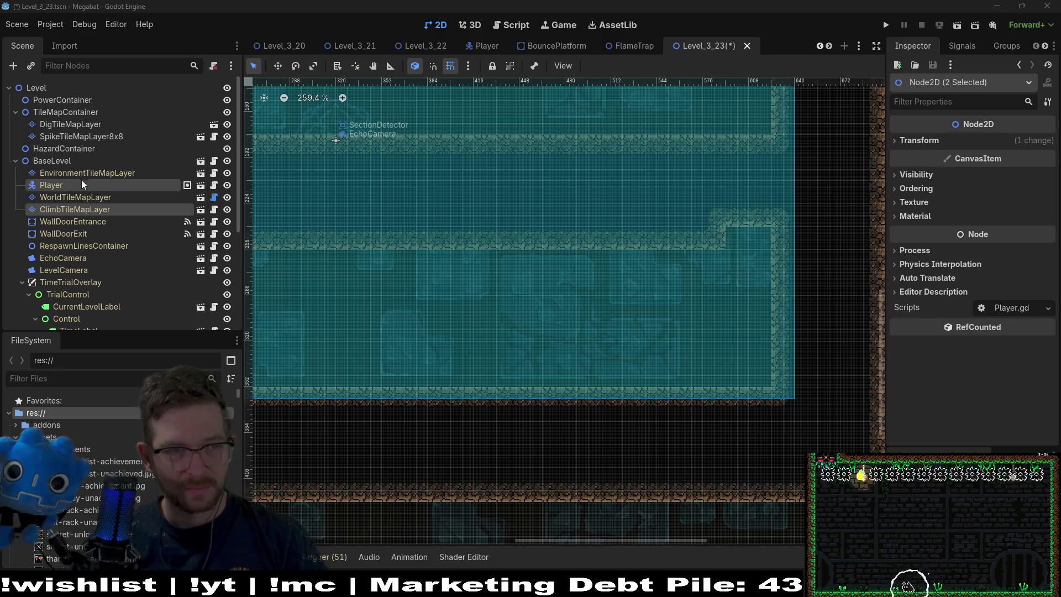
{"action": "left_click", "coordinate": [71, 185]}
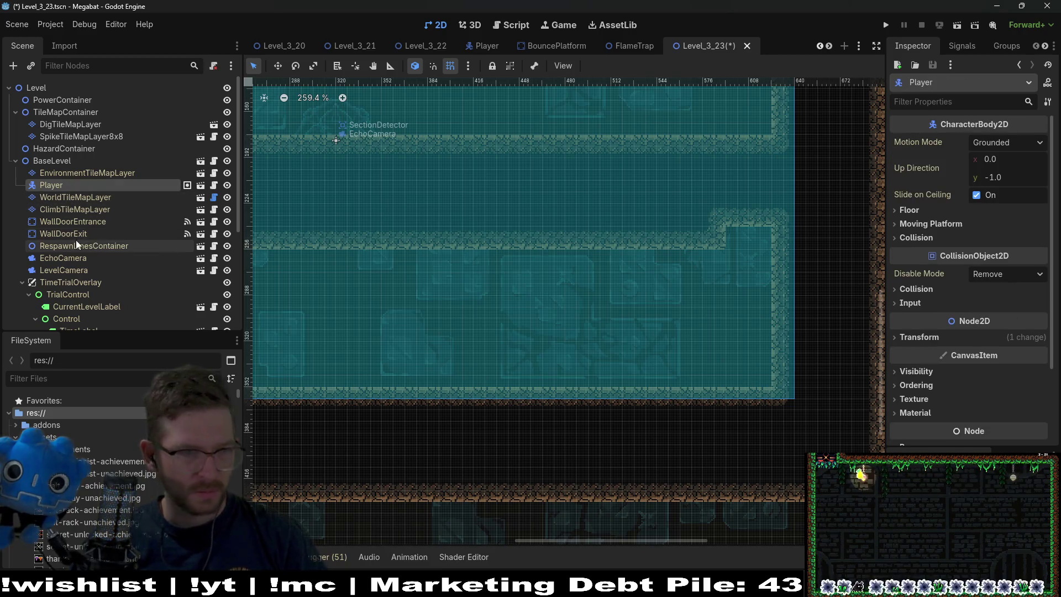
{"action": "left_click", "coordinate": [166, 225], "text": "ctrl"}
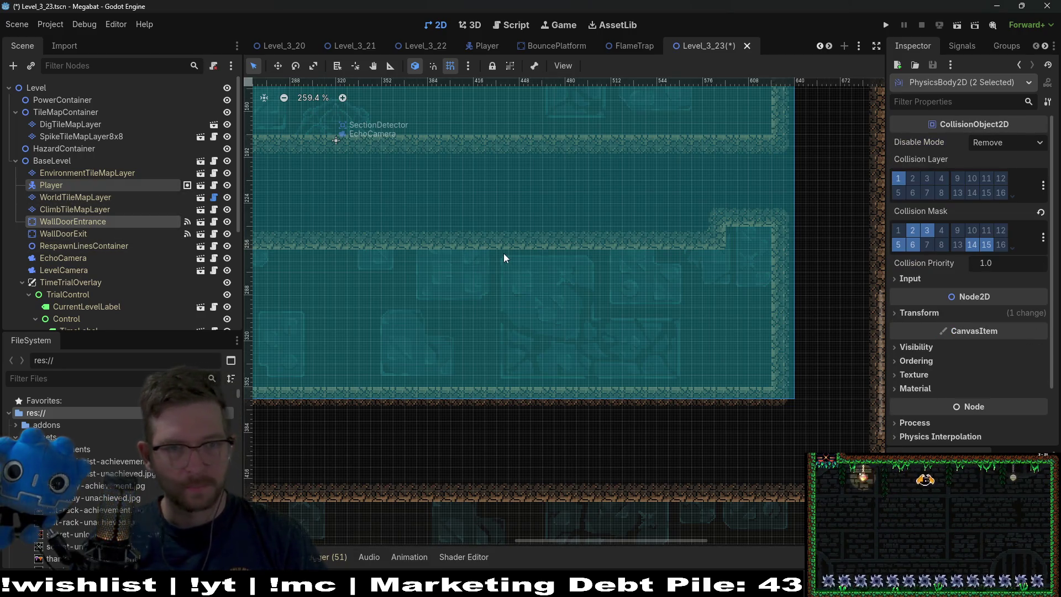
{"action": "key", "text": "w"}
{"action": "mouse_move", "coordinate": [664, 247]}
{"action": "left_mouse_down"}
{"action": "mouse_move", "coordinate": [803, 298]}
{"action": "mouse_move", "coordinate": [795, 289]}
{"action": "left_mouse_up"}
{"action": "scroll", "coordinate": [774, 270], "scroll_direction": "up", "scroll_amount": 4}
{"action": "scroll", "coordinate": [767, 267], "scroll_direction": "up", "scroll_amount": 2}
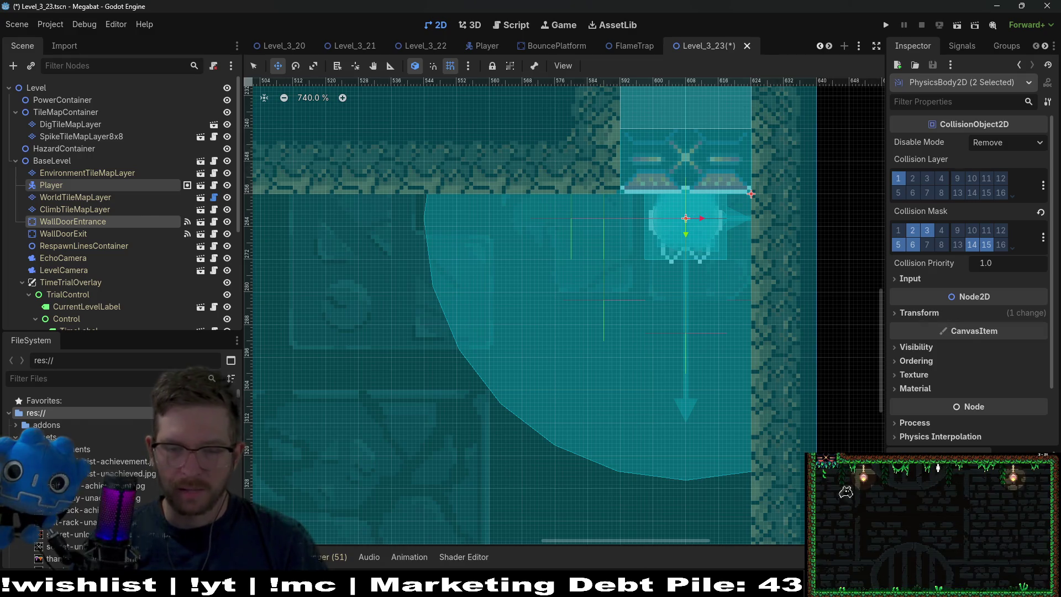
Switch to the Steam window and go to the Steam store.
{"action": "key", "text": "alt+Tab"}
{"action": "mouse_move", "coordinate": [95, 22]}
{"action": "left_click", "coordinate": [56, 27]}
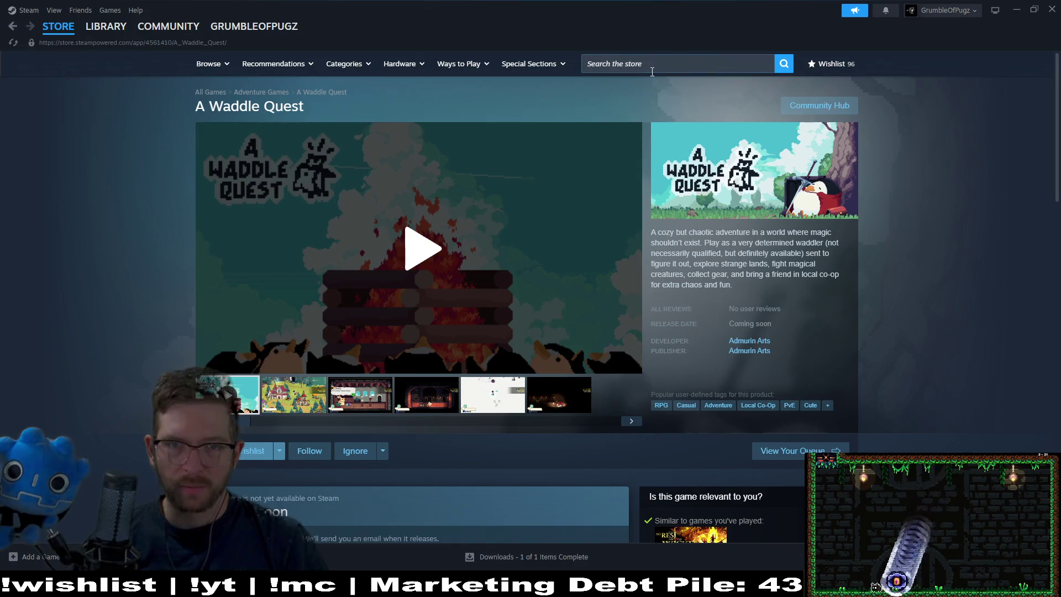
Search the store for 'mina the' and open the Mina the Hollower page.
{"action": "left_click", "coordinate": [652, 72]}
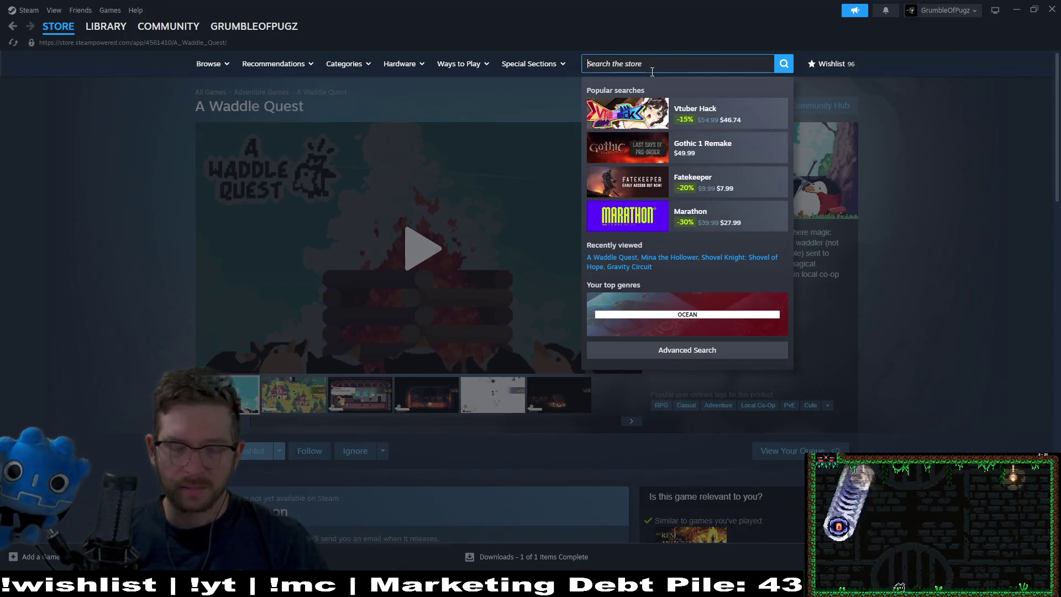
{"action": "type", "text": "minathe"}
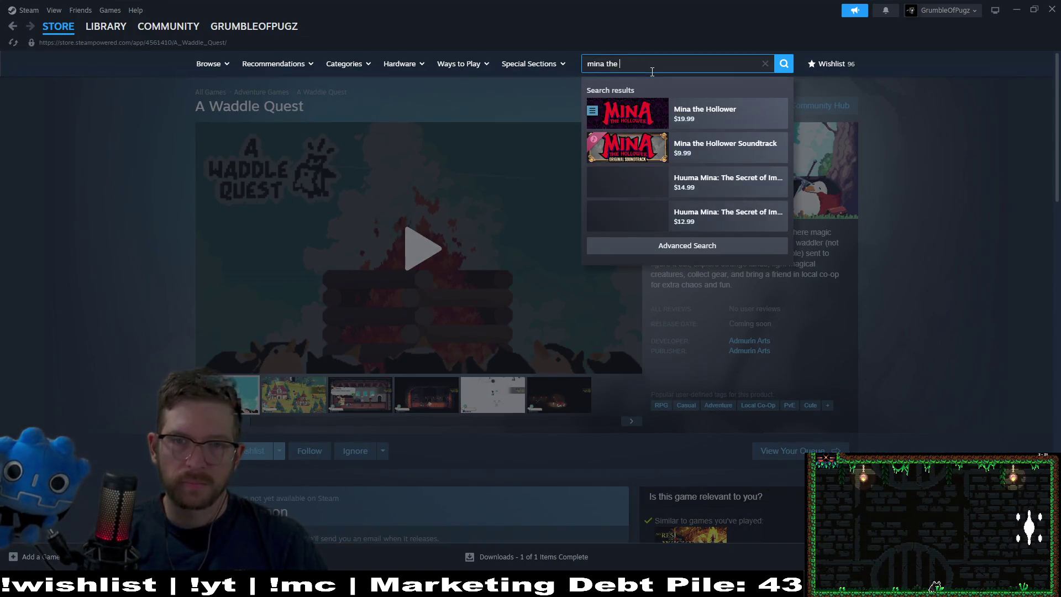
{"action": "left_click", "coordinate": [701, 110]}
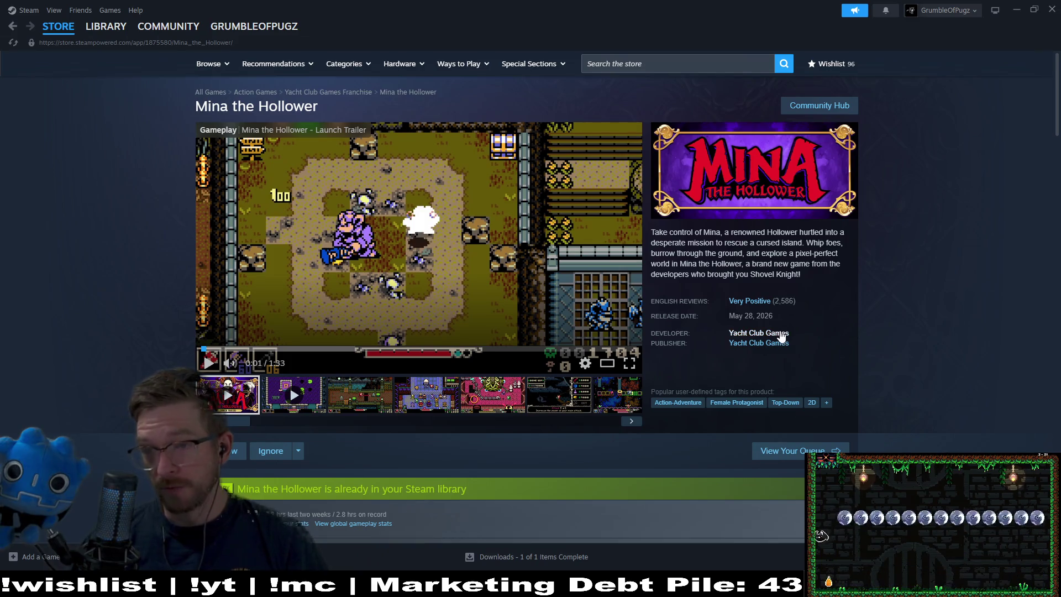
{"action": "mouse_move", "coordinate": [798, 301]}
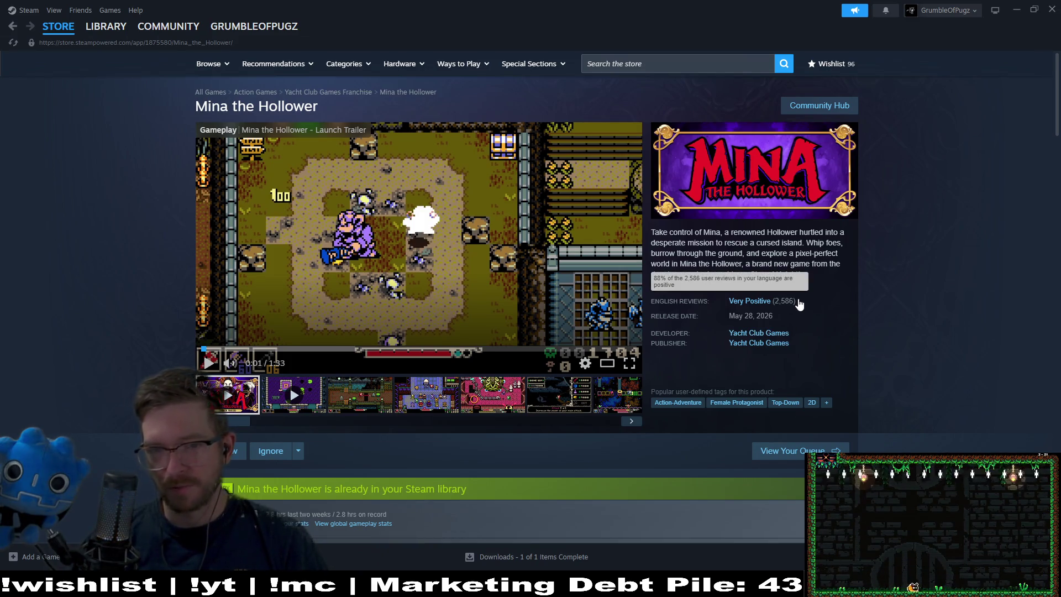
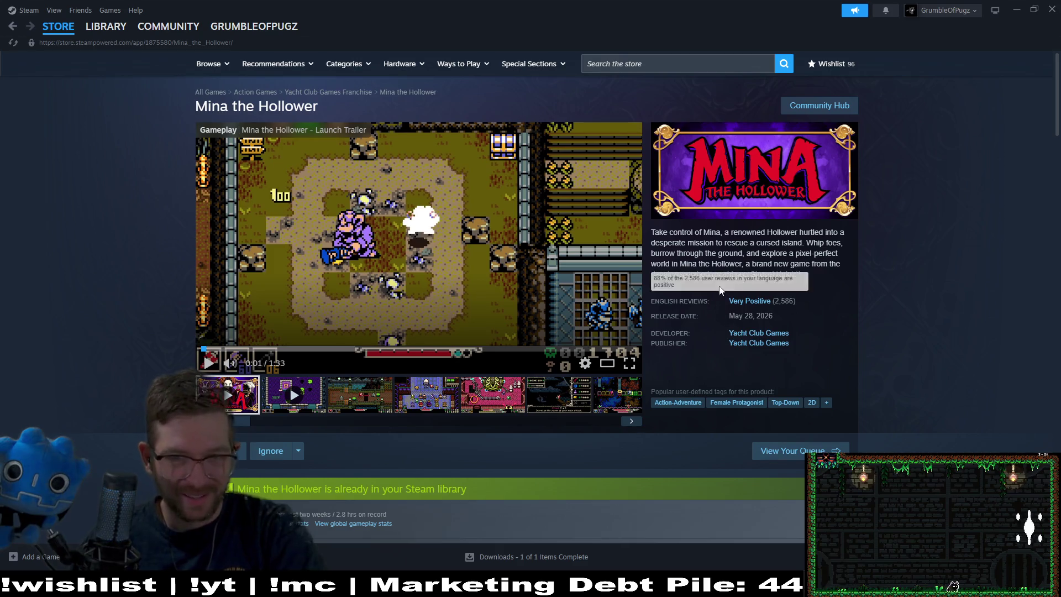
Select and then deselect the game description text on the Mina the Hollower page.
{"action": "left_click", "coordinate": [630, 227]}
{"action": "triple_click", "coordinate": [724, 237]}
{"action": "left_click", "coordinate": [724, 237]}
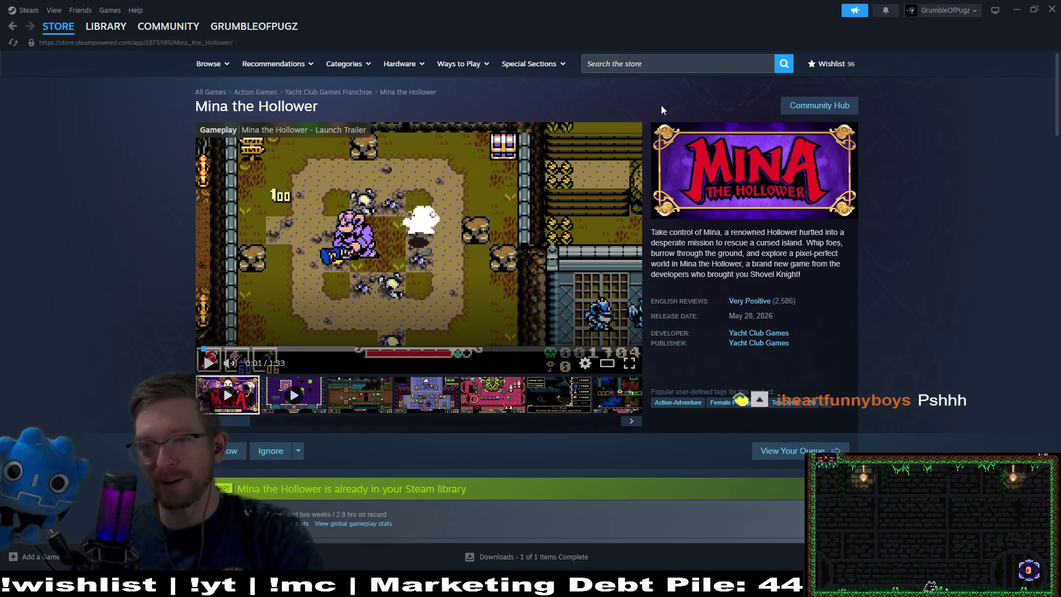
Search the store for 'a waddl' and open the A Waddle Quest store page.
{"action": "left_click", "coordinate": [704, 66]}
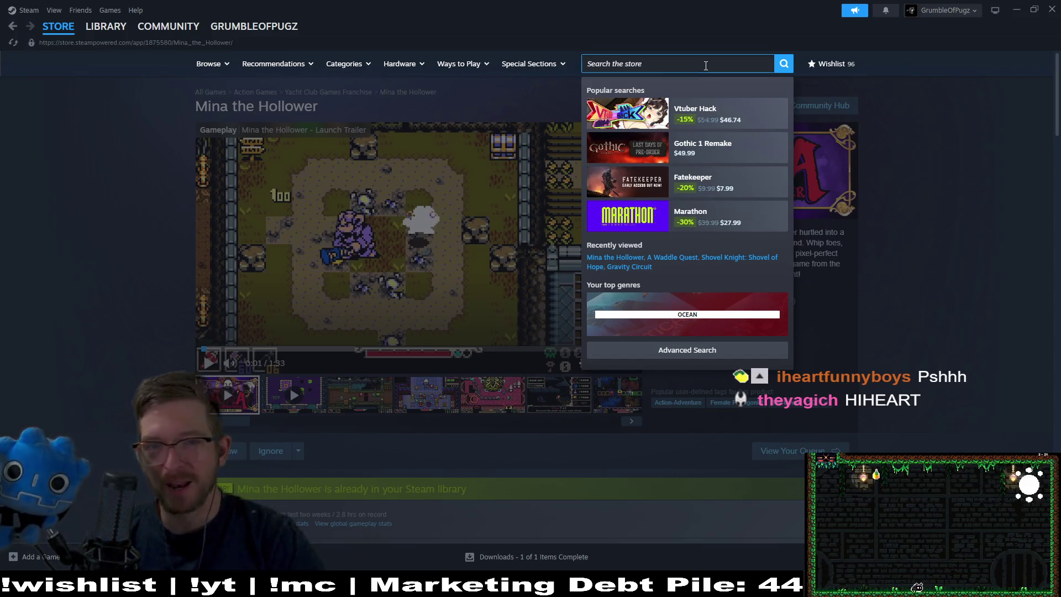
{"action": "type", "text": "a"}
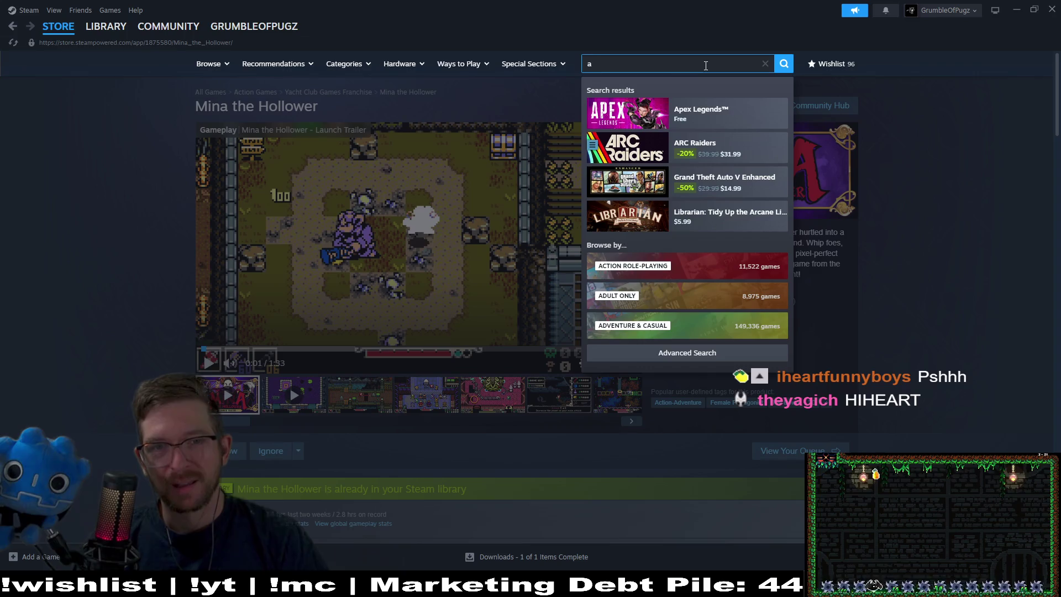
{"action": "type", "text": " s"}
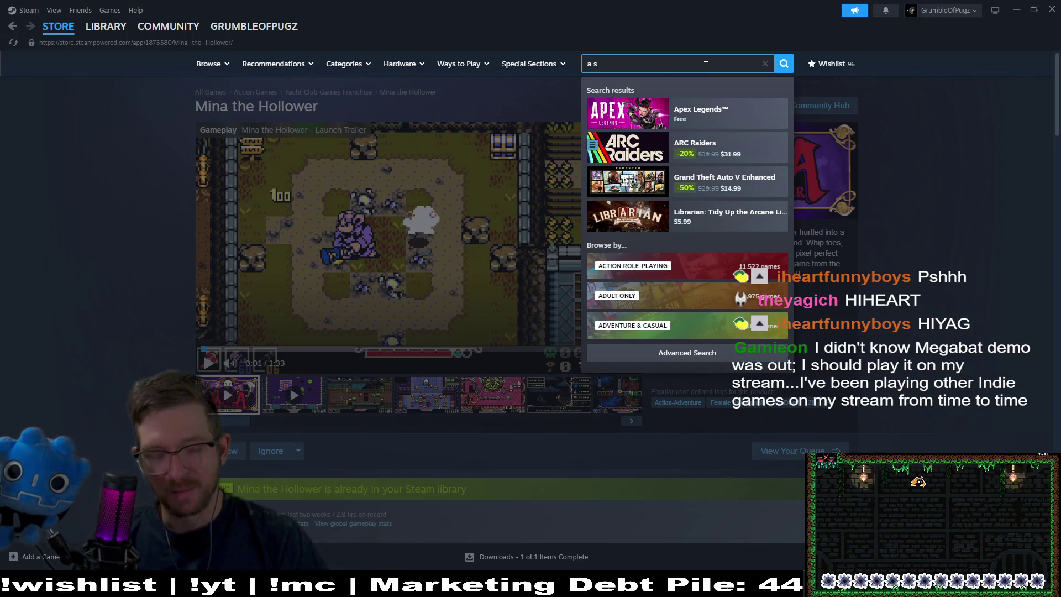
{"action": "key", "text": "BackSpace"}
{"action": "type", "text": "w"}
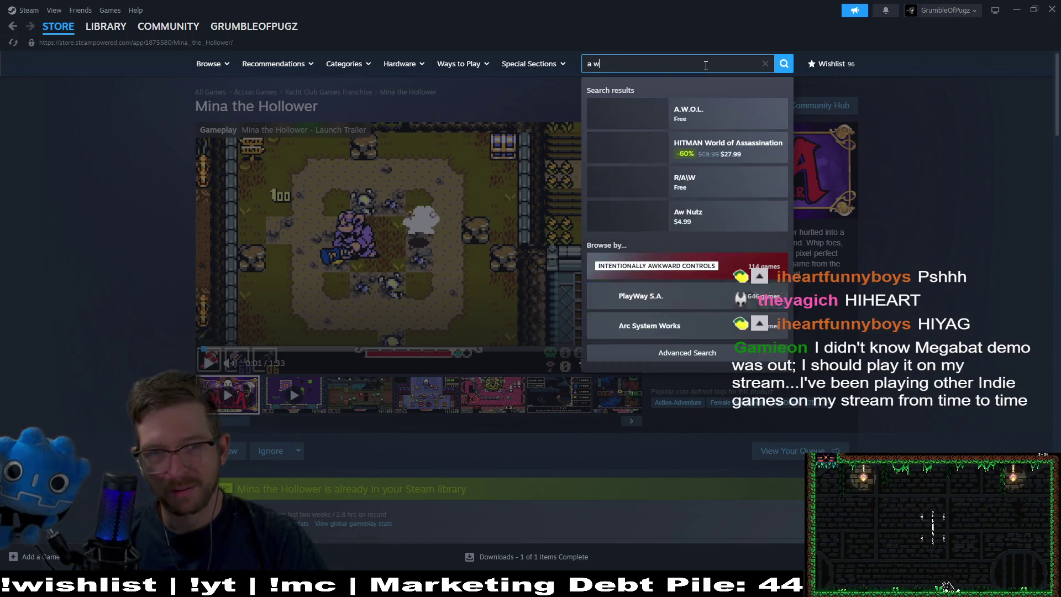
{"action": "type", "text": "addl"}
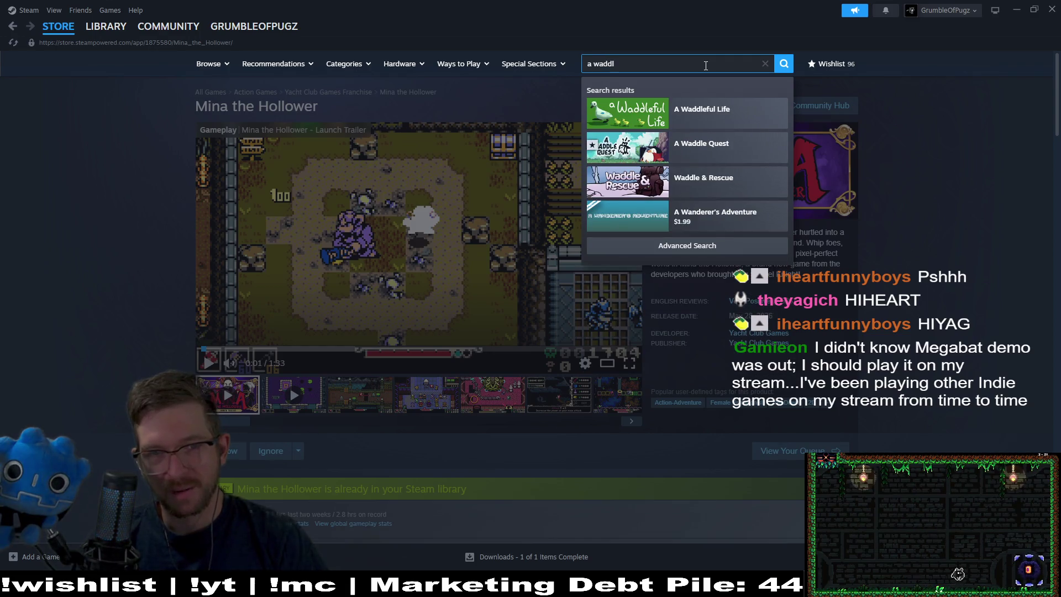
{"action": "left_click", "coordinate": [712, 145]}
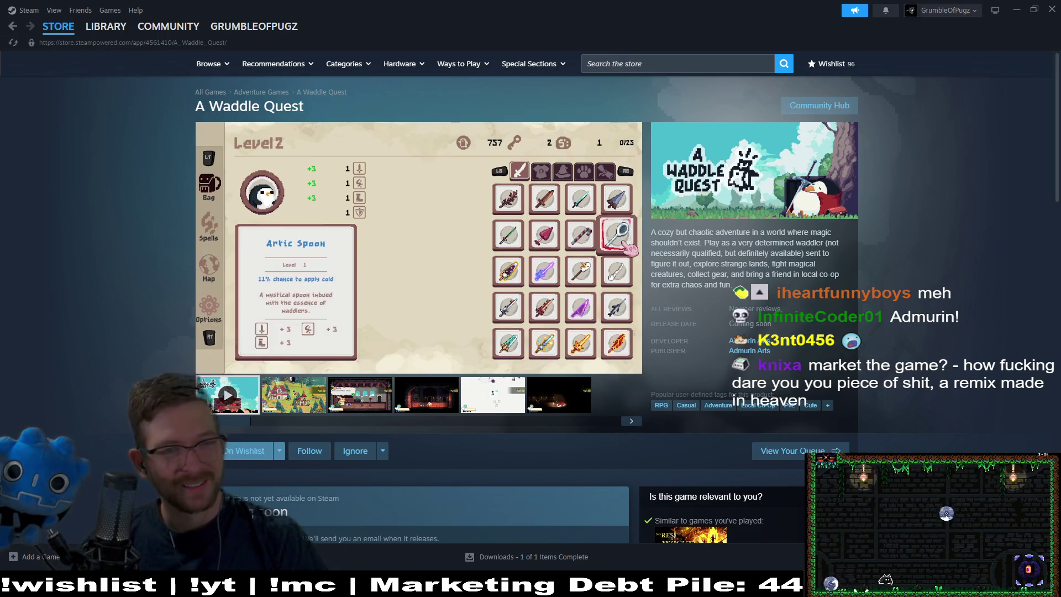
Watch the A Waddle Quest trailer, view the game library, then return to the Godot editor.
{"action": "mouse_move", "coordinate": [456, 311]}
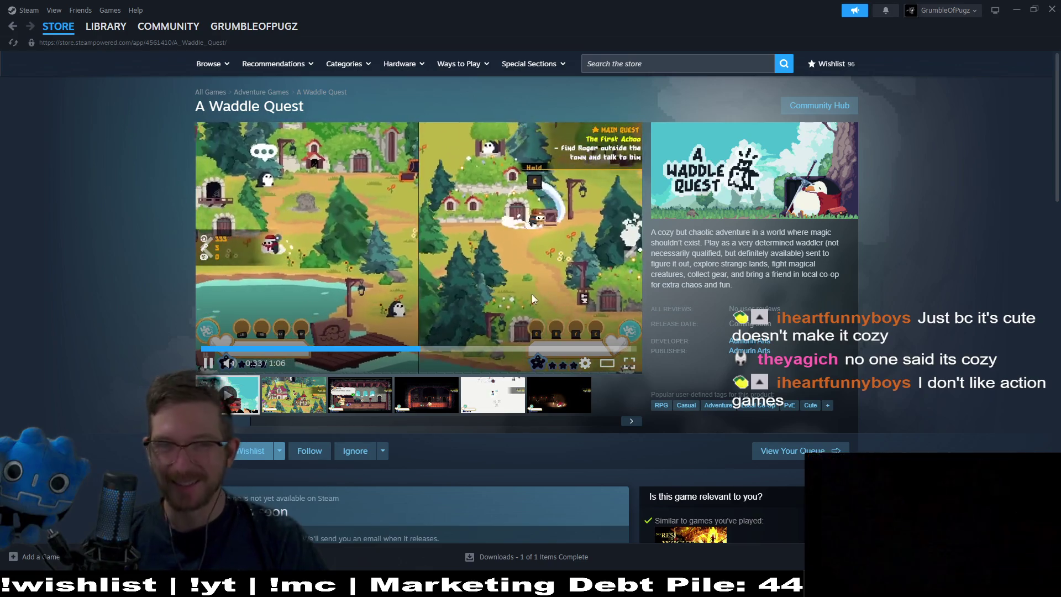
{"action": "mouse_move", "coordinate": [117, 35]}
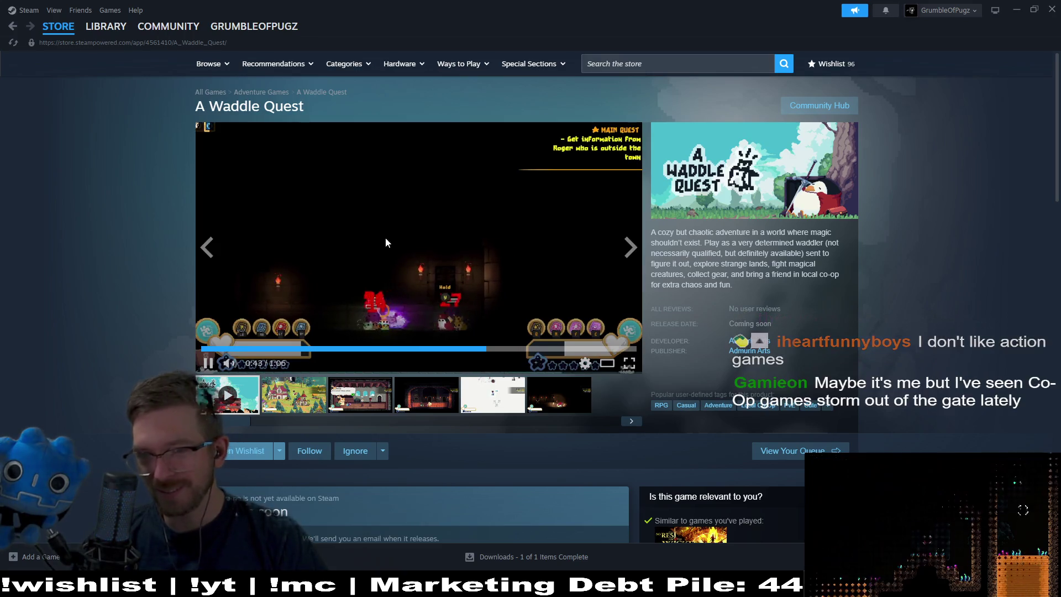
{"action": "left_click", "coordinate": [103, 34]}
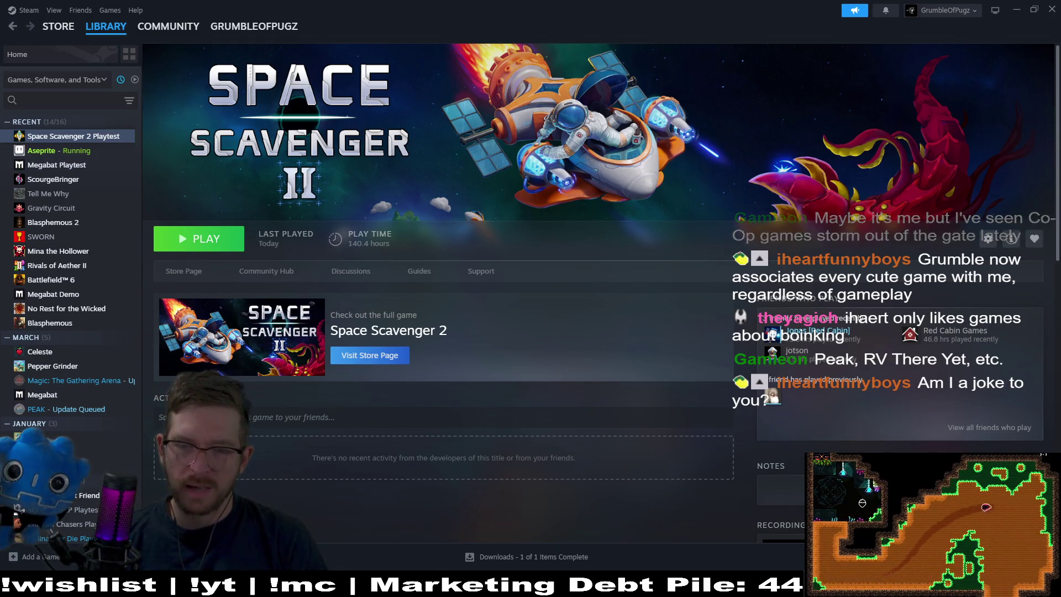
{"action": "key", "text": "alt+Tab"}
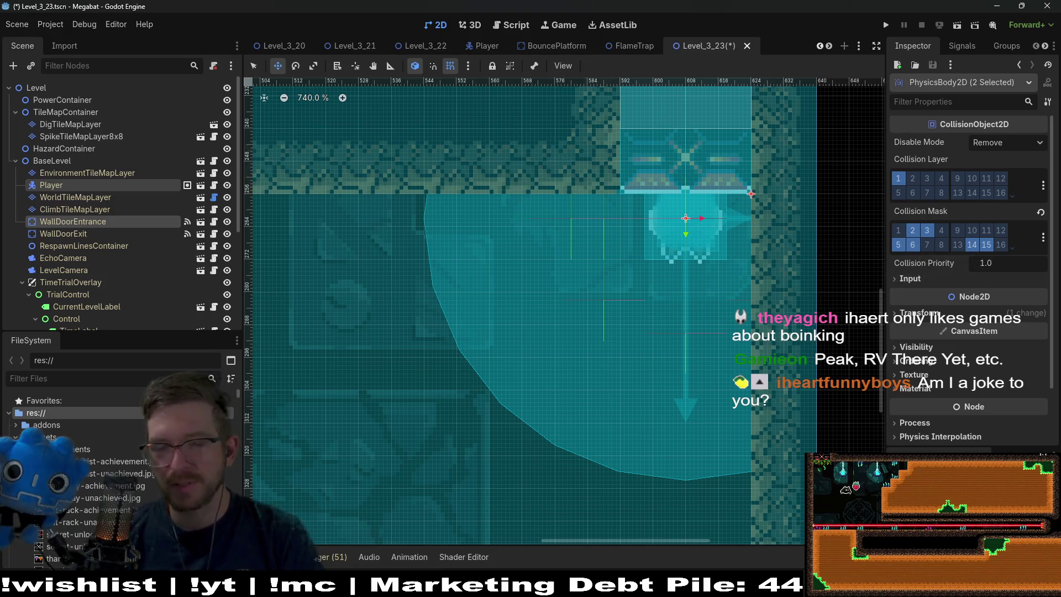
{"action": "right_click", "coordinate": [743, 585]}
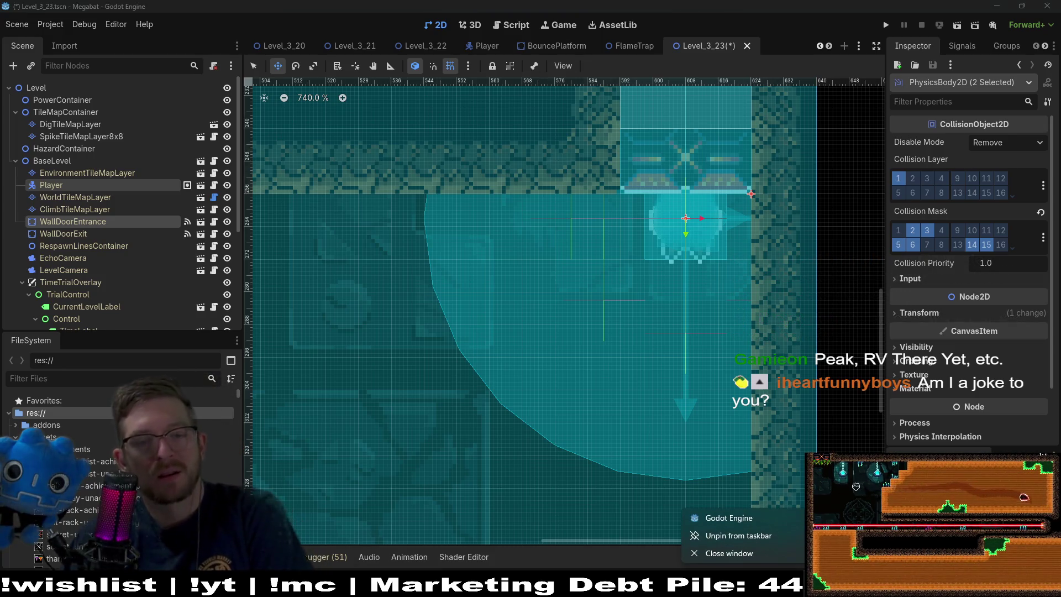
{"action": "left_click", "coordinate": [636, 566]}
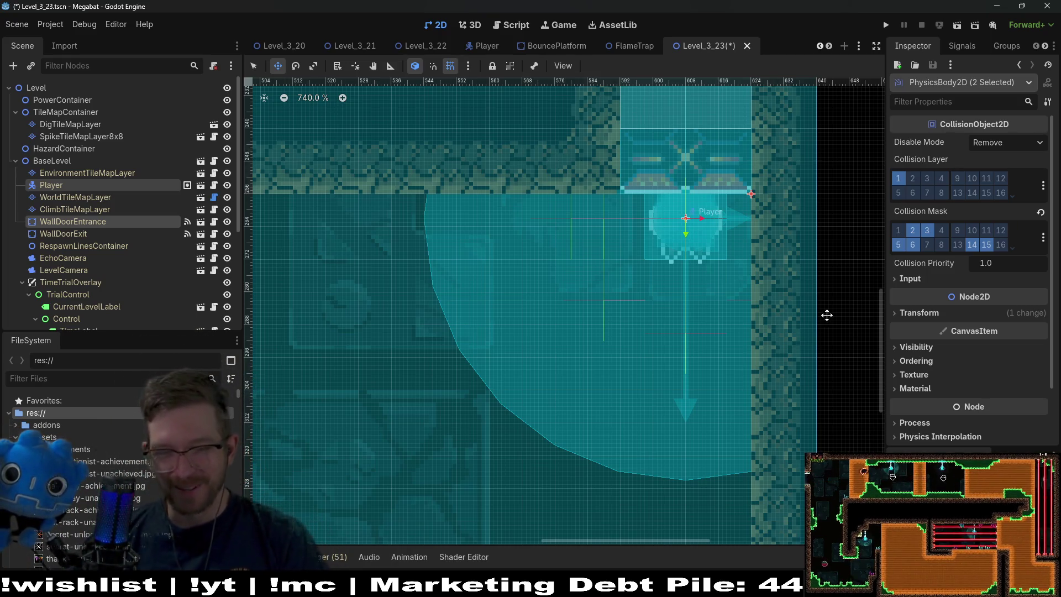
{"action": "scroll", "coordinate": [627, 355], "scroll_direction": "down", "scroll_amount": 5}
Select WorldTileMapLayer and choose the DESERT terrain for painting.
{"action": "scroll", "coordinate": [634, 289], "scroll_direction": "left", "scroll_amount": 2}
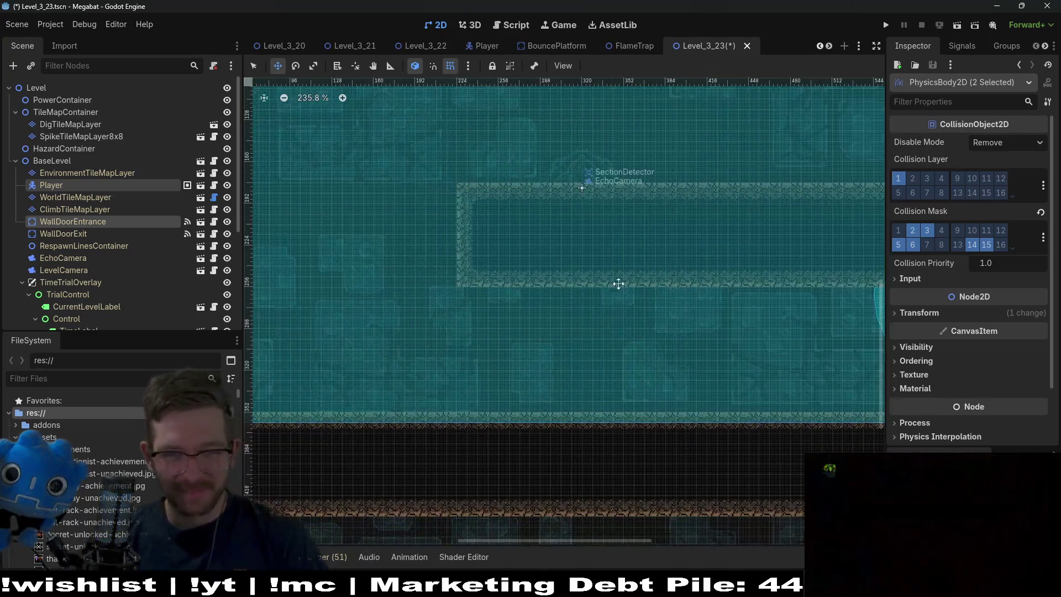
{"action": "scroll", "coordinate": [529, 305], "scroll_direction": "up", "scroll_amount": 1}
{"action": "left_click", "coordinate": [75, 197]}
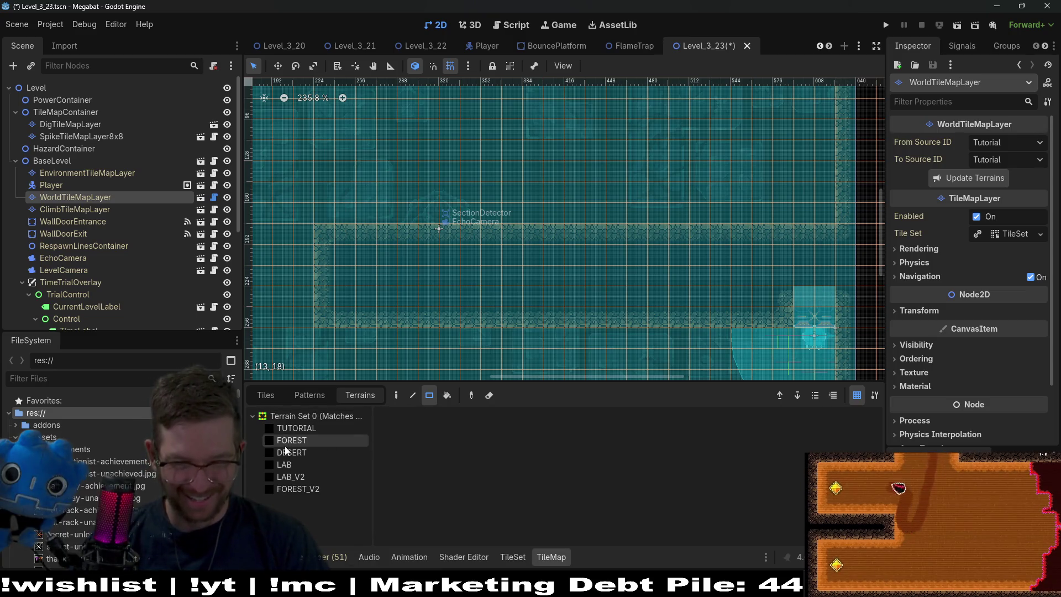
{"action": "left_click", "coordinate": [288, 452]}
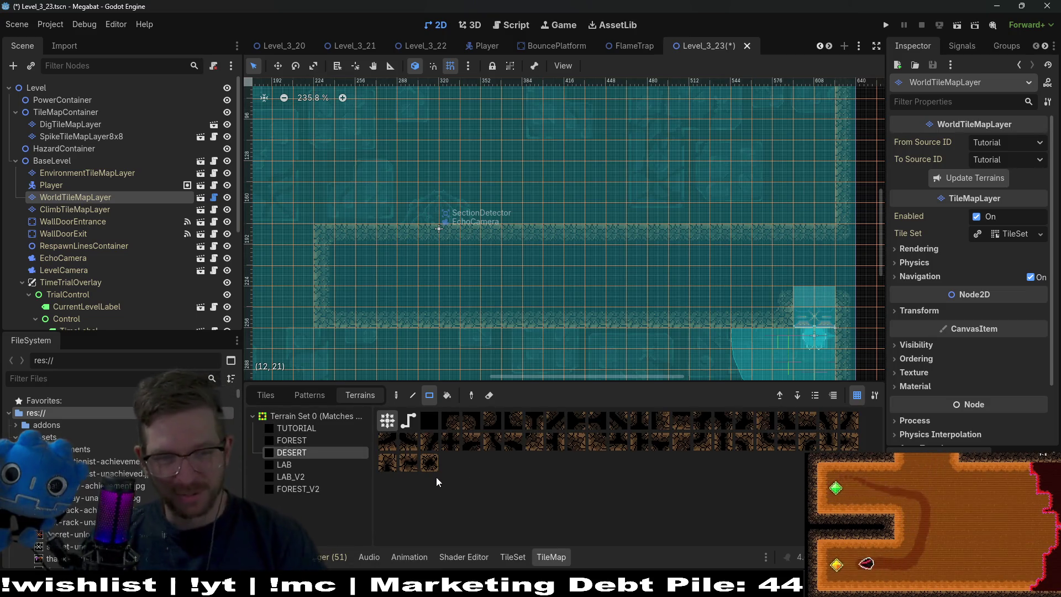
{"action": "scroll", "coordinate": [540, 293], "scroll_direction": "left", "scroll_amount": 7}
{"action": "scroll", "coordinate": [563, 249], "scroll_direction": "down", "scroll_amount": 1}
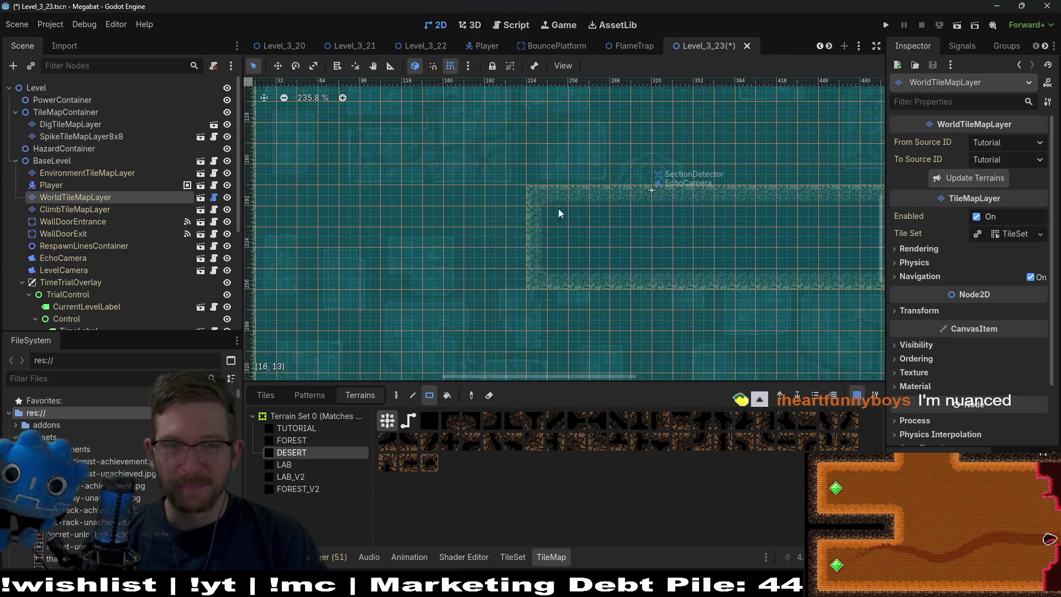
{"action": "scroll", "coordinate": [564, 217], "scroll_direction": "down", "scroll_amount": 3}
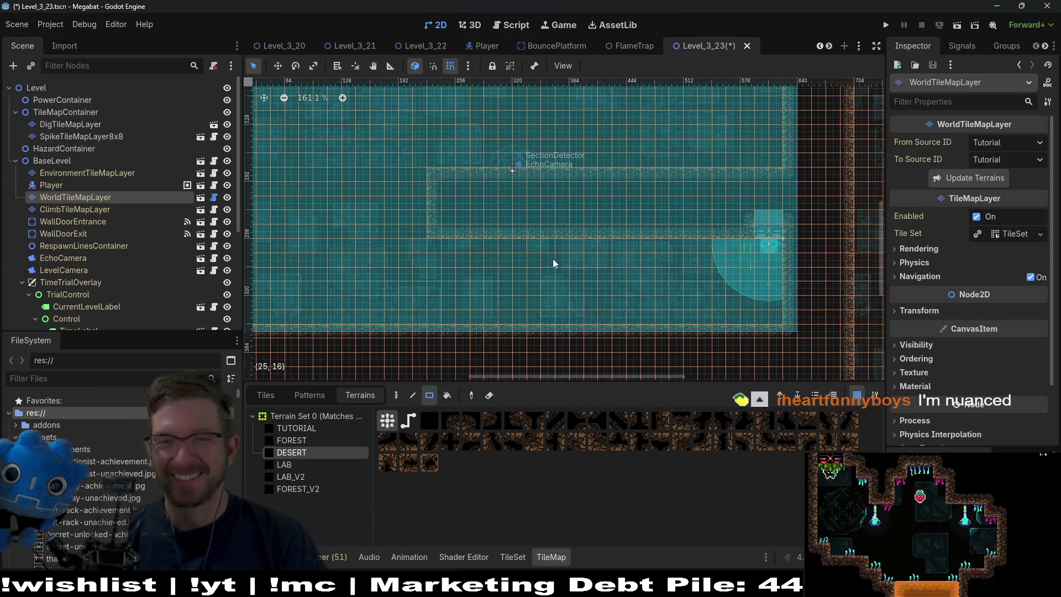
{"action": "scroll", "coordinate": [570, 261], "scroll_direction": "left", "scroll_amount": 3}
Paint a desert rectangle extending the bordered block leftward, then save Level_3_23.
{"action": "mouse_move", "coordinate": [416, 171]}
{"action": "left_mouse_down"}
{"action": "mouse_move", "coordinate": [497, 205]}
{"action": "mouse_move", "coordinate": [517, 234]}
{"action": "left_mouse_up"}
{"action": "scroll", "coordinate": [612, 255], "scroll_direction": "left", "scroll_amount": 2}
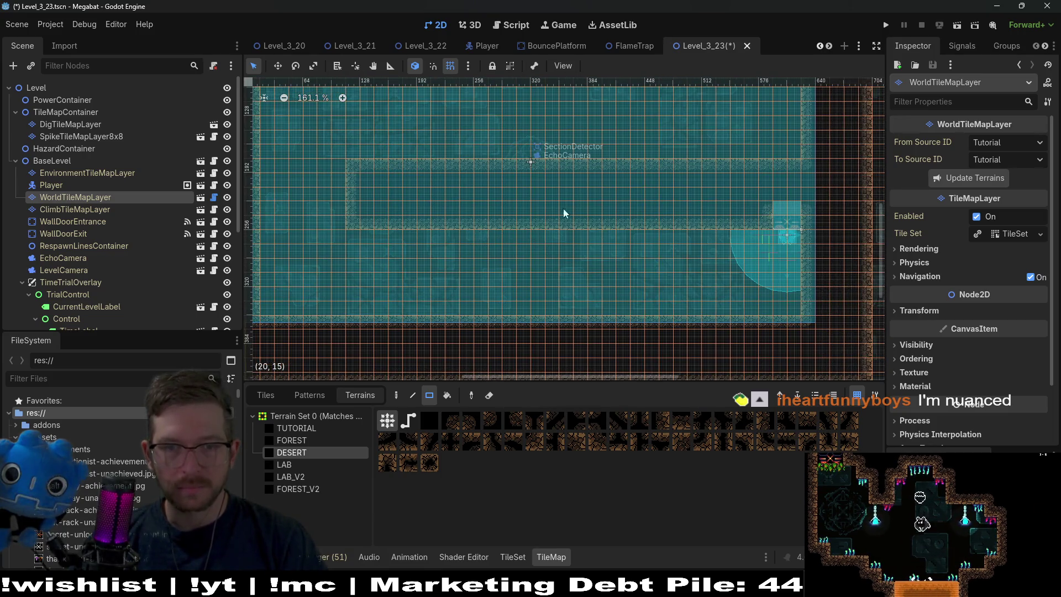
{"action": "scroll", "coordinate": [552, 249], "scroll_direction": "up", "scroll_amount": 3}
{"action": "scroll", "coordinate": [598, 277], "scroll_direction": "down", "scroll_amount": 3}
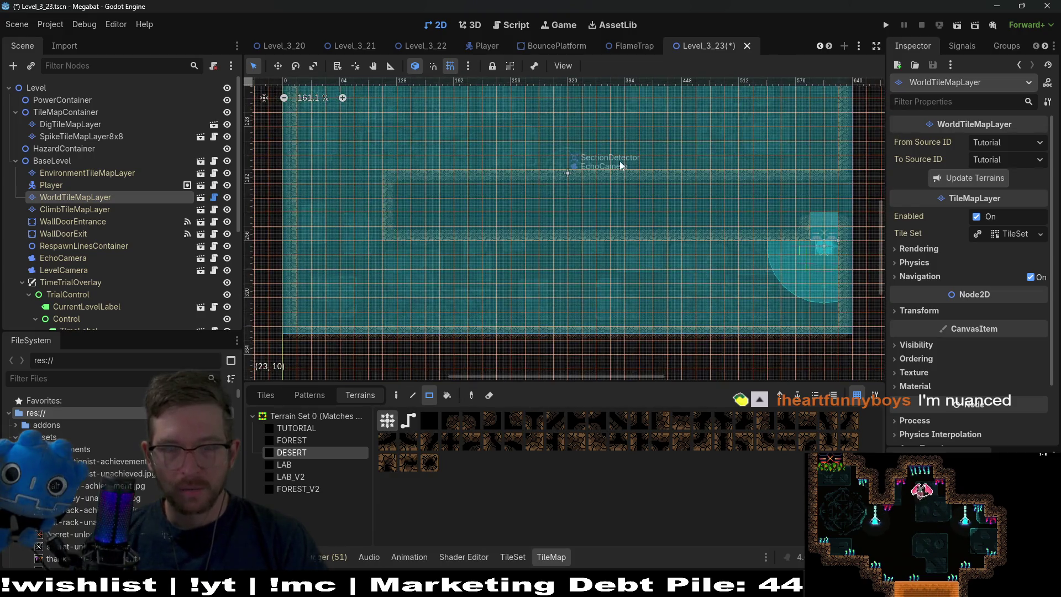
{"action": "scroll", "coordinate": [653, 205], "scroll_direction": "up", "scroll_amount": 2}
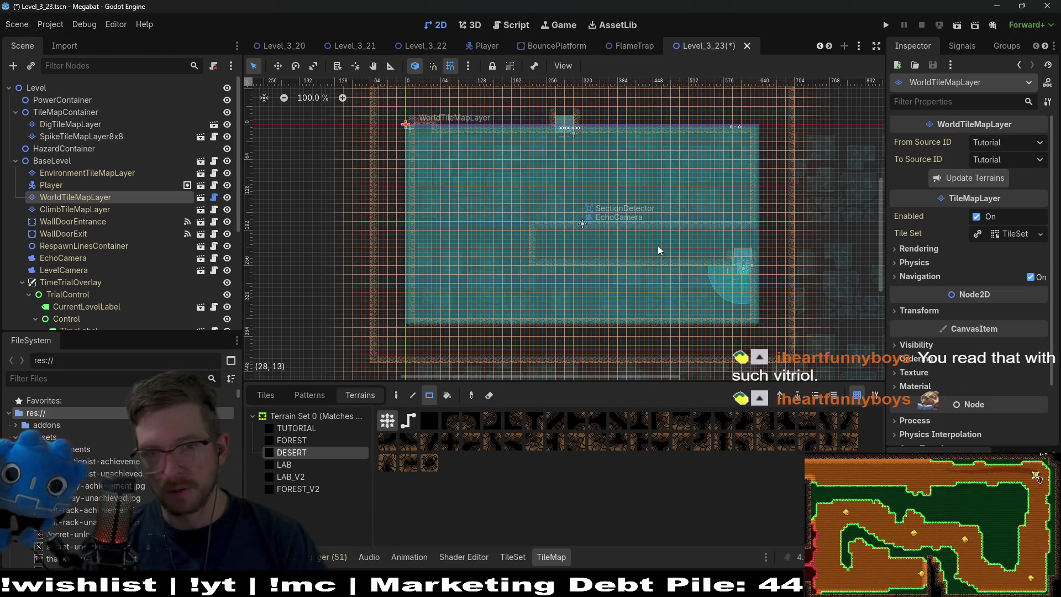
{"action": "key", "text": "ctrl+s"}
{"action": "key", "text": "ctrl+s"}
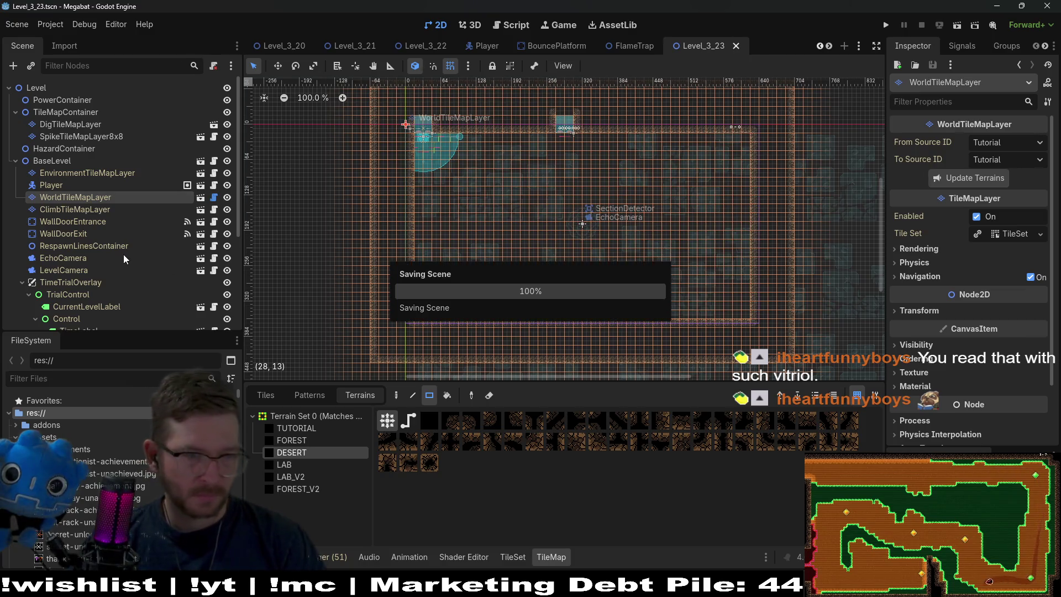
{"action": "scroll", "coordinate": [124, 259], "scroll_direction": "down", "scroll_amount": 5}
Instance the SectionDetector scene as a child of SectionContainer.
{"action": "left_click", "coordinate": [74, 318]}
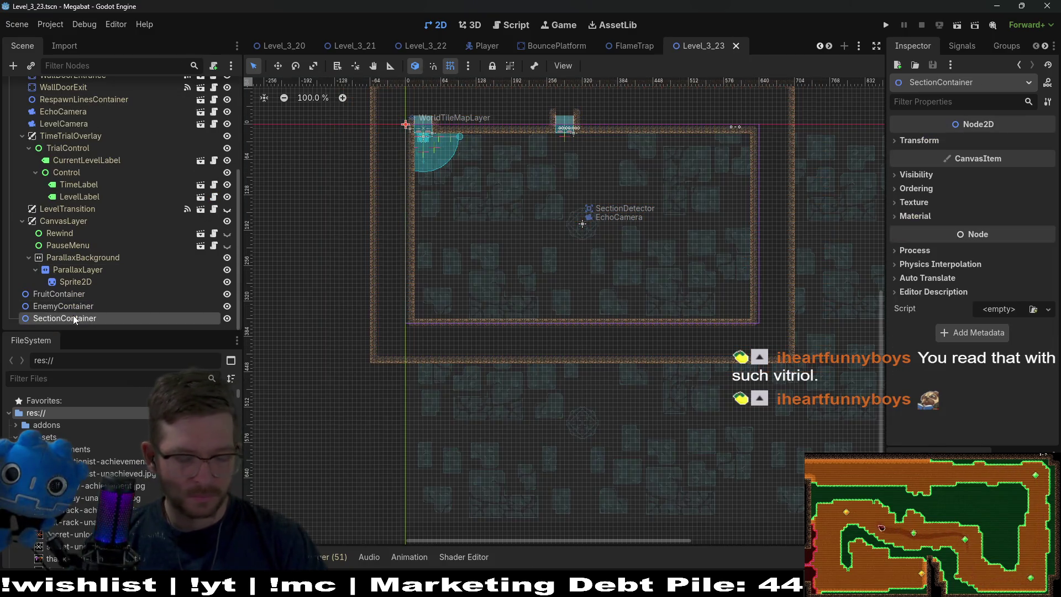
{"action": "key", "text": "ctrl+shift+a"}
{"action": "type", "text": "section"}
{"action": "key", "text": "Return"}
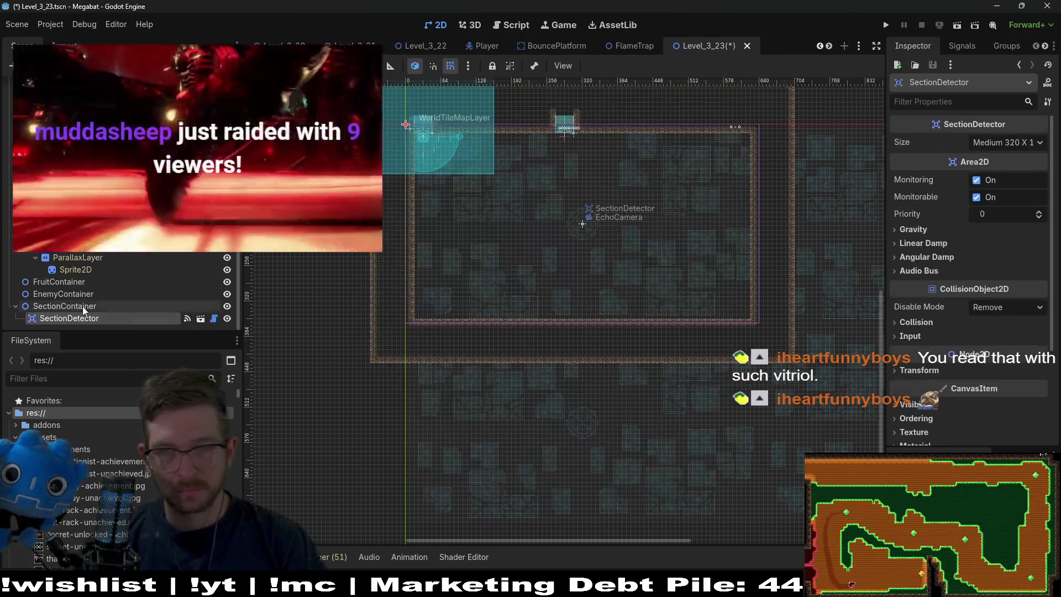
Nudge SectionDetector up one unit to align with the room's top-left corner.
{"action": "mouse_move", "coordinate": [462, 201]}
{"action": "left_mouse_down"}
{"action": "mouse_move", "coordinate": [532, 273]}
{"action": "mouse_move", "coordinate": [634, 320]}
{"action": "left_mouse_up"}
{"action": "scroll", "coordinate": [515, 243], "scroll_direction": "up", "scroll_amount": 5}
{"action": "scroll", "coordinate": [515, 243], "scroll_direction": "up", "scroll_amount": 2}
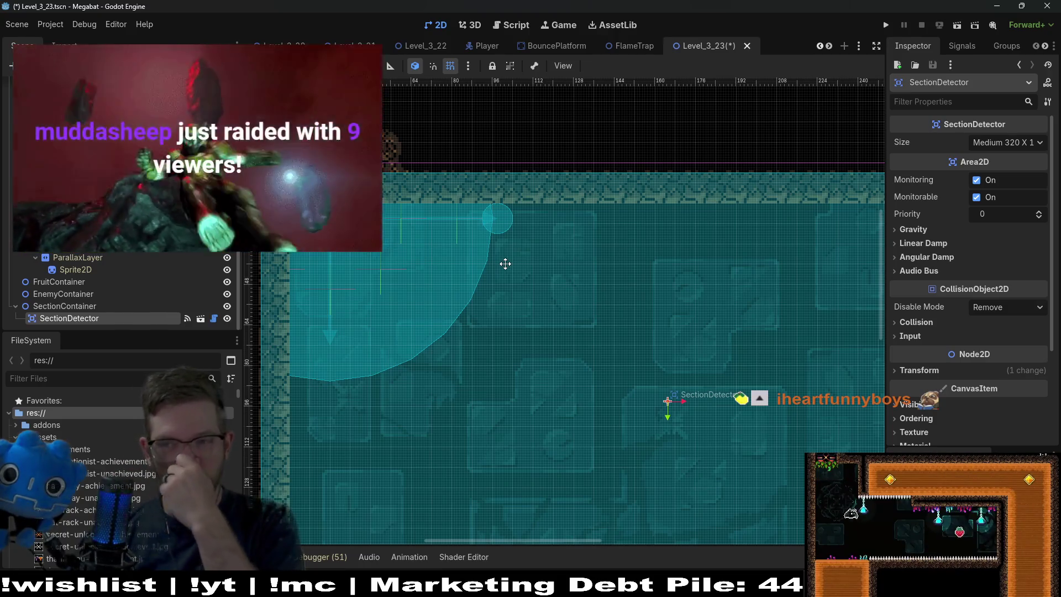
{"action": "scroll", "coordinate": [553, 276], "scroll_direction": "left", "scroll_amount": 5}
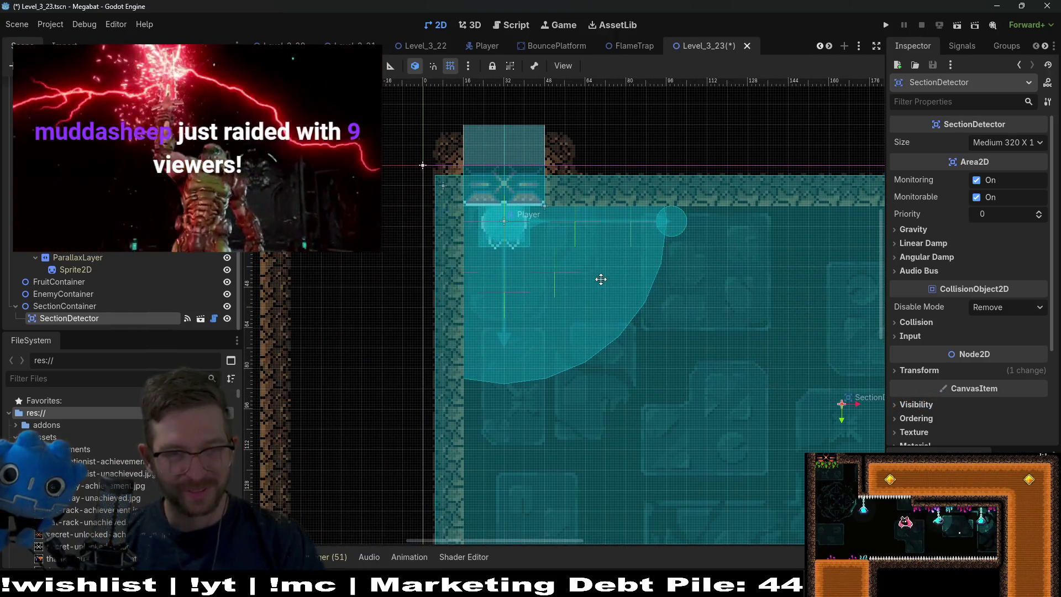
{"action": "left_click_drag", "start_coordinate": [614, 273], "coordinate": [616, 271]}
{"action": "scroll", "coordinate": [663, 287], "scroll_direction": "down", "scroll_amount": 4}
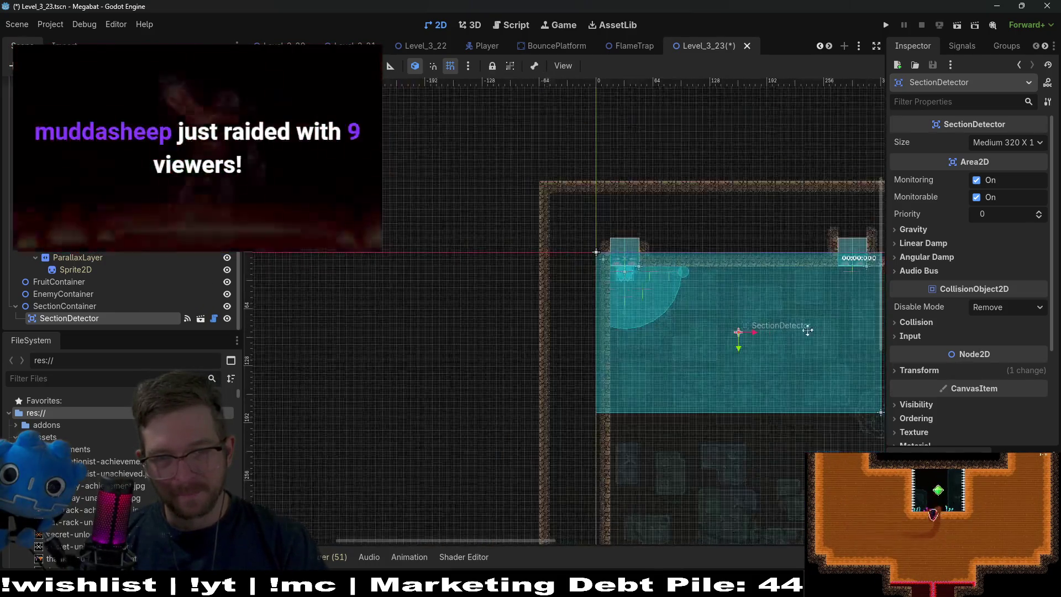
{"action": "scroll", "coordinate": [121, 293], "scroll_direction": "down", "scroll_amount": 3}
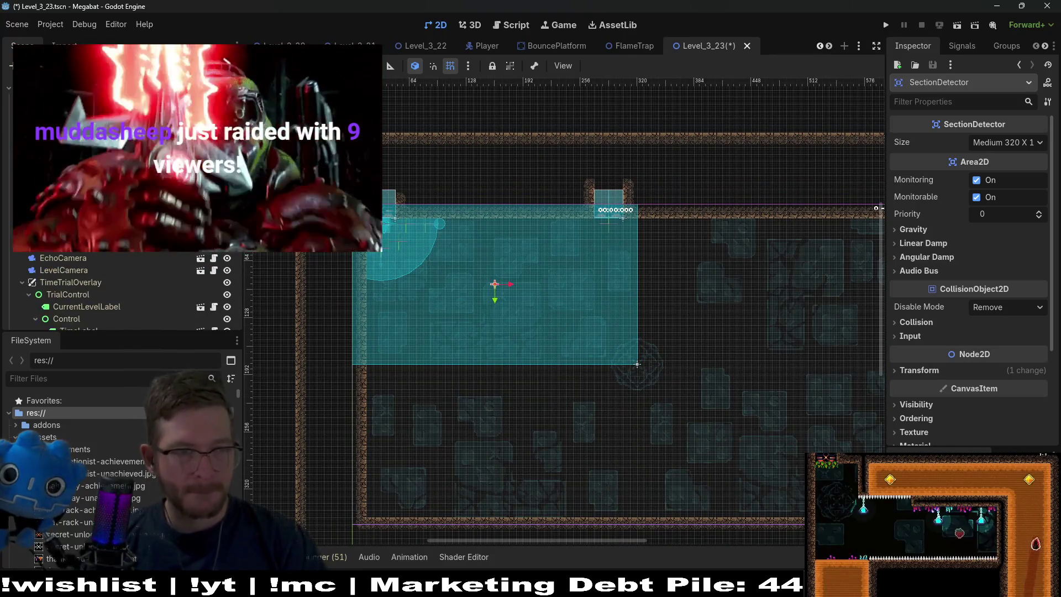
{"action": "left_click", "coordinate": [77, 245]}
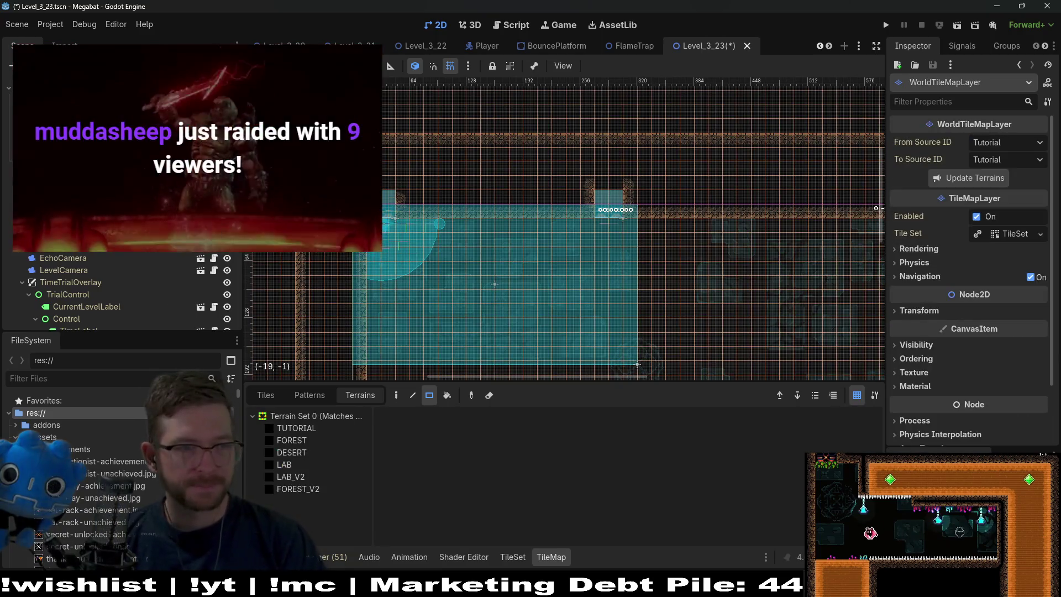
{"action": "left_click", "coordinate": [544, 270]}
Move the exit door to the right of the starting room.
{"action": "scroll", "coordinate": [545, 271], "scroll_direction": "down", "scroll_amount": 3}
{"action": "left_click_drag", "start_coordinate": [405, 211], "coordinate": [823, 281]}
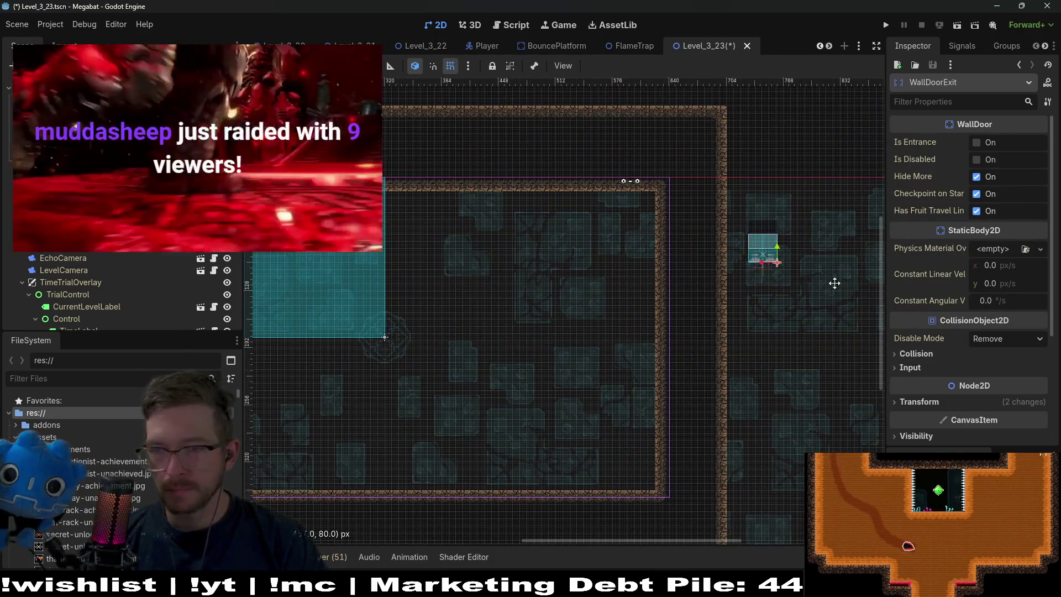
{"action": "scroll", "coordinate": [554, 265], "scroll_direction": "up", "scroll_amount": 2}
{"action": "scroll", "coordinate": [636, 276], "scroll_direction": "up", "scroll_amount": 1}
{"action": "scroll", "coordinate": [646, 277], "scroll_direction": "left", "scroll_amount": 5}
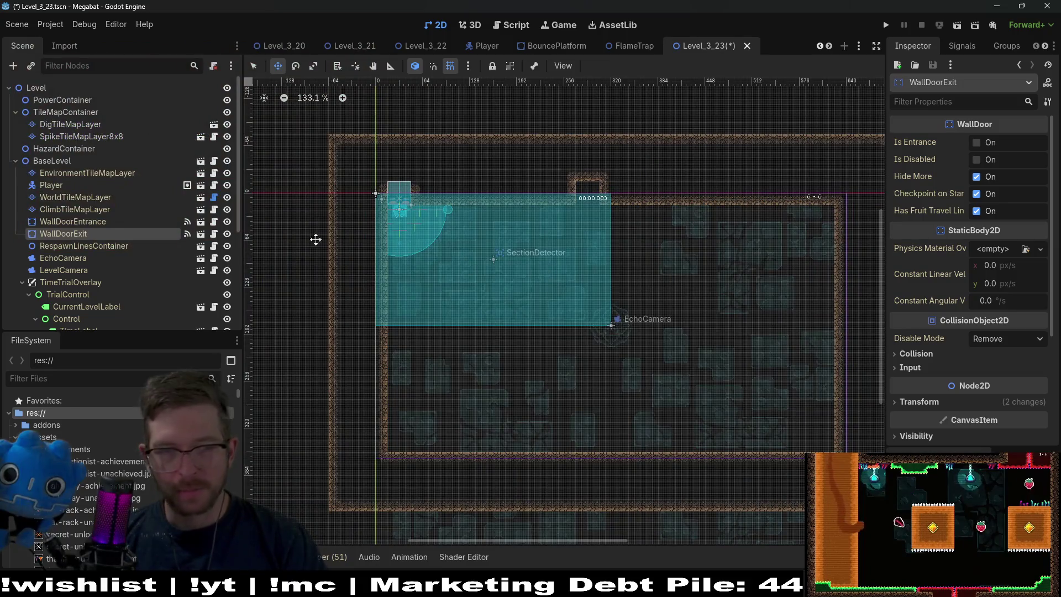
Paint desert wall blocks for the new room and shift its left wall inward.
{"action": "left_click", "coordinate": [83, 197]}
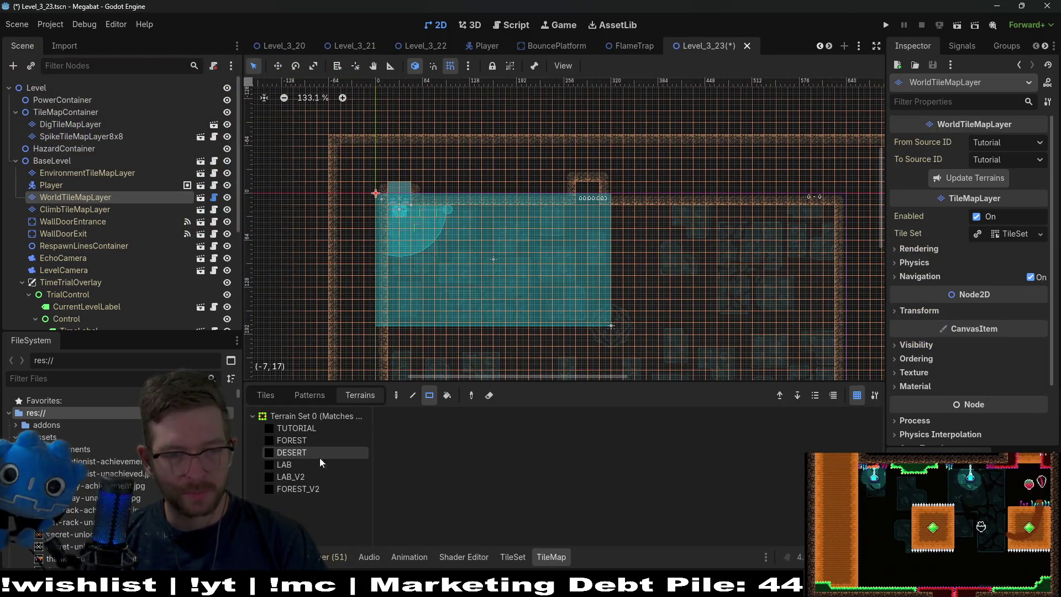
{"action": "scroll", "coordinate": [553, 249], "scroll_direction": "down", "scroll_amount": 5}
{"action": "left_click_drag", "start_coordinate": [411, 221], "coordinate": [835, 365]}
{"action": "scroll", "coordinate": [611, 272], "scroll_direction": "up", "scroll_amount": 1}
{"action": "scroll", "coordinate": [611, 272], "scroll_direction": "left", "scroll_amount": 3}
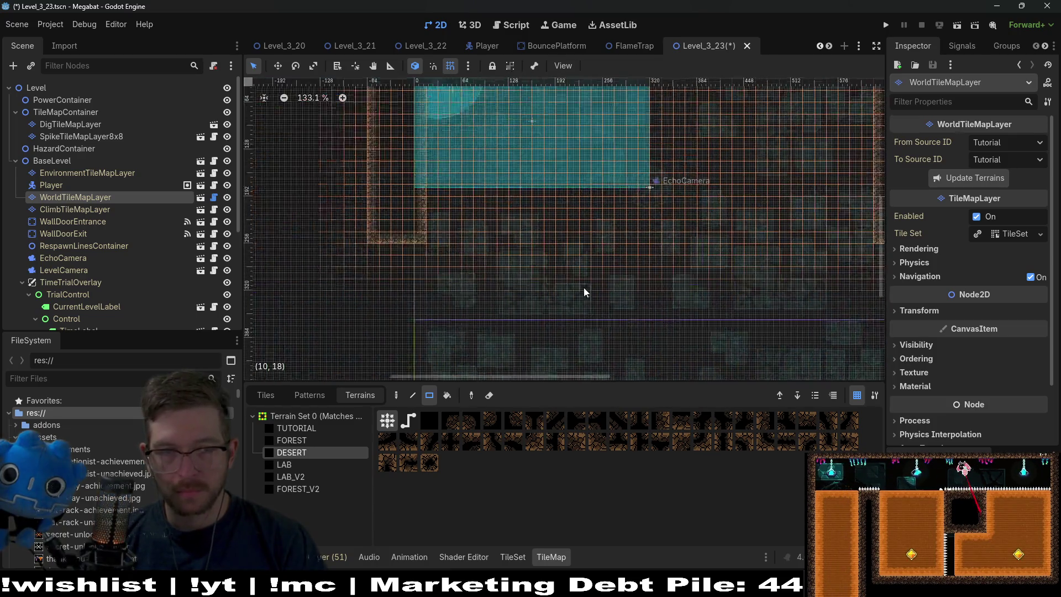
{"action": "left_click_drag", "start_coordinate": [412, 199], "coordinate": [710, 277]}
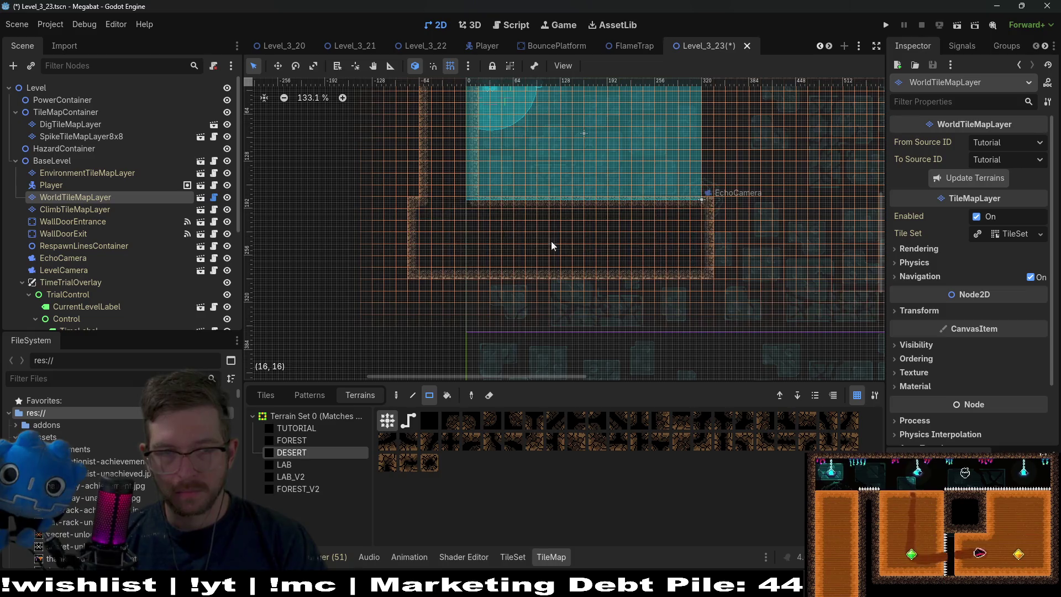
{"action": "left_click_drag", "start_coordinate": [422, 287], "coordinate": [434, 272]}
{"action": "scroll", "coordinate": [498, 232], "scroll_direction": "up", "scroll_amount": 3}
{"action": "scroll", "coordinate": [497, 232], "scroll_direction": "left", "scroll_amount": 2}
Paint a desert top wall strip and a right wall to close the new room.
{"action": "mouse_move", "coordinate": [561, 149]}
{"action": "left_mouse_down"}
{"action": "mouse_move", "coordinate": [812, 273]}
{"action": "mouse_move", "coordinate": [592, 166]}
{"action": "mouse_move", "coordinate": [661, 376]}
{"action": "left_mouse_up"}
{"action": "scroll", "coordinate": [639, 180], "scroll_direction": "up", "scroll_amount": 3}
{"action": "scroll", "coordinate": [718, 232], "scroll_direction": "down", "scroll_amount": 7}
{"action": "scroll", "coordinate": [592, 166], "scroll_direction": "up", "scroll_amount": 5}
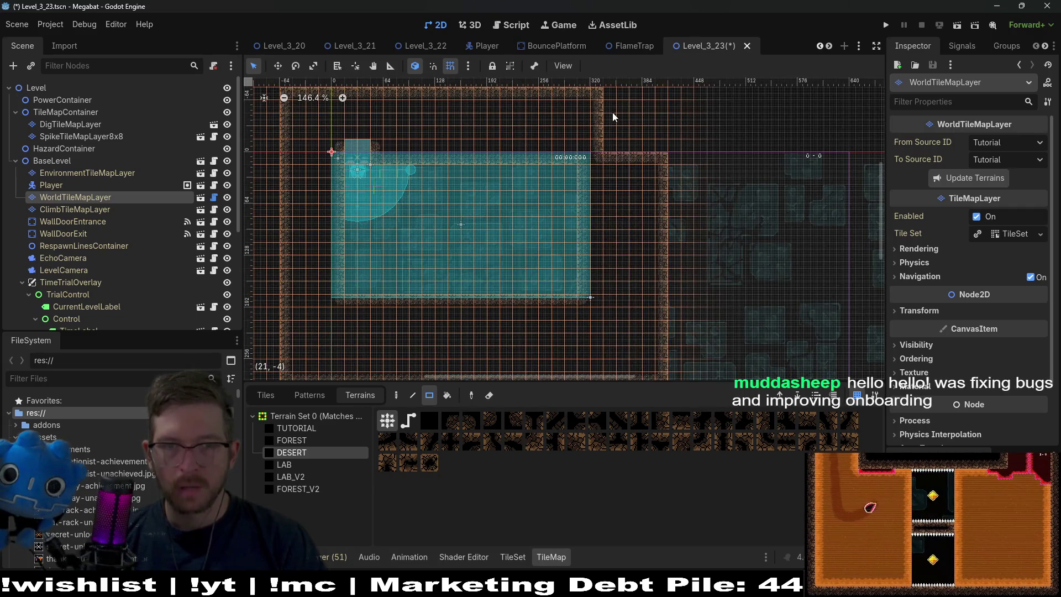
{"action": "scroll", "coordinate": [607, 133], "scroll_direction": "up", "scroll_amount": 1}
{"action": "left_click_drag", "start_coordinate": [608, 133], "coordinate": [655, 193]}
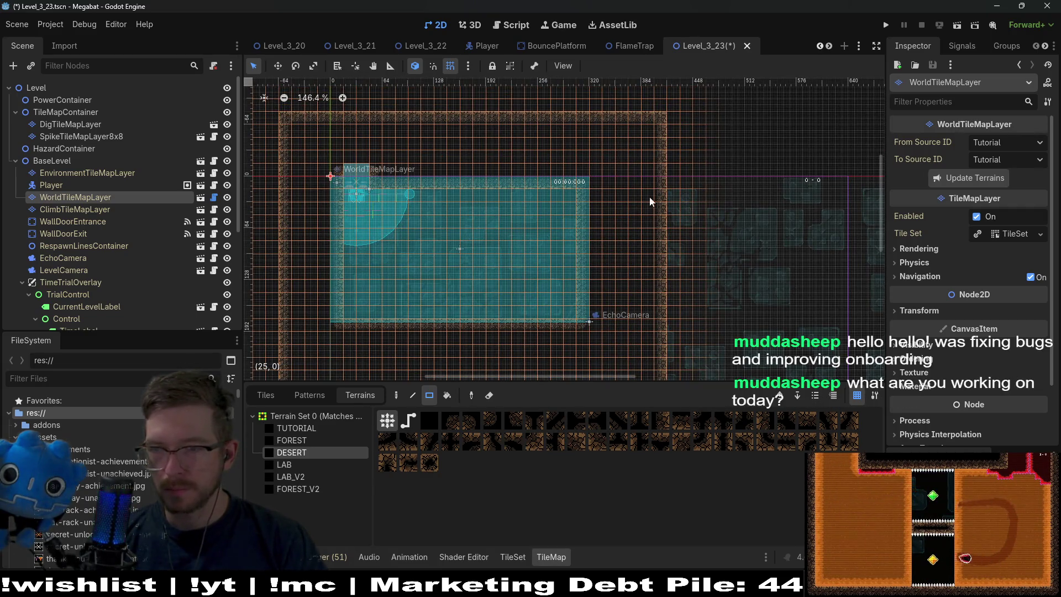
{"action": "scroll", "coordinate": [641, 218], "scroll_direction": "up", "scroll_amount": 2}
{"action": "scroll", "coordinate": [605, 268], "scroll_direction": "down", "scroll_amount": 4}
{"action": "scroll", "coordinate": [647, 210], "scroll_direction": "up", "scroll_amount": 5}
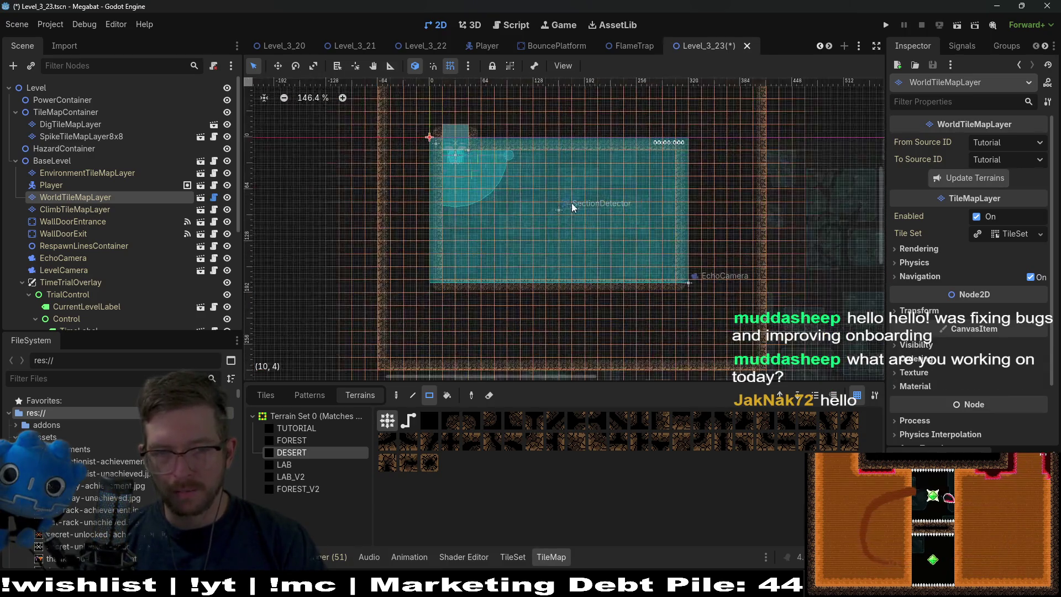
{"action": "scroll", "coordinate": [111, 221], "scroll_direction": "down", "scroll_amount": 5}
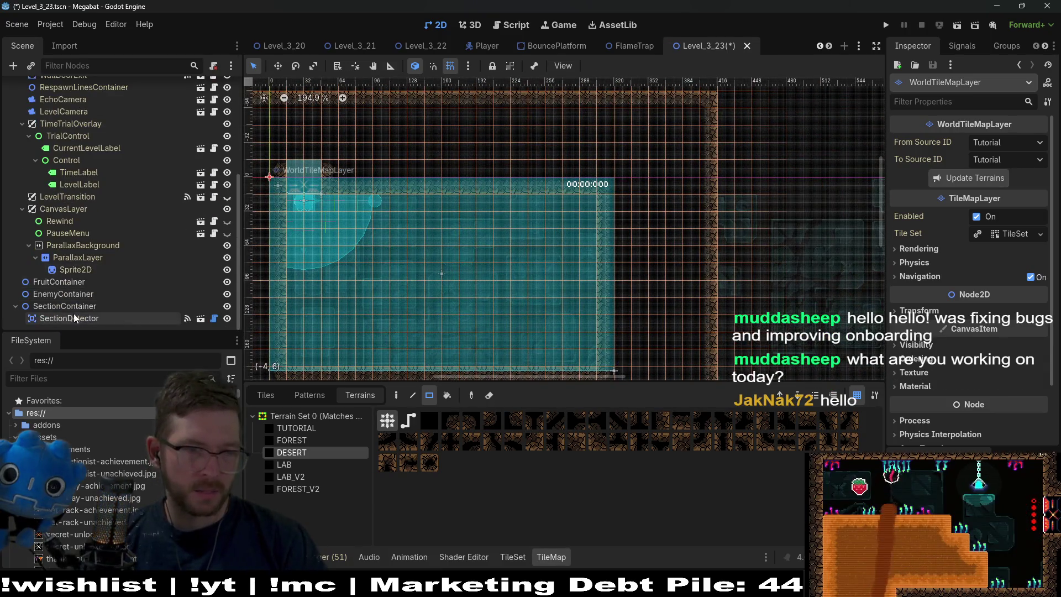
{"action": "left_click", "coordinate": [64, 318]}
{"action": "right_click", "coordinate": [63, 319]}
Instance another SectionDetector scene under SectionContainer.
{"action": "left_click", "coordinate": [34, 306]}
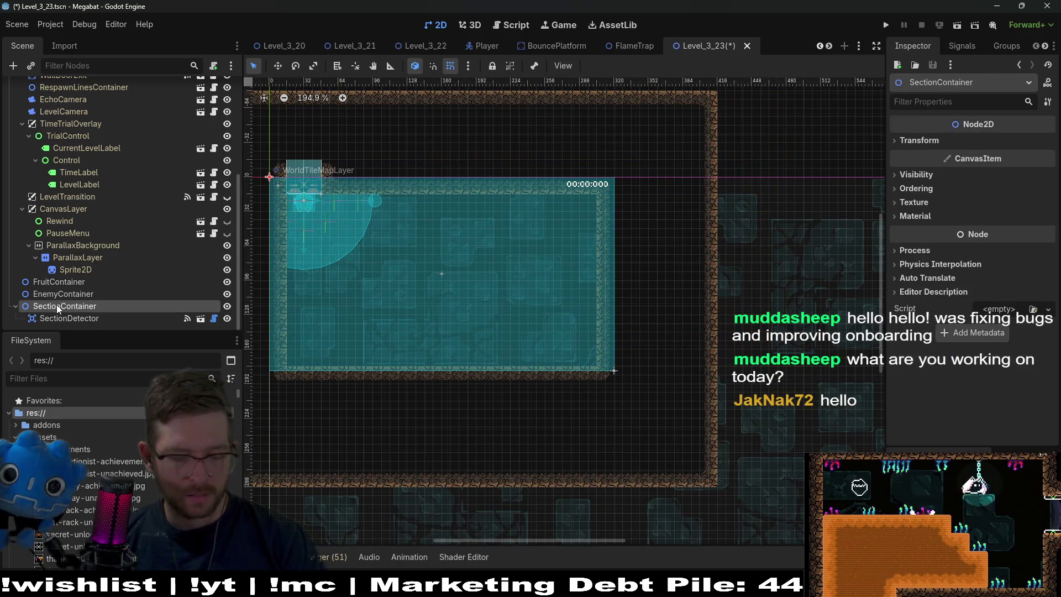
{"action": "key", "text": "ctrl+shift+a"}
{"action": "type", "text": "section"}
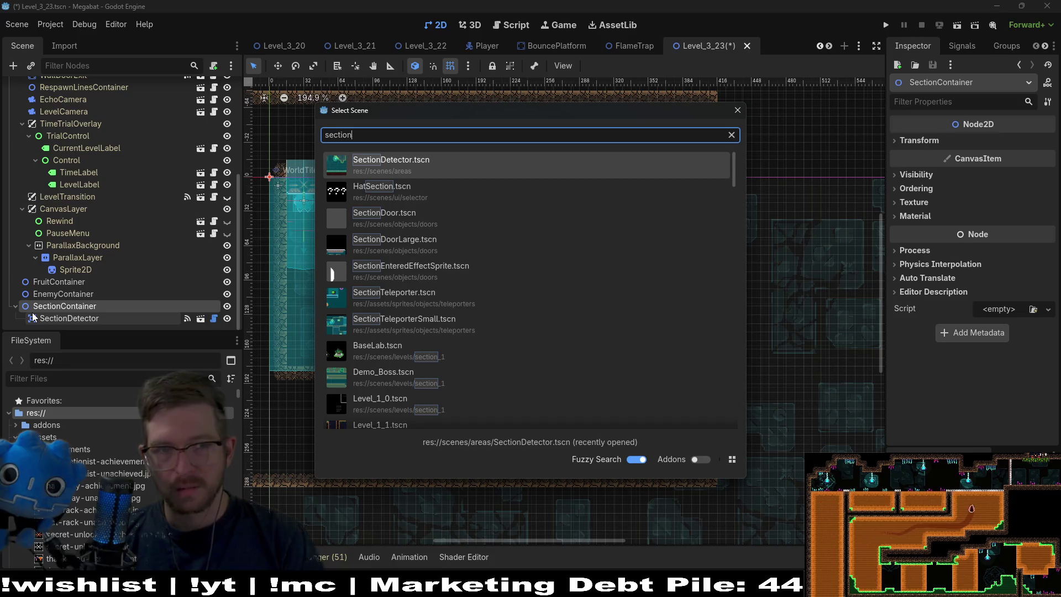
{"action": "key", "text": "Return"}
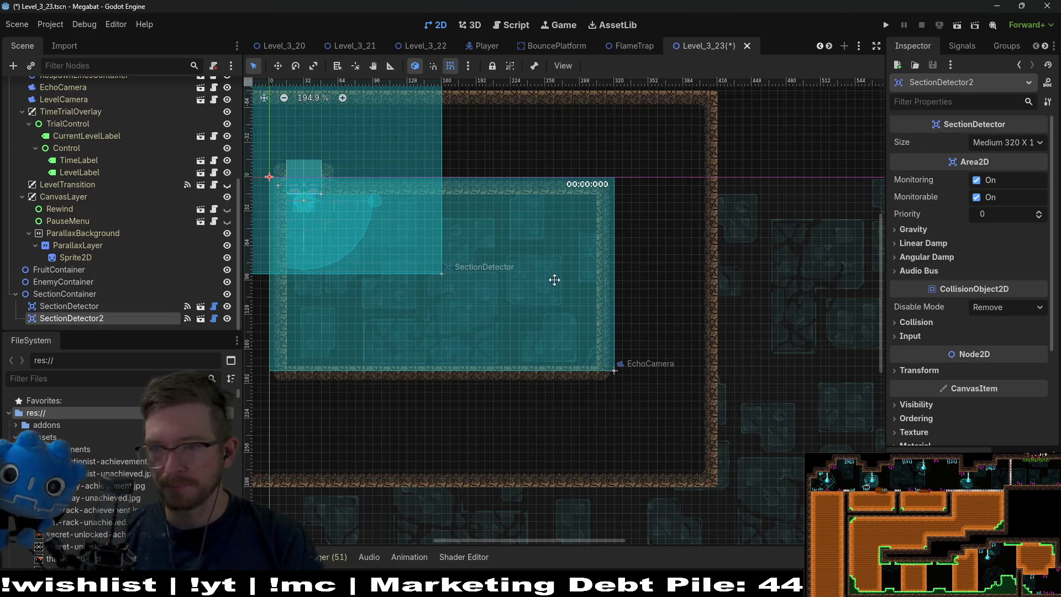
Place the new detector right of the first and set its Size to Xlarge 480 X 270.
{"action": "key", "text": "w"}
{"action": "mouse_move", "coordinate": [433, 300]}
{"action": "left_mouse_down"}
{"action": "mouse_move", "coordinate": [687, 300]}
{"action": "mouse_move", "coordinate": [601, 237]}
{"action": "left_mouse_up"}
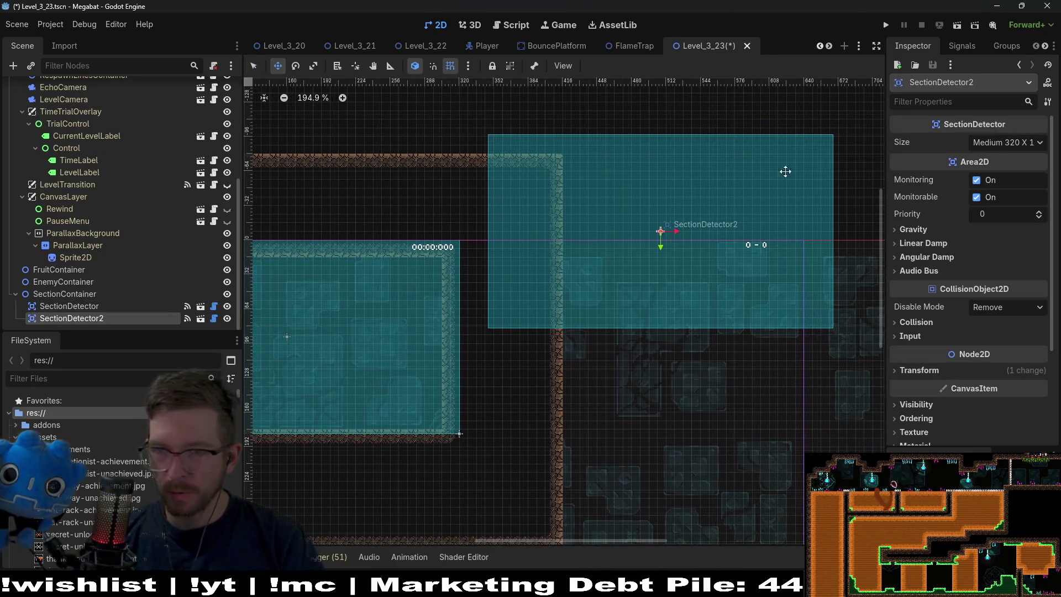
{"action": "left_click", "coordinate": [997, 144]}
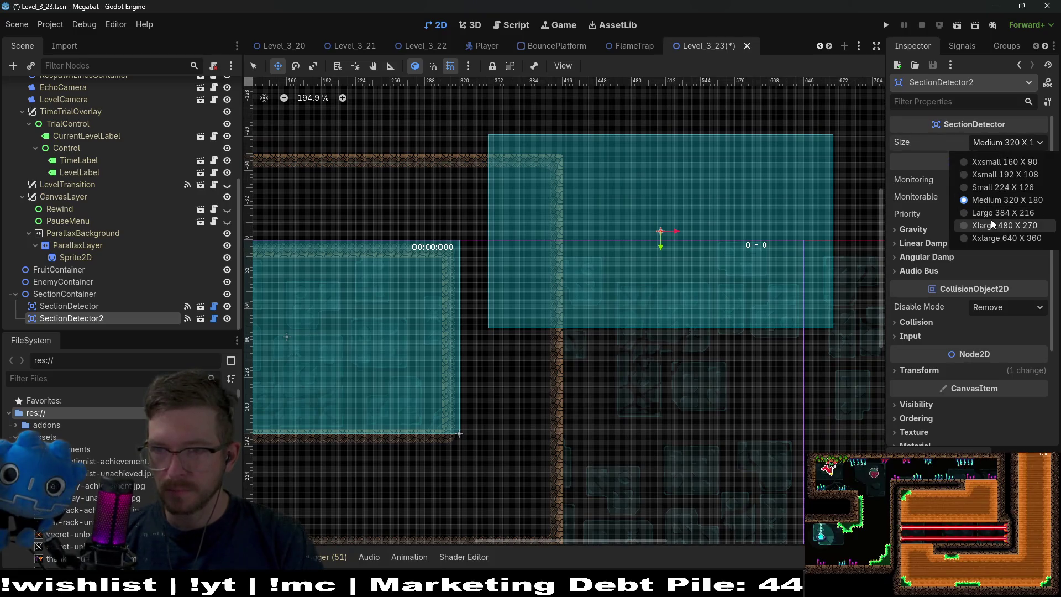
{"action": "left_click", "coordinate": [1003, 220]}
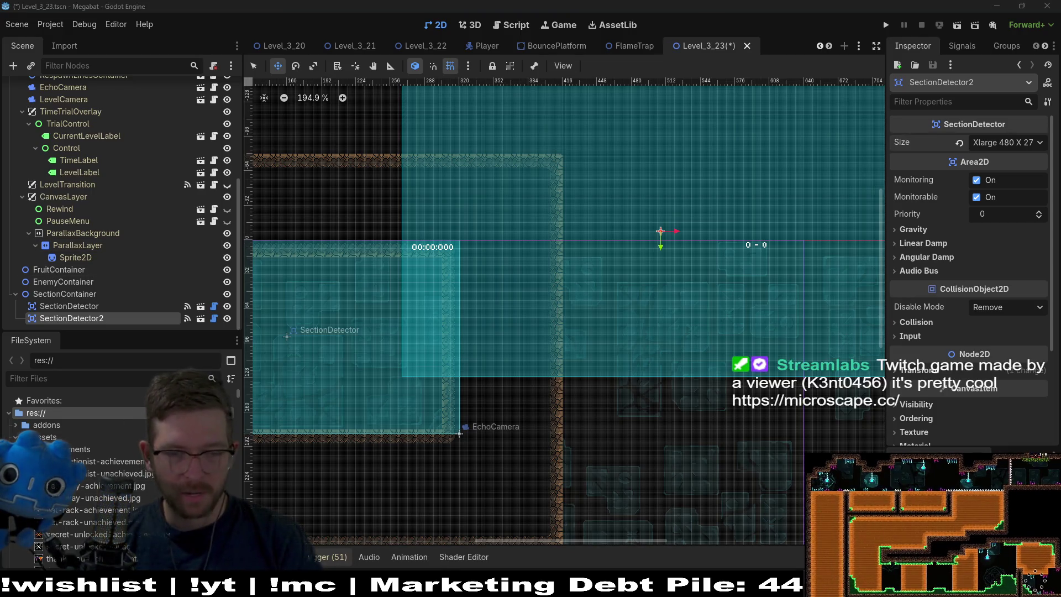
Bring the Microscape browser game forward and move its window aside.
{"action": "mouse_move", "coordinate": [496, 586]}
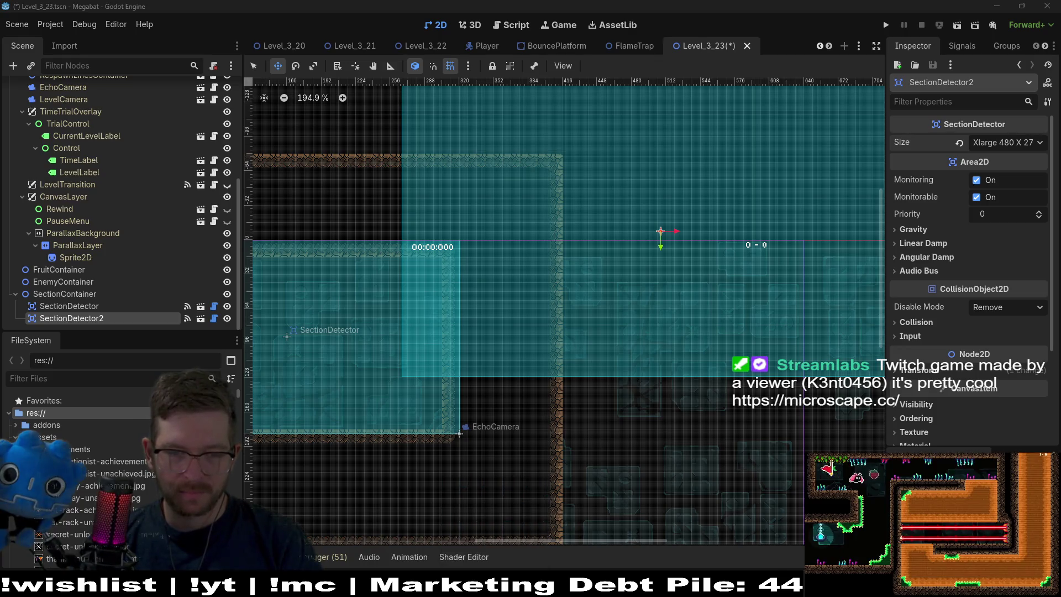
{"action": "key", "text": "alt+Tab"}
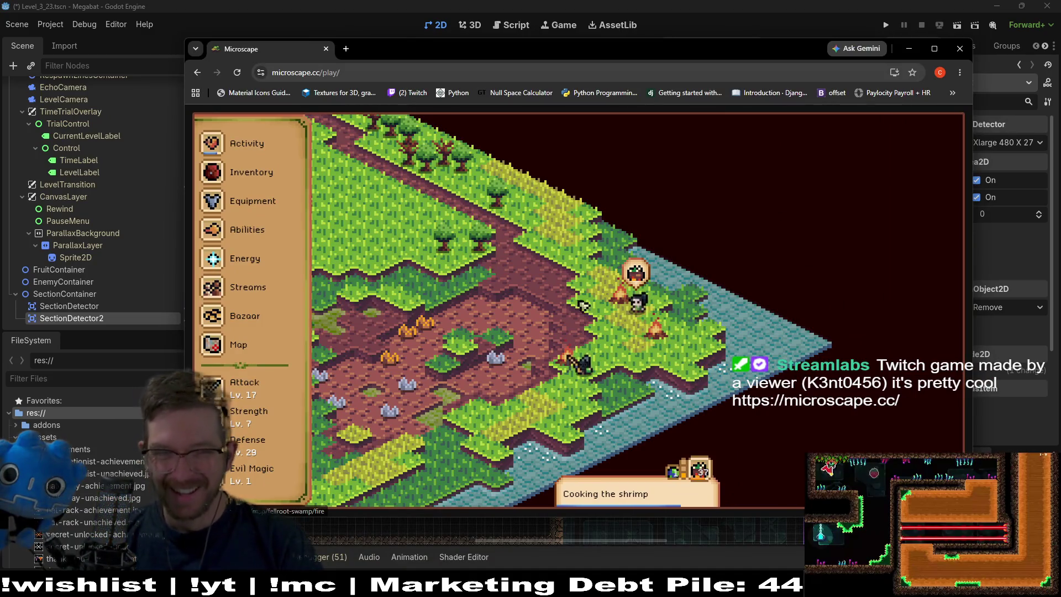
{"action": "mouse_move", "coordinate": [625, 62]}
{"action": "left_mouse_down"}
{"action": "mouse_move", "coordinate": [395, 100]}
{"action": "mouse_move", "coordinate": [0, 111]}
{"action": "left_mouse_up"}
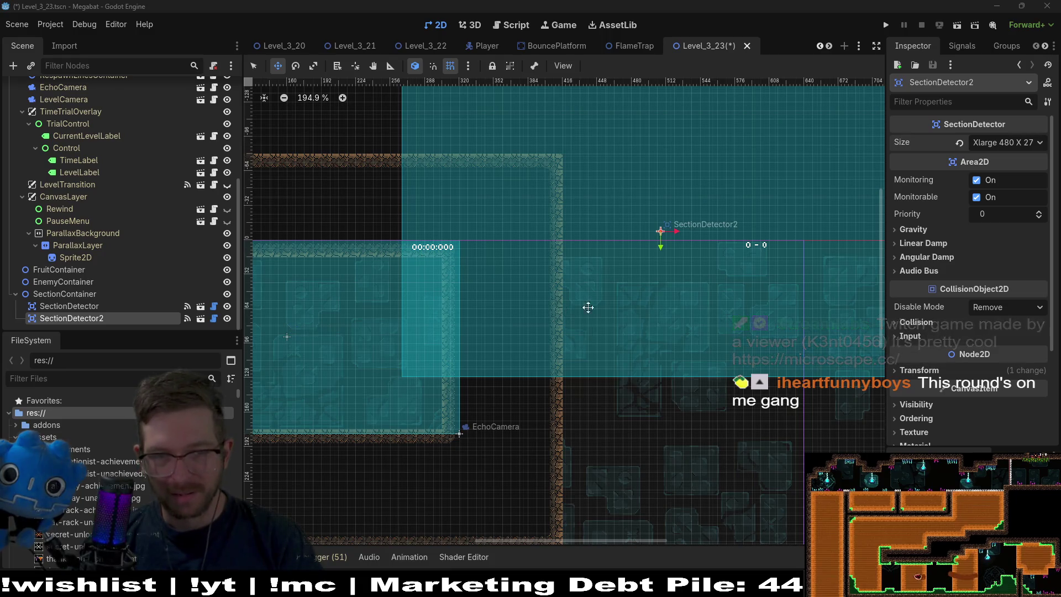
Drag SectionDetector2 up and left, then nudge it into place above the starting room's top wall.
{"action": "scroll", "coordinate": [673, 215], "scroll_direction": "down", "scroll_amount": 2}
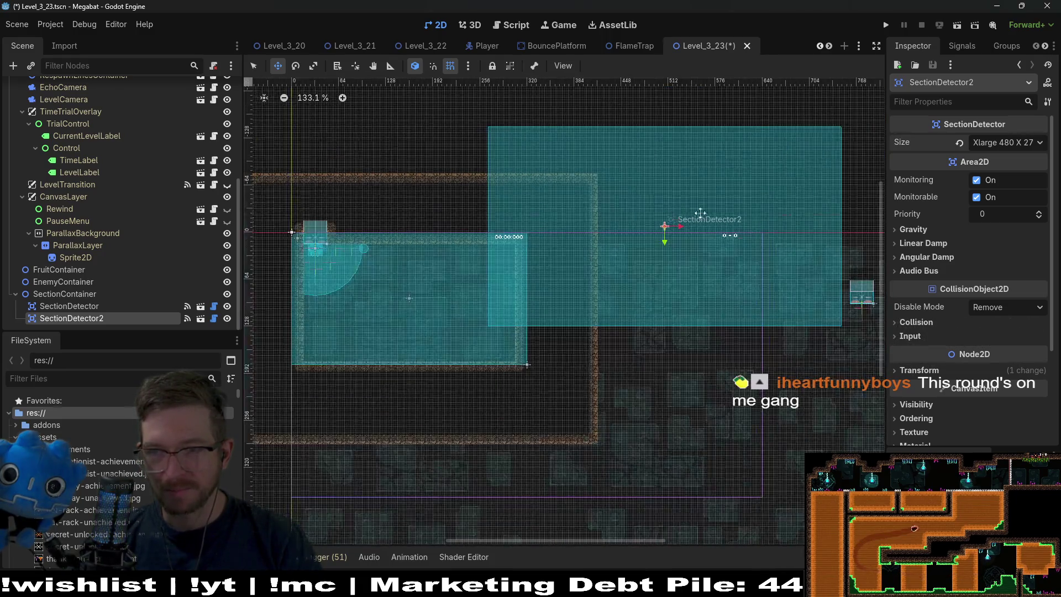
{"action": "scroll", "coordinate": [623, 246], "scroll_direction": "left", "scroll_amount": 2}
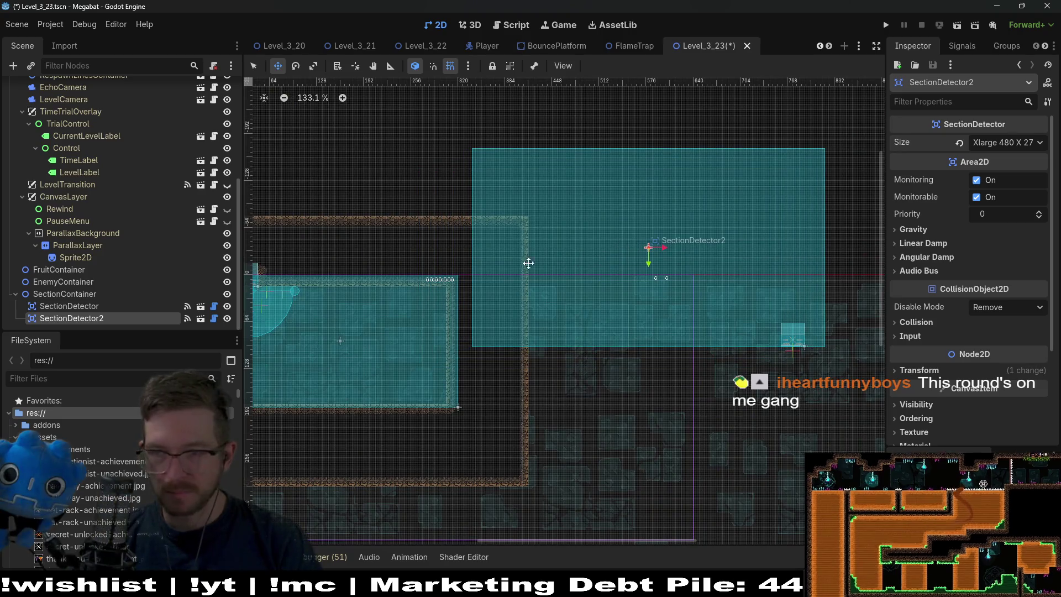
{"action": "scroll", "coordinate": [535, 263], "scroll_direction": "up", "scroll_amount": 3}
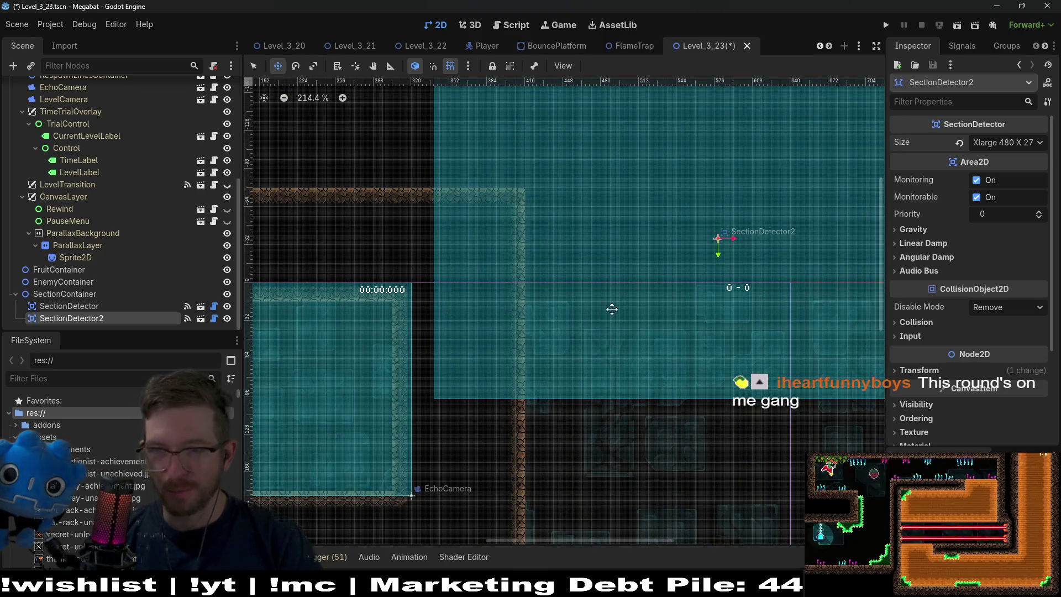
{"action": "scroll", "coordinate": [608, 306], "scroll_direction": "down", "scroll_amount": 2}
{"action": "scroll", "coordinate": [608, 307], "scroll_direction": "left", "scroll_amount": 2}
{"action": "scroll", "coordinate": [655, 260], "scroll_direction": "left", "scroll_amount": 5}
{"action": "scroll", "coordinate": [655, 260], "scroll_direction": "down", "scroll_amount": 3}
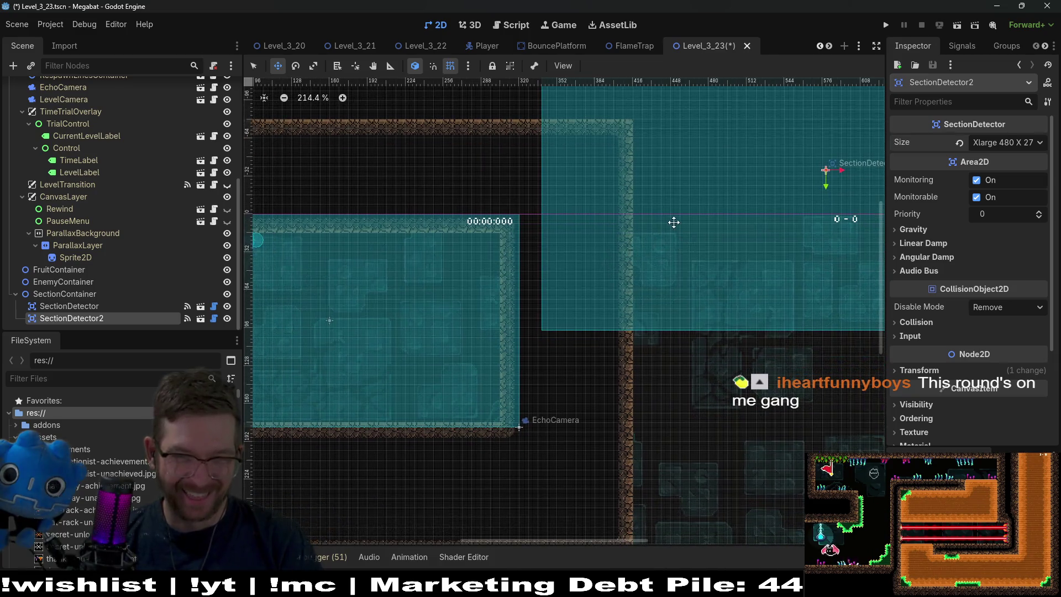
{"action": "scroll", "coordinate": [783, 269], "scroll_direction": "left", "scroll_amount": 7}
{"action": "scroll", "coordinate": [782, 269], "scroll_direction": "up", "scroll_amount": 6}
{"action": "mouse_move", "coordinate": [789, 320]}
{"action": "left_mouse_down"}
{"action": "mouse_move", "coordinate": [711, 171]}
{"action": "mouse_move", "coordinate": [695, 178]}
{"action": "left_mouse_up"}
{"action": "scroll", "coordinate": [644, 216], "scroll_direction": "up", "scroll_amount": 2}
{"action": "left_click_drag", "start_coordinate": [644, 215], "coordinate": [593, 232]}
{"action": "scroll", "coordinate": [635, 254], "scroll_direction": "down", "scroll_amount": 3}
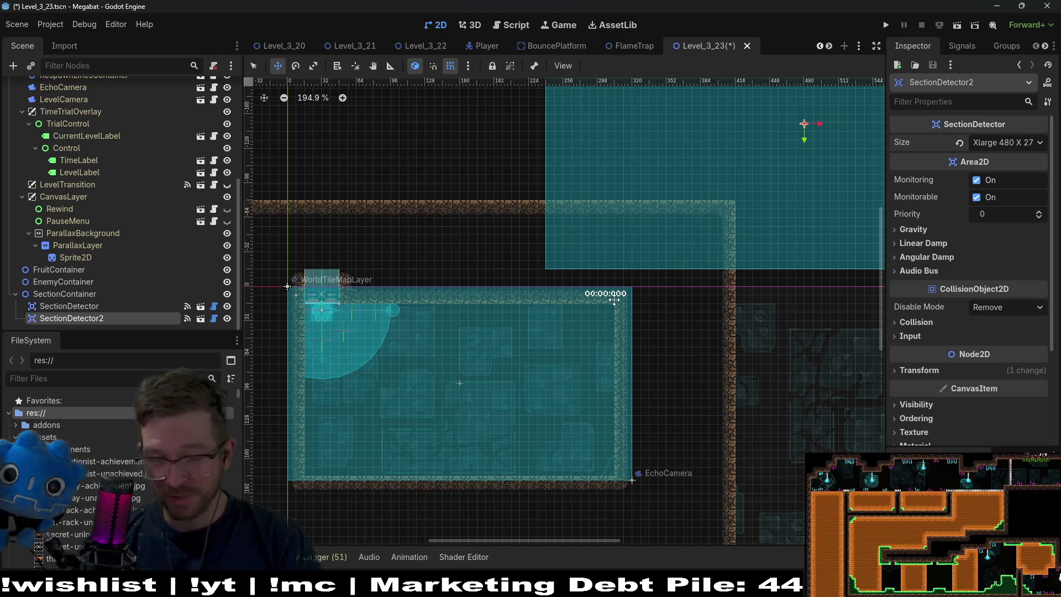
{"action": "scroll", "coordinate": [631, 222], "scroll_direction": "up", "scroll_amount": 2}
{"action": "scroll", "coordinate": [145, 197], "scroll_direction": "up", "scroll_amount": 5}
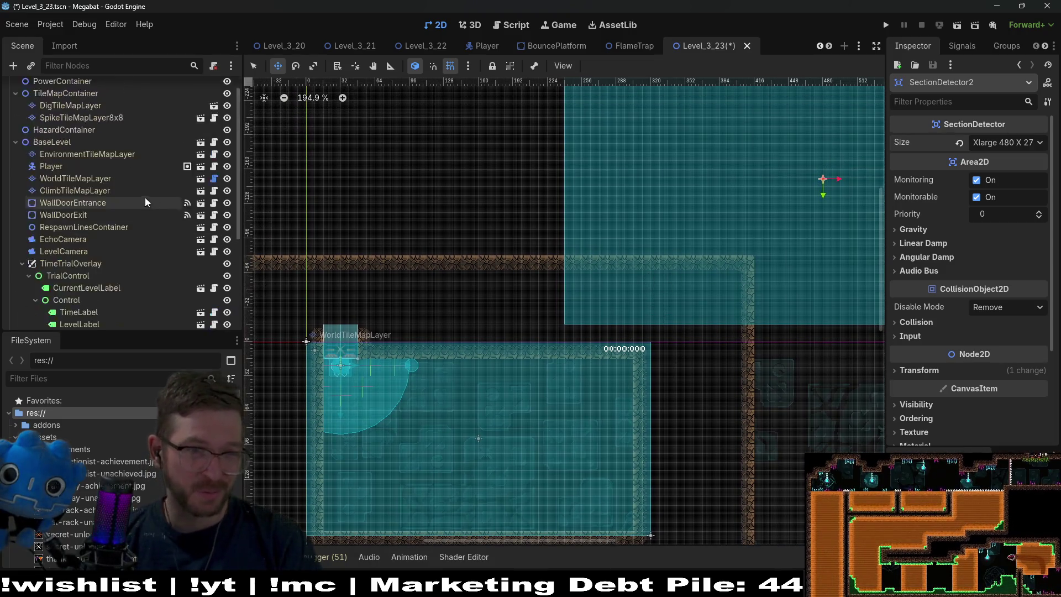
{"action": "left_click", "coordinate": [82, 196]}
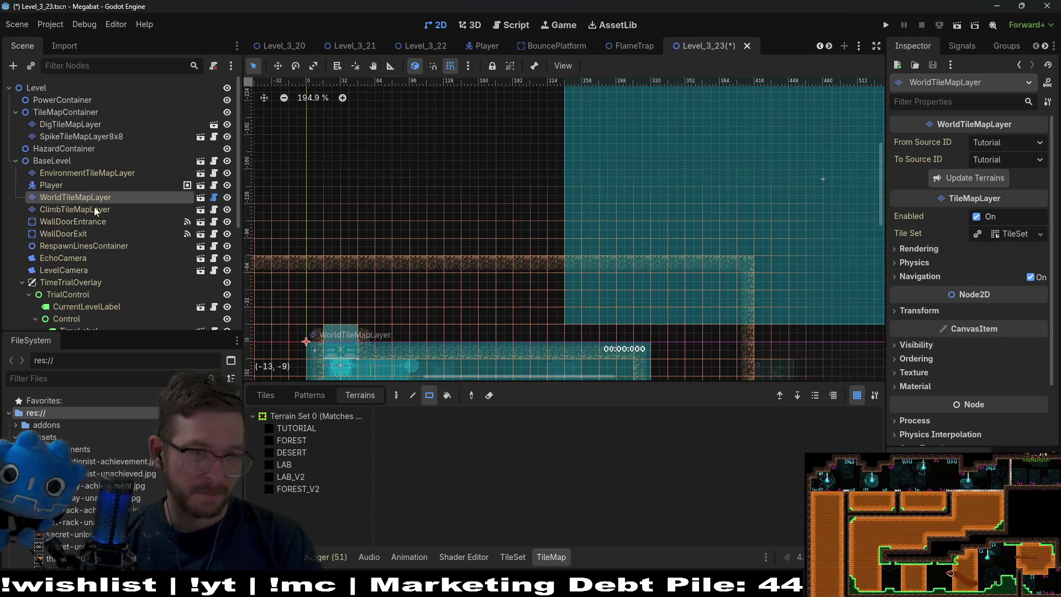
Choose the DESERT terrain and paint a desert tile block near the band.
{"action": "left_click", "coordinate": [291, 440]}
{"action": "left_click", "coordinate": [318, 454]}
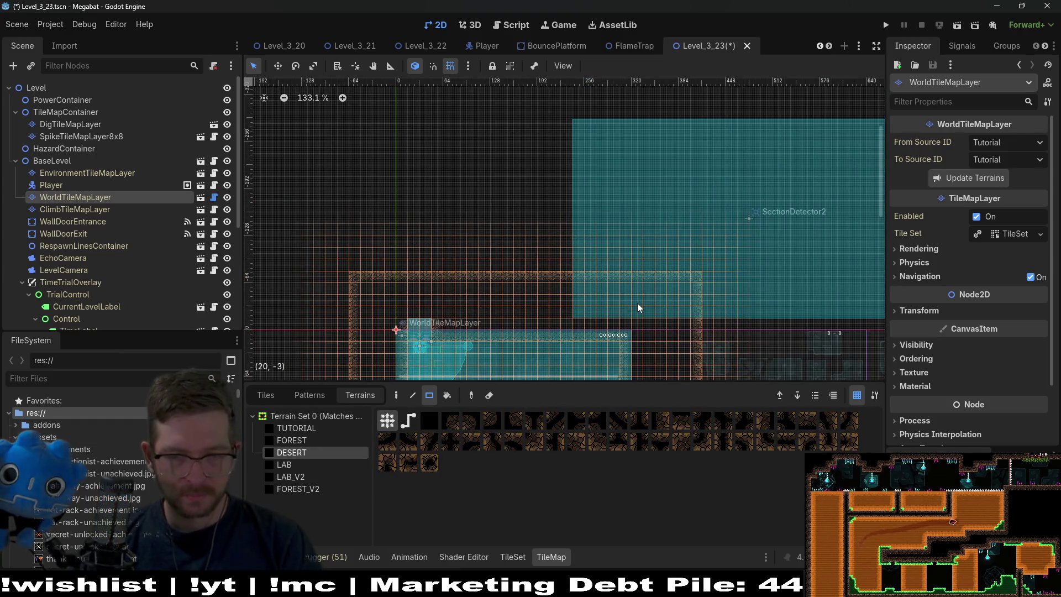
{"action": "scroll", "coordinate": [637, 303], "scroll_direction": "up", "scroll_amount": 5}
{"action": "left_click_drag", "start_coordinate": [562, 180], "coordinate": [595, 299]}
{"action": "scroll", "coordinate": [681, 300], "scroll_direction": "down", "scroll_amount": 2}
{"action": "scroll", "coordinate": [652, 302], "scroll_direction": "up", "scroll_amount": 5}
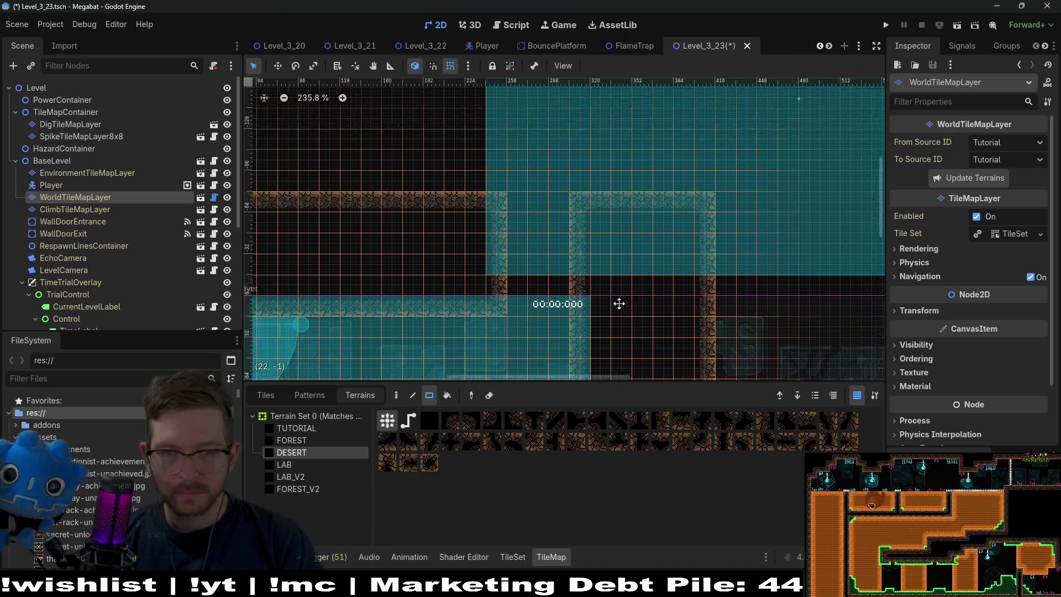
{"action": "scroll", "coordinate": [488, 233], "scroll_direction": "down", "scroll_amount": 7}
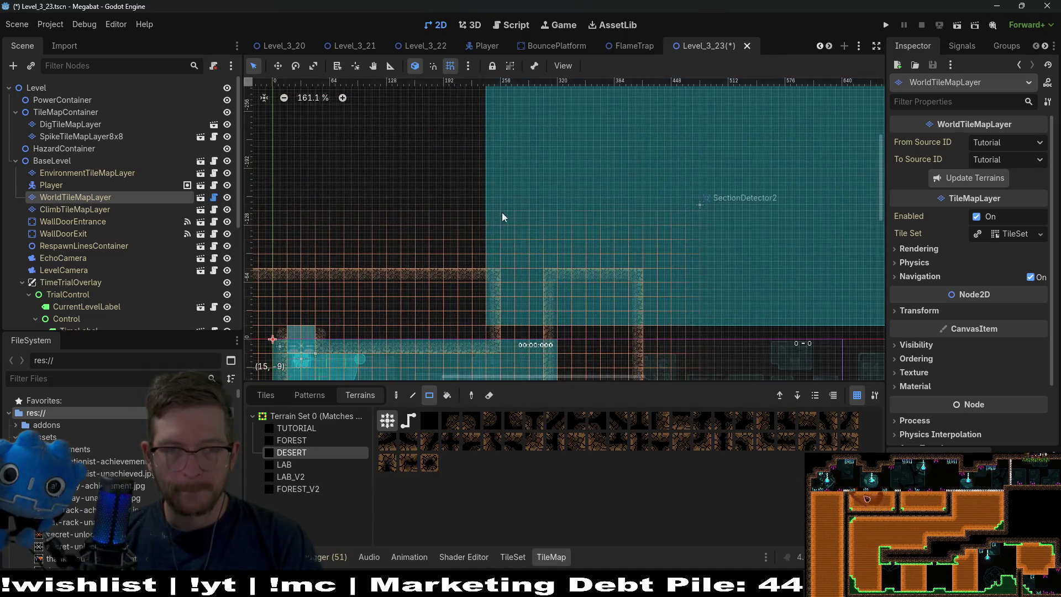
{"action": "scroll", "coordinate": [502, 213], "scroll_direction": "up", "scroll_amount": 2}
Paint a desert wall column down to the band and a desert border along the top.
{"action": "left_click_drag", "start_coordinate": [469, 181], "coordinate": [504, 329]}
{"action": "scroll", "coordinate": [601, 265], "scroll_direction": "right", "scroll_amount": 3}
{"action": "scroll", "coordinate": [477, 128], "scroll_direction": "up", "scroll_amount": 1}
{"action": "mouse_move", "coordinate": [375, 151]}
{"action": "left_mouse_down"}
{"action": "mouse_move", "coordinate": [549, 207]}
{"action": "mouse_move", "coordinate": [708, 214]}
{"action": "left_mouse_up"}
{"action": "scroll", "coordinate": [683, 250], "scroll_direction": "down", "scroll_amount": 3}
{"action": "scroll", "coordinate": [684, 250], "scroll_direction": "right", "scroll_amount": 1}
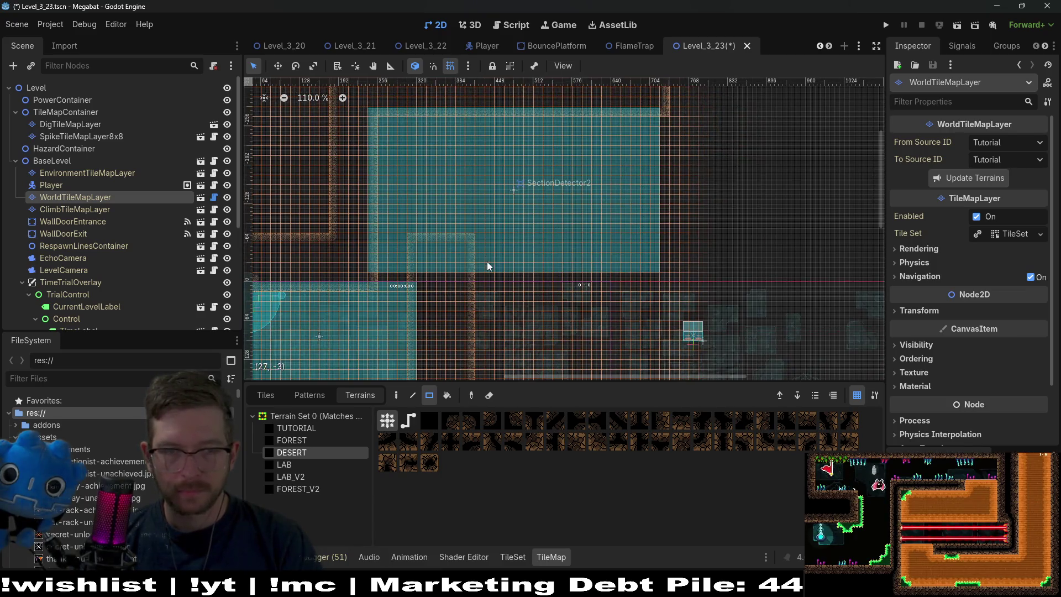
{"action": "scroll", "coordinate": [127, 260], "scroll_direction": "down", "scroll_amount": 5}
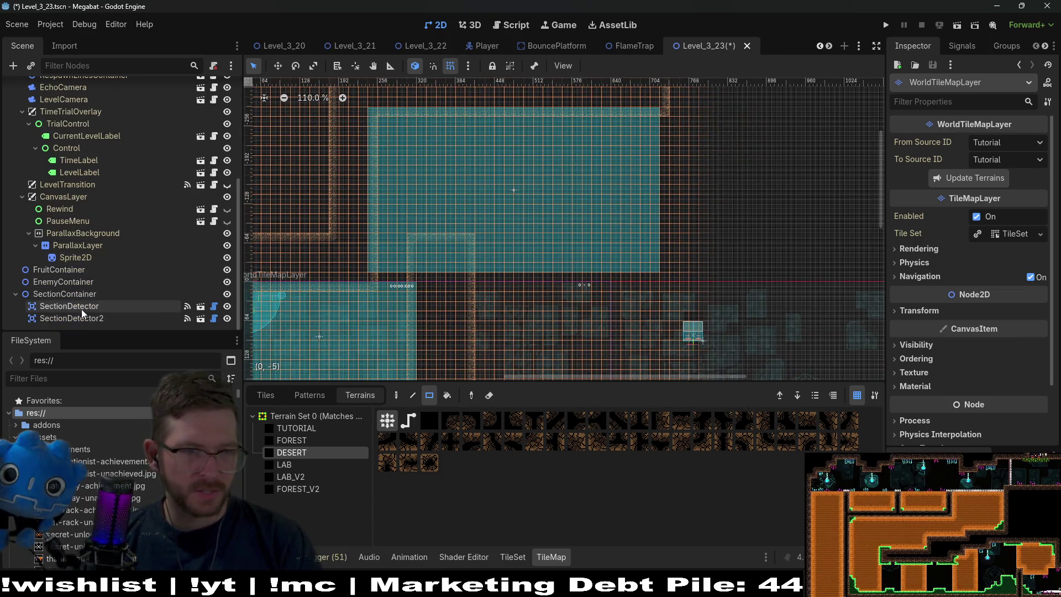
{"action": "left_click", "coordinate": [84, 318]}
Set SectionDetector2's Size to Xxlarge 640x360 and move it right and down to fit the room.
{"action": "left_click", "coordinate": [1005, 142]}
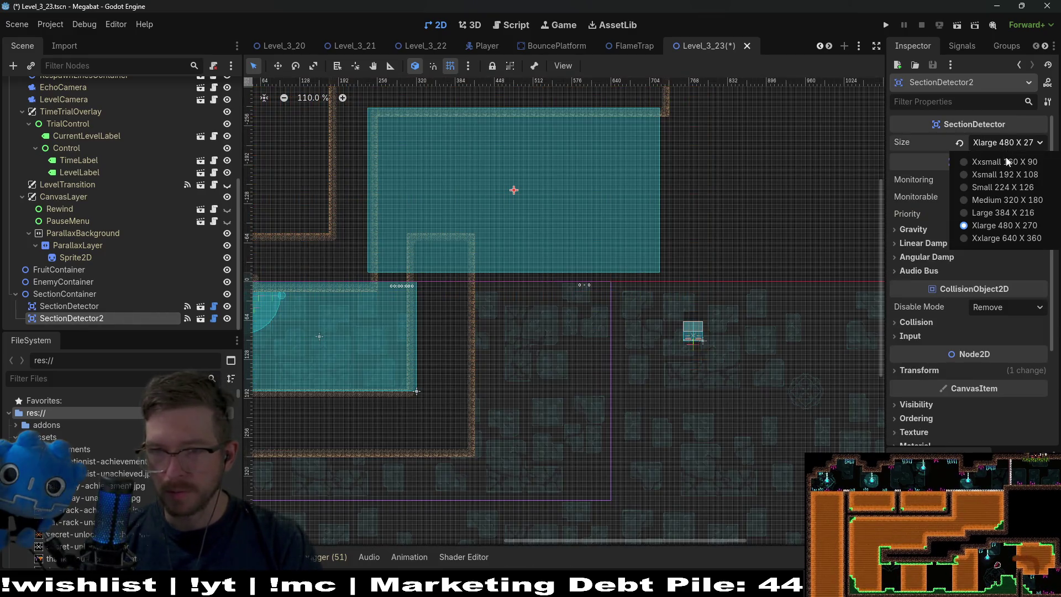
{"action": "left_click", "coordinate": [979, 241]}
{"action": "left_click_drag", "start_coordinate": [483, 229], "coordinate": [639, 291]}
{"action": "scroll", "coordinate": [647, 298], "scroll_direction": "up", "scroll_amount": 10}
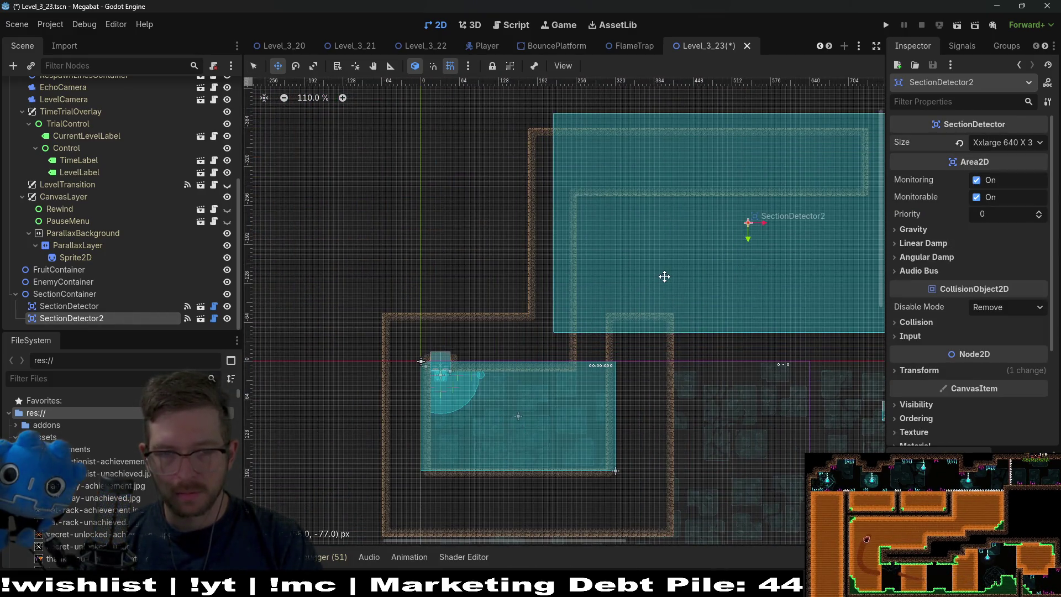
{"action": "left_click_drag", "start_coordinate": [610, 227], "coordinate": [662, 257]}
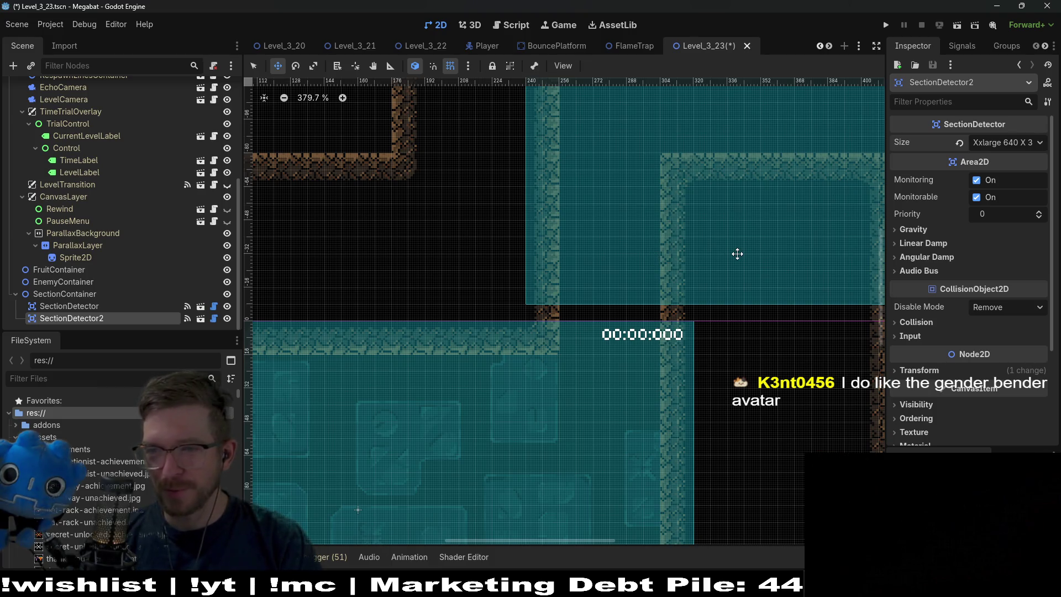
Fine-tune the detector's vertical position with the arrow keys, then switch to the Microscape game.
{"action": "scroll", "coordinate": [708, 194], "scroll_direction": "down", "scroll_amount": 2}
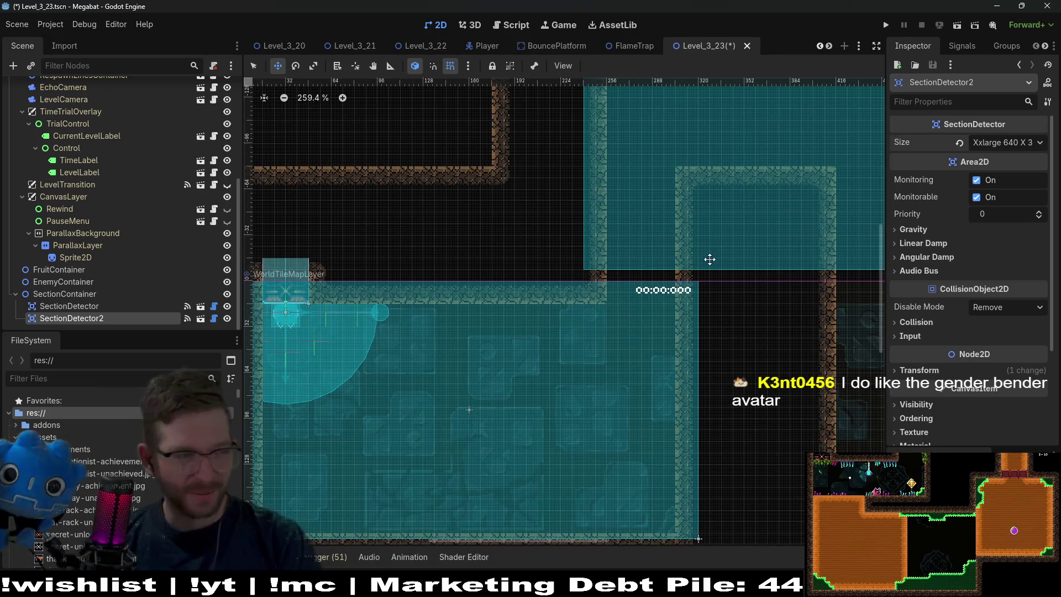
{"action": "key", "text": "Up"}
{"action": "key", "text": "Up"}
{"action": "key", "text": "Up"}
{"action": "key", "text": "Up"}
{"action": "key", "text": "Up"}
{"action": "key", "text": "Down"}
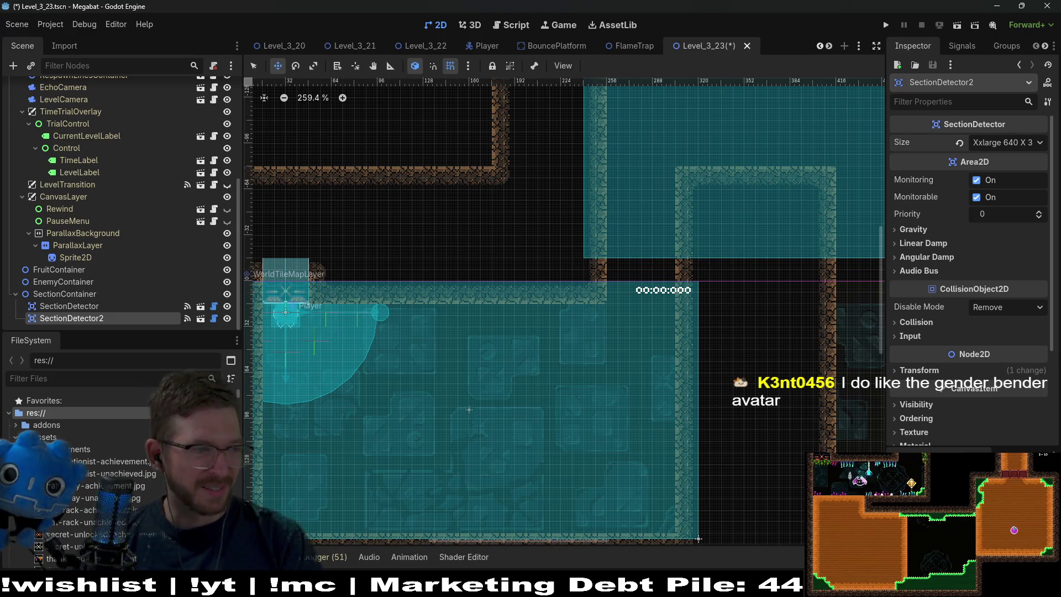
{"action": "key", "text": "alt+Tab"}
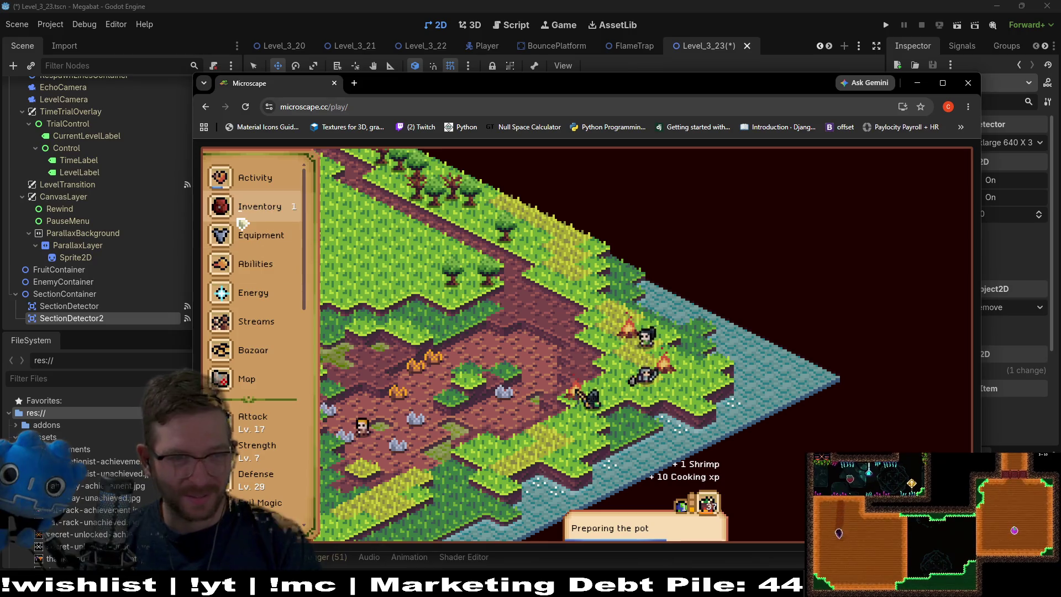
Open the Equipment overview and check the shield and feet slots for available items.
{"action": "left_click", "coordinate": [295, 220]}
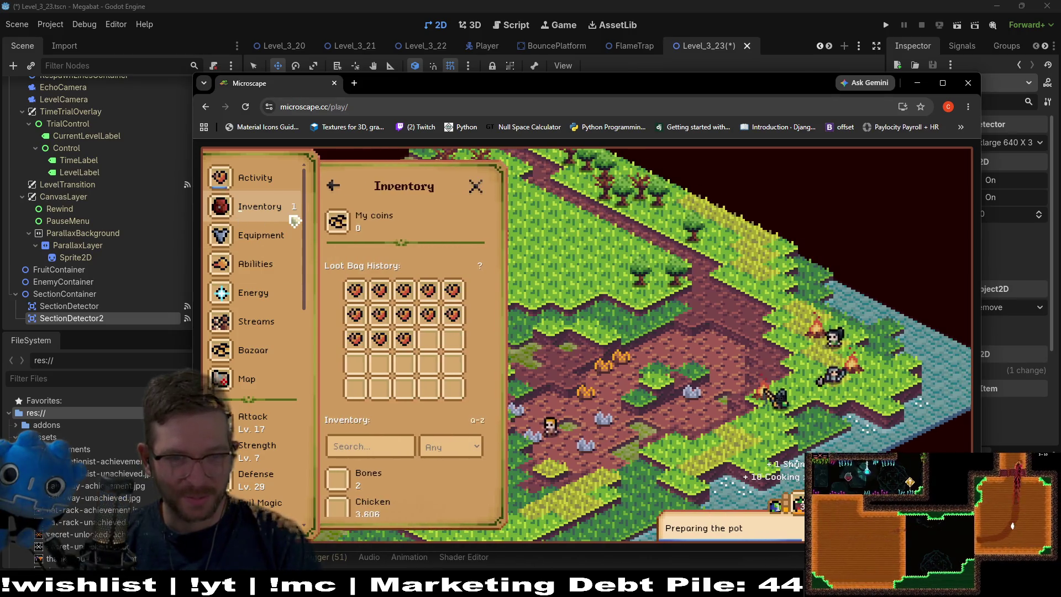
{"action": "left_click", "coordinate": [272, 242]}
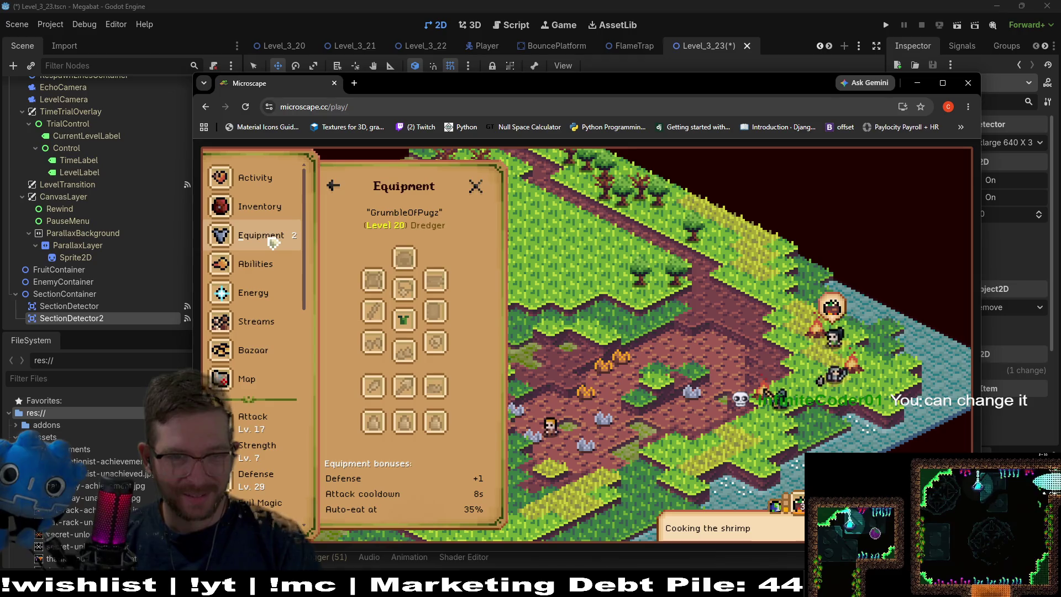
{"action": "left_click", "coordinate": [439, 318]}
{"action": "left_click", "coordinate": [334, 187]}
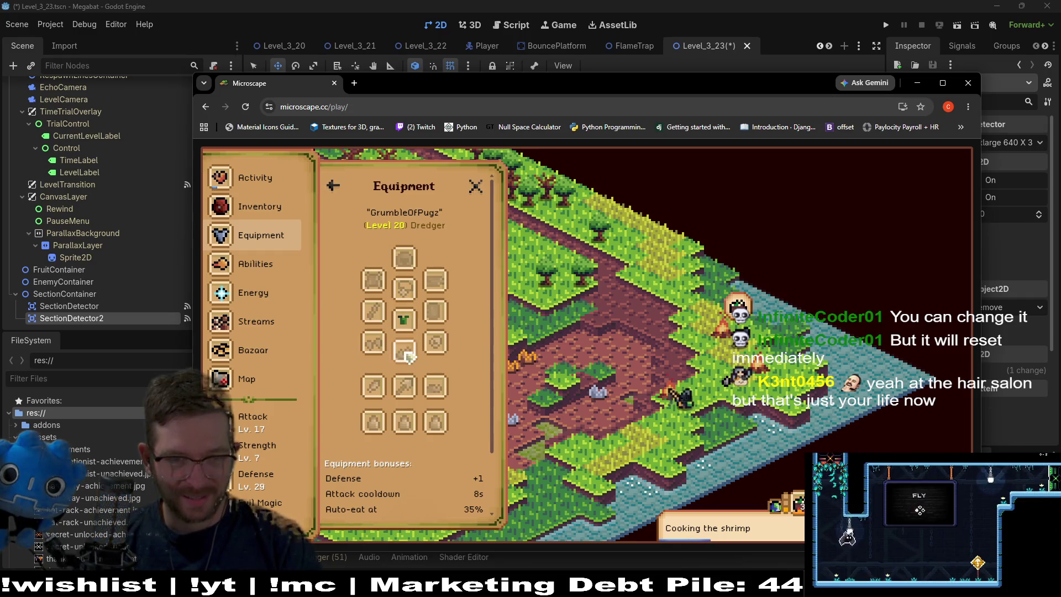
{"action": "left_click", "coordinate": [405, 354]}
{"action": "left_click", "coordinate": [333, 185]}
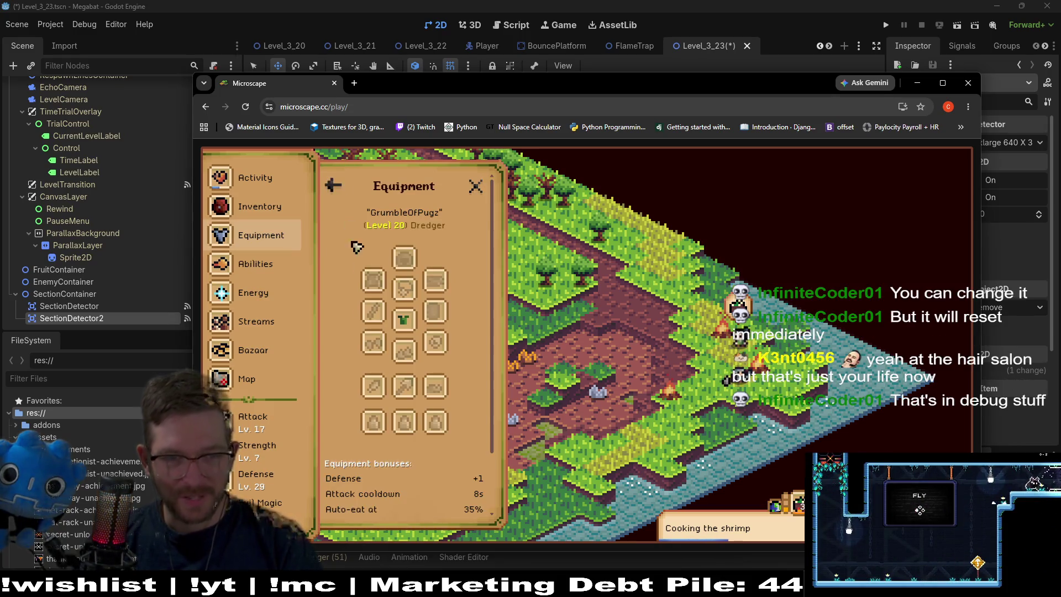
View the equipped Adventurer's Clothes details, close them, and return to Godot.
{"action": "left_click", "coordinate": [404, 319]}
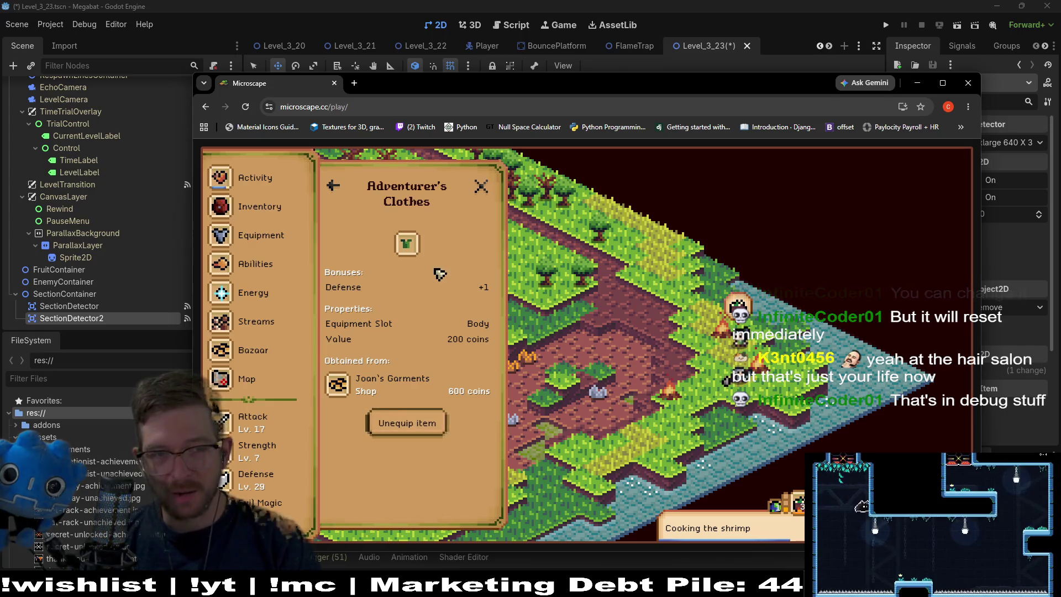
{"action": "left_click", "coordinate": [480, 187]}
{"action": "left_click_drag", "start_coordinate": [801, 83], "coordinate": [30, 81]}
{"action": "key", "text": "alt+Tab"}
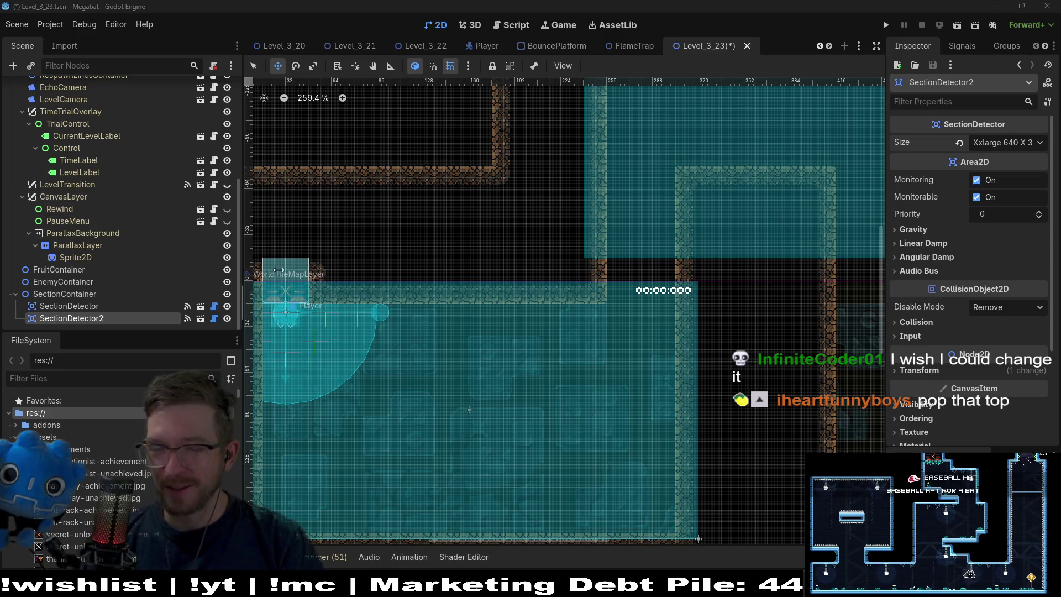
On WorldTileMapLayer with DESERT terrain, paint desert wall rectangles across the room and its top edge.
{"action": "scroll", "coordinate": [622, 266], "scroll_direction": "down", "scroll_amount": 1}
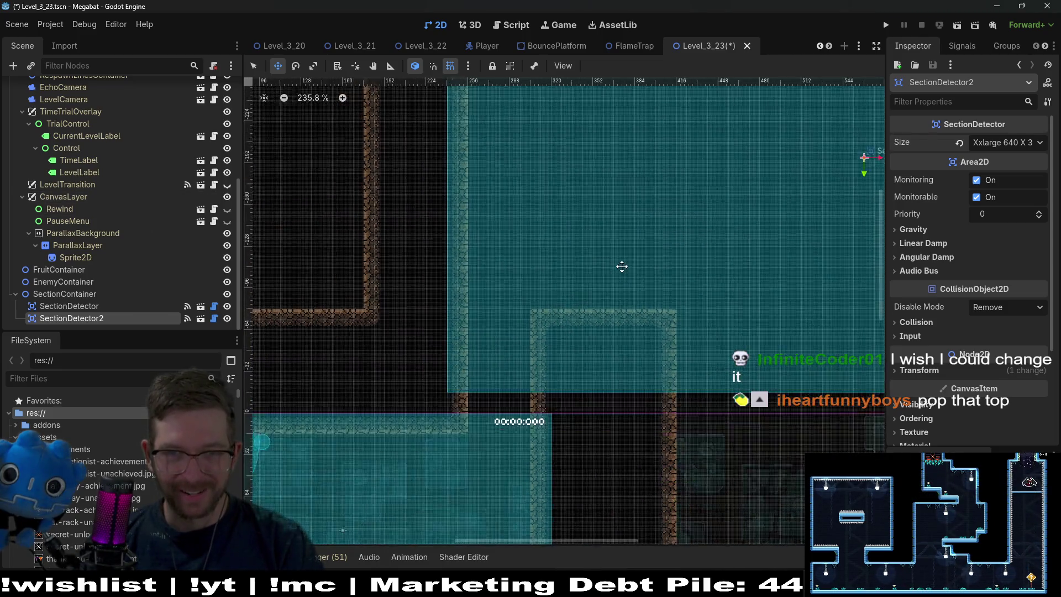
{"action": "scroll", "coordinate": [622, 267], "scroll_direction": "down", "scroll_amount": 2}
{"action": "scroll", "coordinate": [622, 267], "scroll_direction": "up", "scroll_amount": 2}
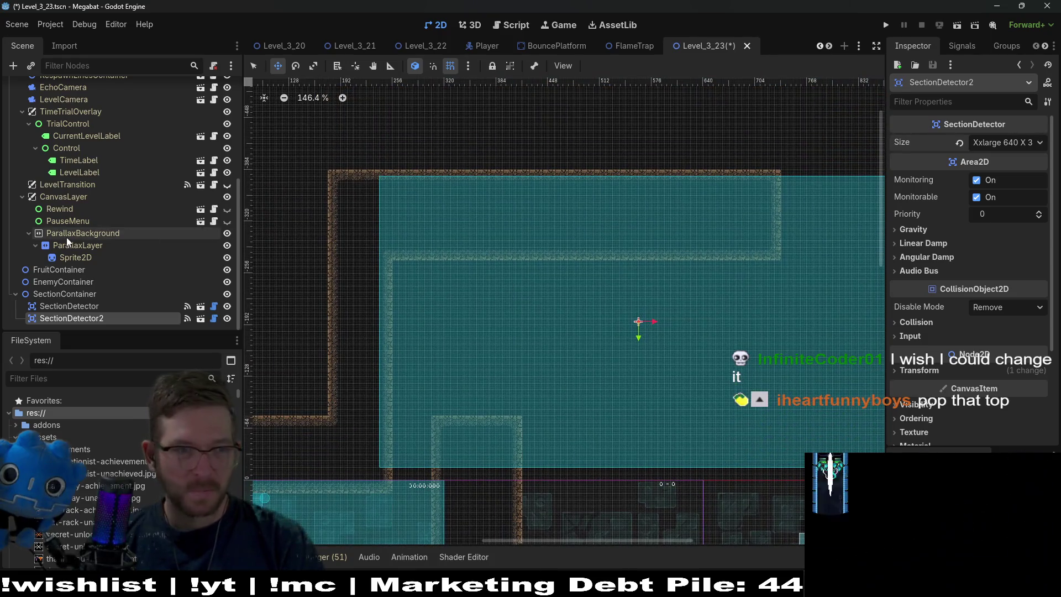
{"action": "scroll", "coordinate": [94, 253], "scroll_direction": "up", "scroll_amount": 5}
{"action": "left_click", "coordinate": [75, 197]}
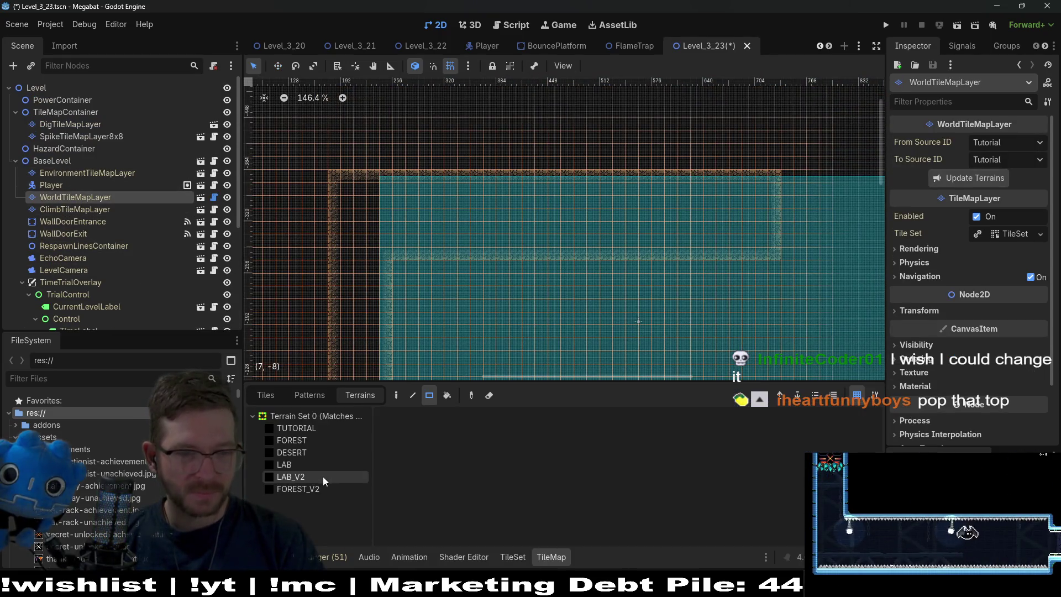
{"action": "left_click", "coordinate": [295, 466]}
{"action": "left_click", "coordinate": [291, 453]}
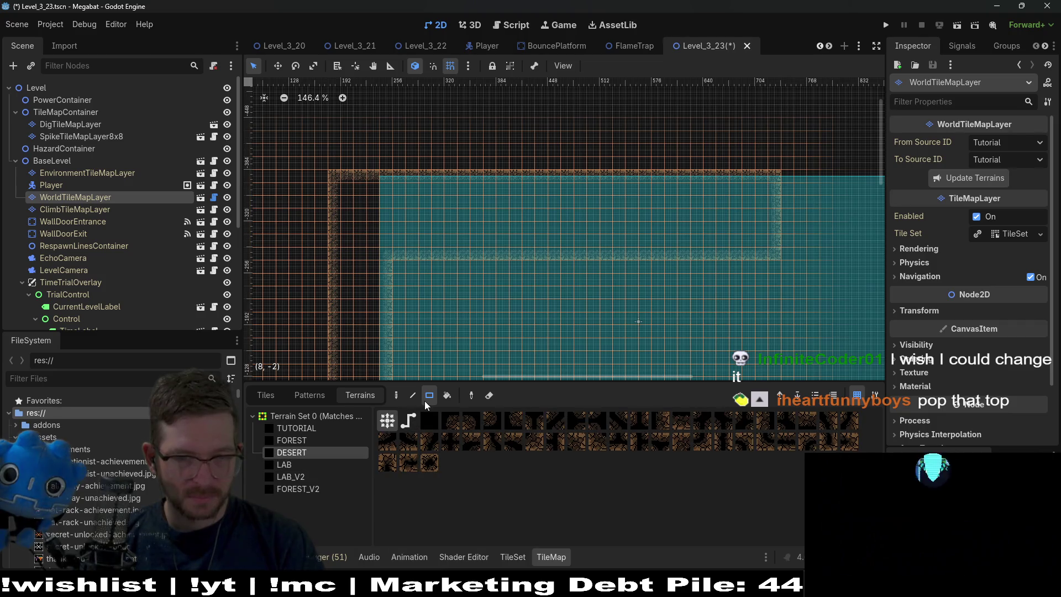
{"action": "mouse_move", "coordinate": [400, 214]}
{"action": "left_mouse_down"}
{"action": "mouse_move", "coordinate": [773, 280]}
{"action": "mouse_move", "coordinate": [765, 269]}
{"action": "left_mouse_up"}
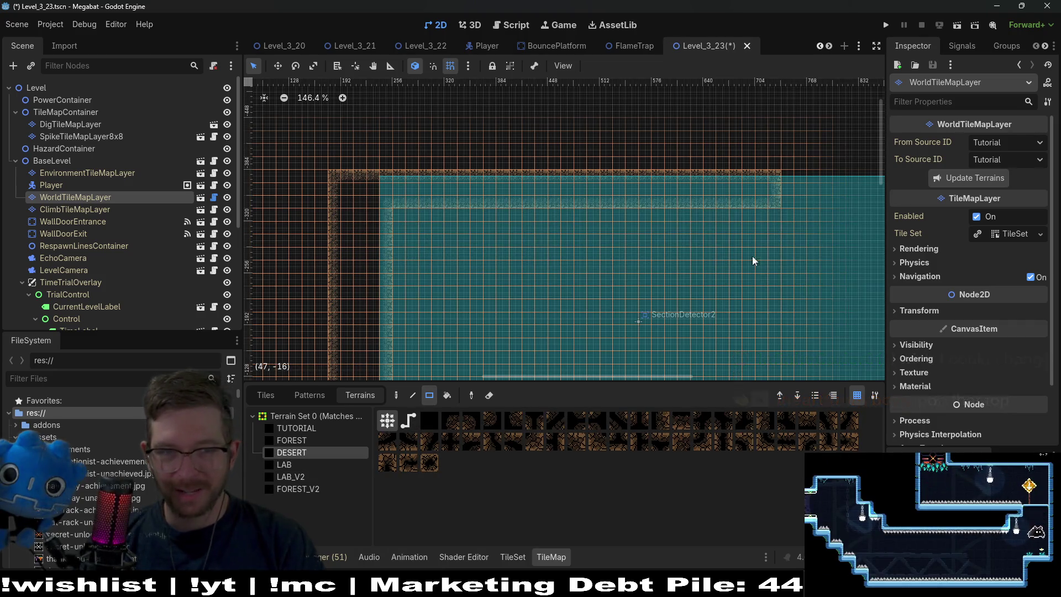
{"action": "scroll", "coordinate": [431, 297], "scroll_direction": "up", "scroll_amount": 3}
{"action": "mouse_move", "coordinate": [406, 277]}
{"action": "left_mouse_down"}
{"action": "mouse_move", "coordinate": [768, 297]}
{"action": "mouse_move", "coordinate": [787, 256]}
{"action": "left_mouse_up"}
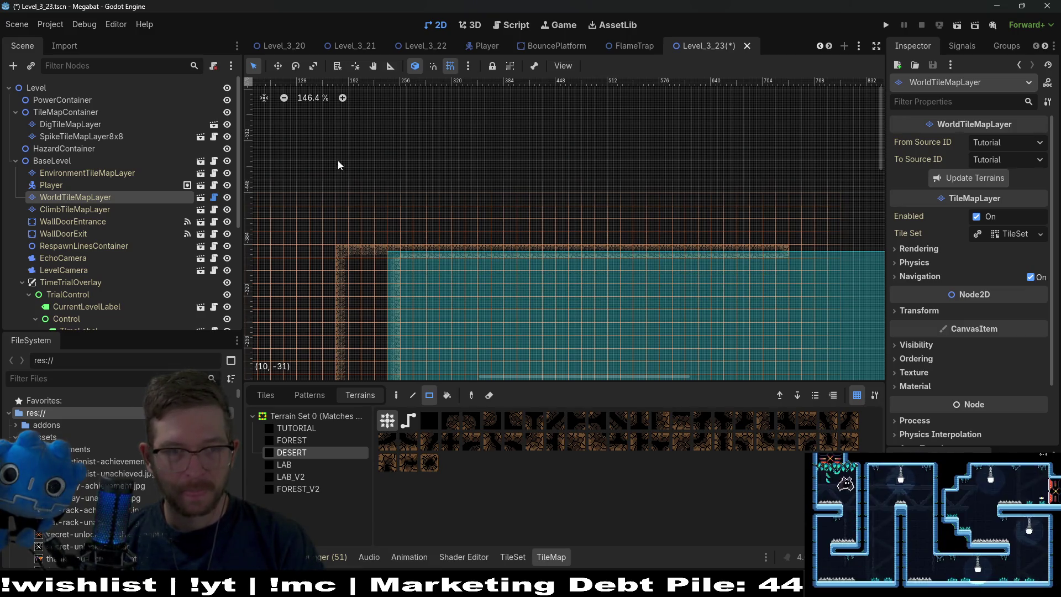
{"action": "left_click_drag", "start_coordinate": [336, 172], "coordinate": [786, 256]}
Paint an 8x5 desert block at upper right, a tall right-side strip, and a lower-edge block.
{"action": "scroll", "coordinate": [540, 140], "scroll_direction": "down", "scroll_amount": 5}
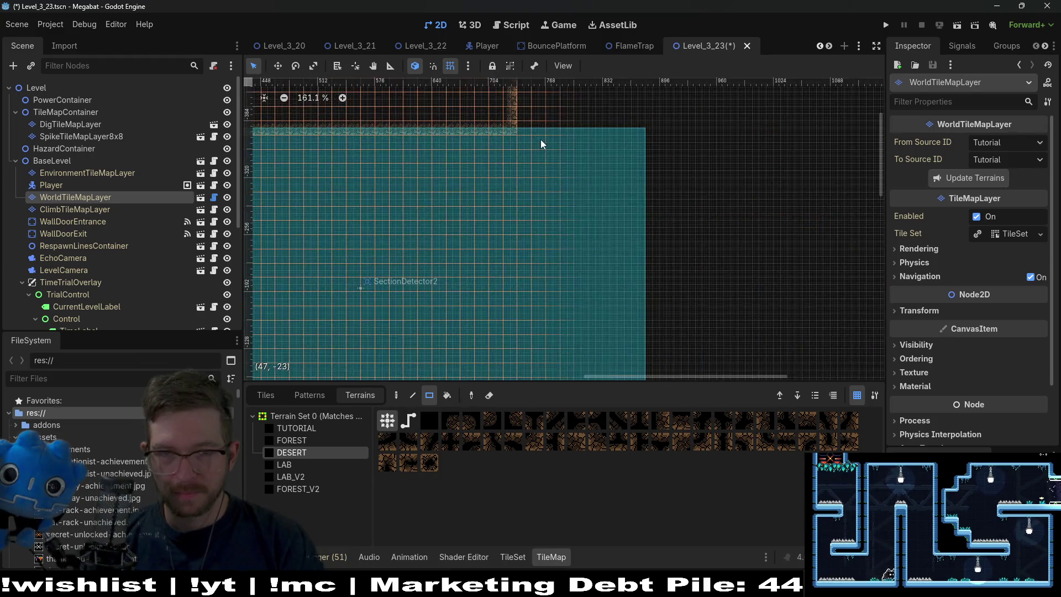
{"action": "scroll", "coordinate": [552, 221], "scroll_direction": "down", "scroll_amount": 2}
{"action": "left_click_drag", "start_coordinate": [505, 138], "coordinate": [616, 191]}
{"action": "scroll", "coordinate": [644, 253], "scroll_direction": "down", "scroll_amount": 2}
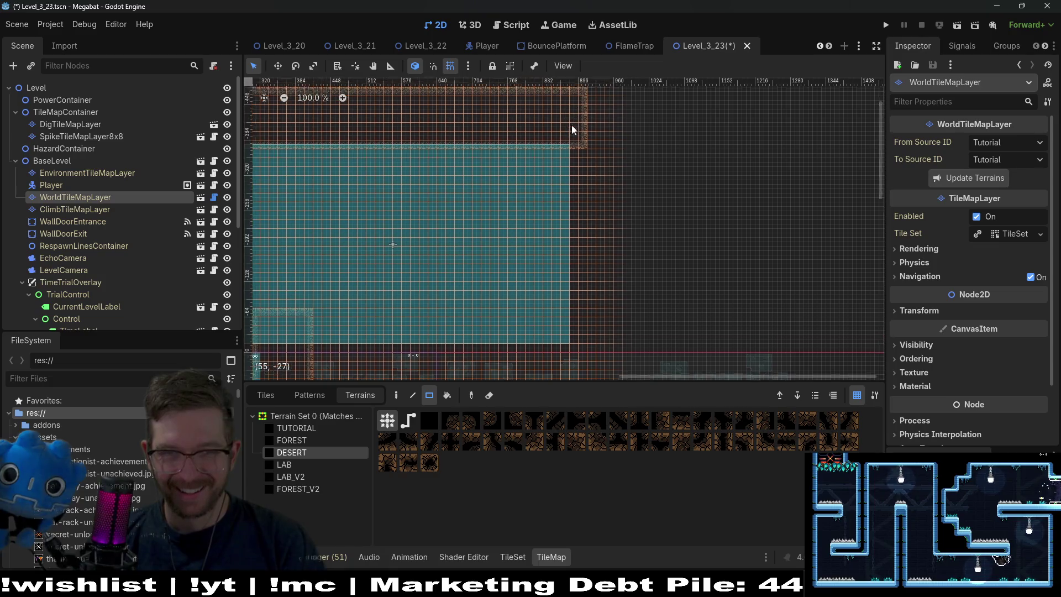
{"action": "mouse_move", "coordinate": [563, 100]}
{"action": "left_mouse_down"}
{"action": "mouse_move", "coordinate": [611, 359]}
{"action": "mouse_move", "coordinate": [420, 230]}
{"action": "left_mouse_up"}
{"action": "scroll", "coordinate": [334, 231], "scroll_direction": "up", "scroll_amount": 2}
{"action": "mouse_move", "coordinate": [334, 231]}
{"action": "left_mouse_down"}
{"action": "mouse_move", "coordinate": [455, 228]}
{"action": "mouse_move", "coordinate": [773, 270]}
{"action": "left_mouse_up"}
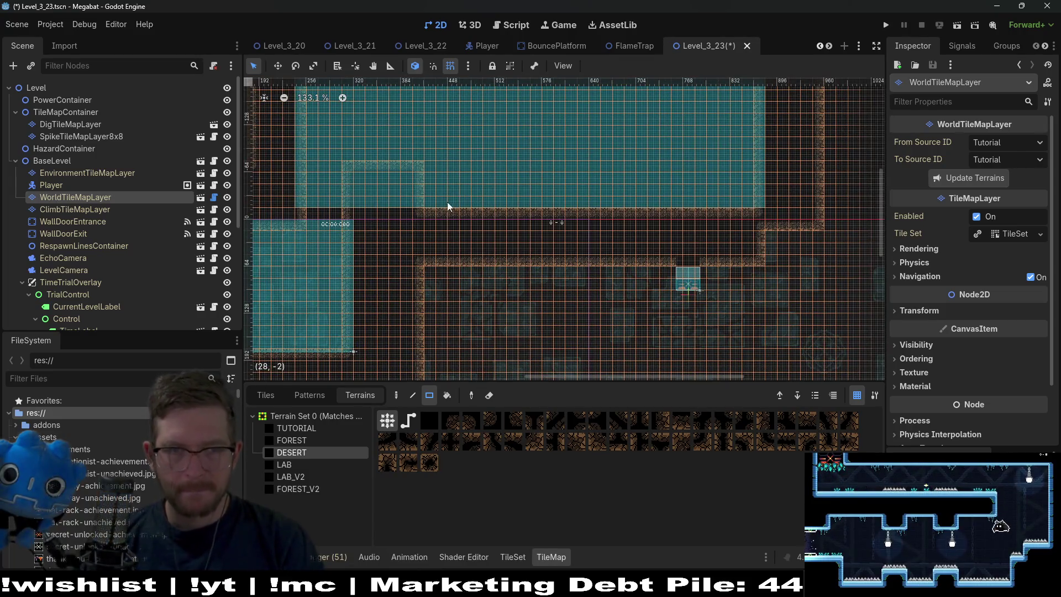
{"action": "mouse_move", "coordinate": [472, 208]}
{"action": "left_mouse_down"}
{"action": "mouse_move", "coordinate": [780, 229]}
{"action": "mouse_move", "coordinate": [812, 258]}
{"action": "left_mouse_up"}
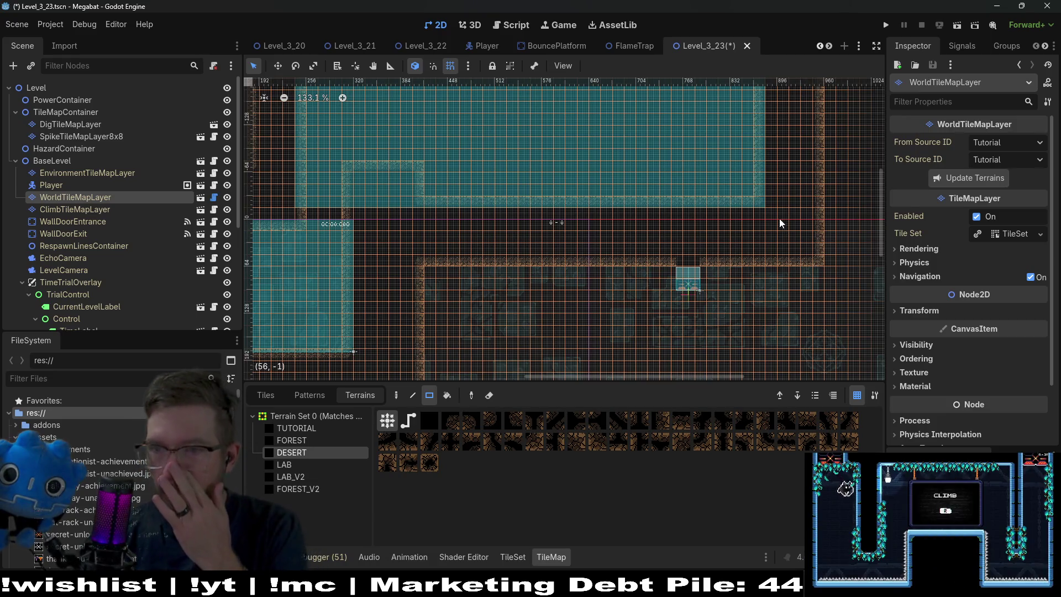
{"action": "scroll", "coordinate": [509, 253], "scroll_direction": "down", "scroll_amount": 2}
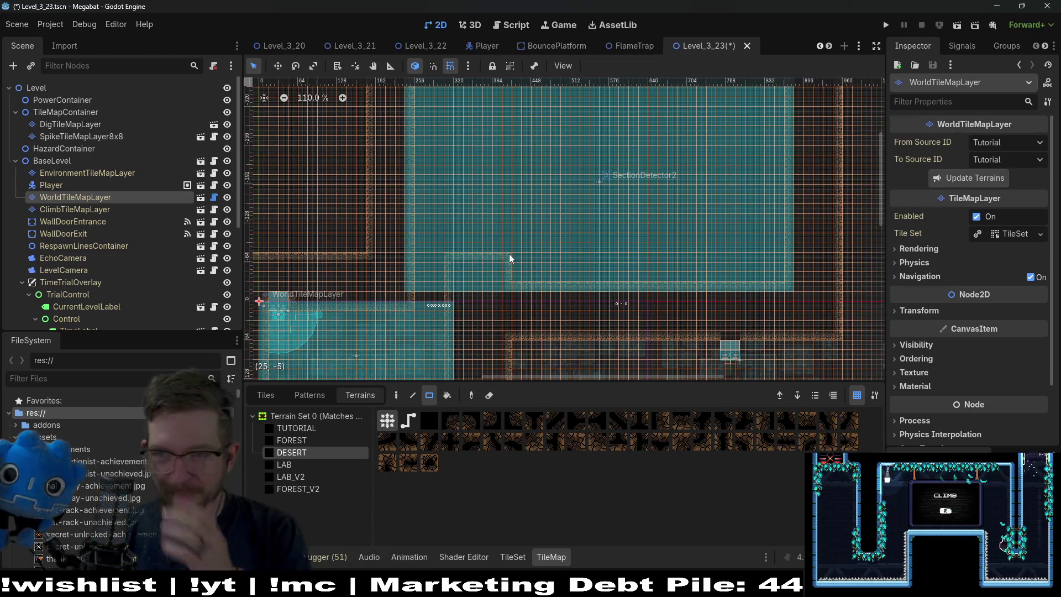
{"action": "scroll", "coordinate": [485, 264], "scroll_direction": "up", "scroll_amount": 3}
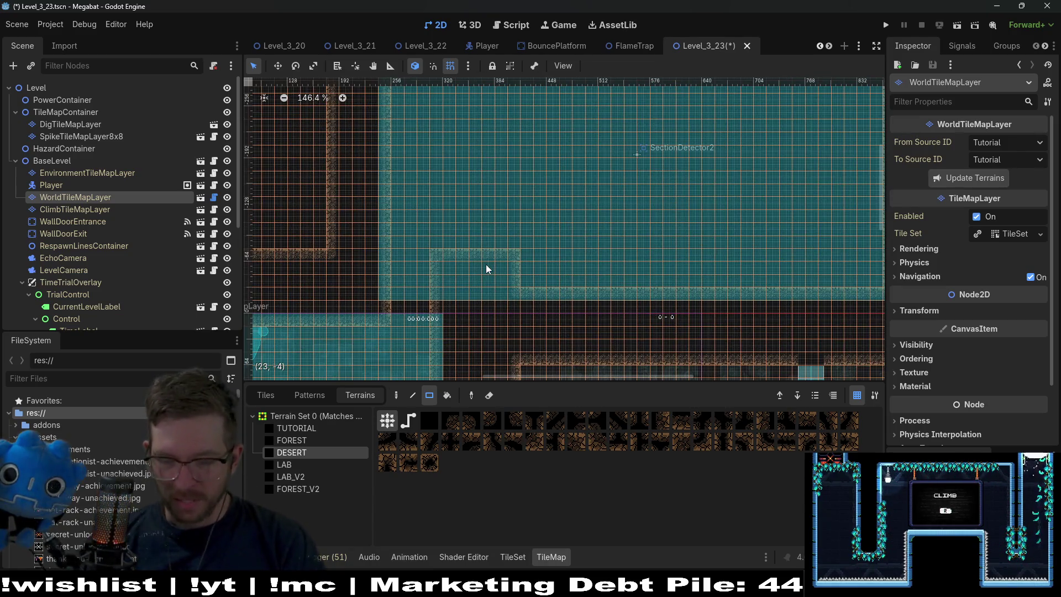
{"action": "mouse_move", "coordinate": [505, 230]}
{"action": "left_mouse_down"}
{"action": "mouse_move", "coordinate": [490, 291]}
{"action": "mouse_move", "coordinate": [572, 223]}
{"action": "mouse_move", "coordinate": [486, 278]}
{"action": "left_mouse_up"}
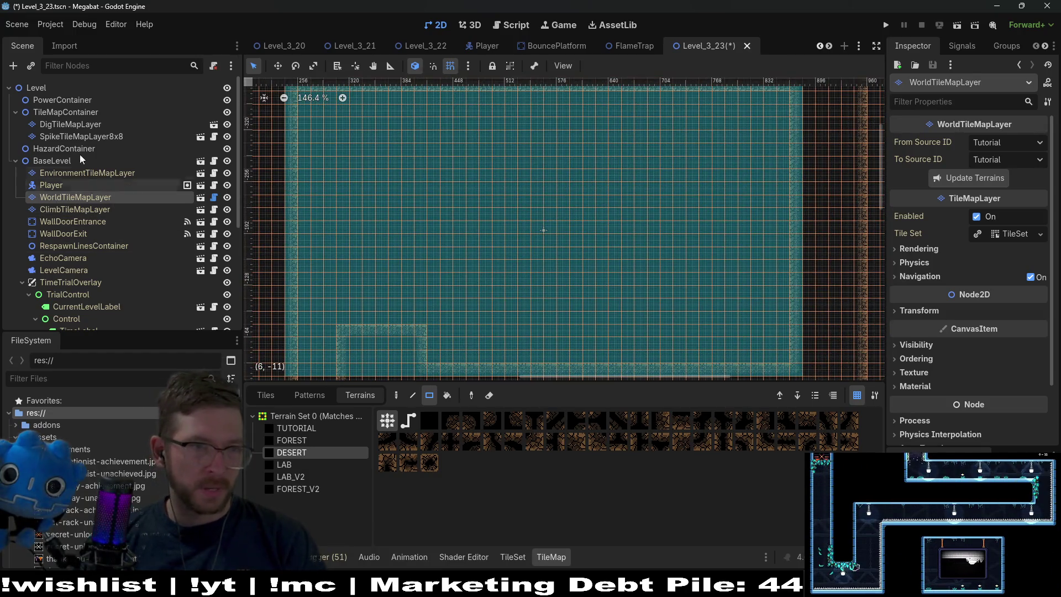
{"action": "left_click", "coordinate": [64, 125]}
Paint a 3x6 block of Sand terrain in the passage between the starting and upper rooms.
{"action": "left_click", "coordinate": [298, 427]}
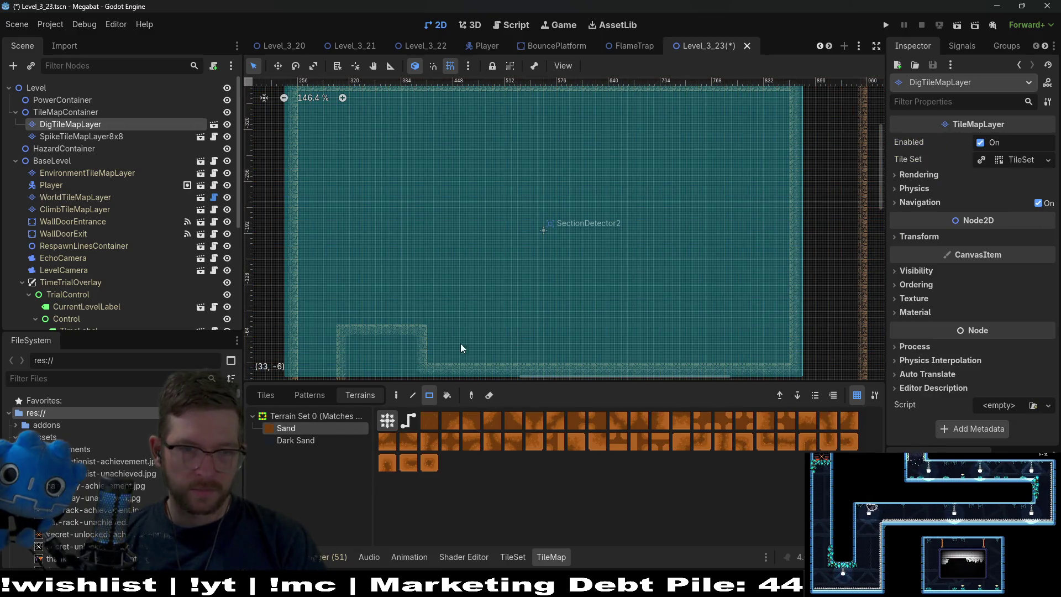
{"action": "scroll", "coordinate": [453, 324], "scroll_direction": "up", "scroll_amount": 5}
{"action": "scroll", "coordinate": [402, 208], "scroll_direction": "left", "scroll_amount": 5}
{"action": "mouse_move", "coordinate": [440, 207]}
{"action": "left_mouse_down"}
{"action": "mouse_move", "coordinate": [453, 251]}
{"action": "mouse_move", "coordinate": [495, 288]}
{"action": "left_mouse_up"}
{"action": "scroll", "coordinate": [439, 280], "scroll_direction": "up", "scroll_amount": 4}
{"action": "scroll", "coordinate": [439, 280], "scroll_direction": "right", "scroll_amount": 5}
{"action": "scroll", "coordinate": [453, 265], "scroll_direction": "down", "scroll_amount": 3}
{"action": "scroll", "coordinate": [495, 254], "scroll_direction": "left", "scroll_amount": 5}
{"action": "scroll", "coordinate": [125, 262], "scroll_direction": "down", "scroll_amount": 5}
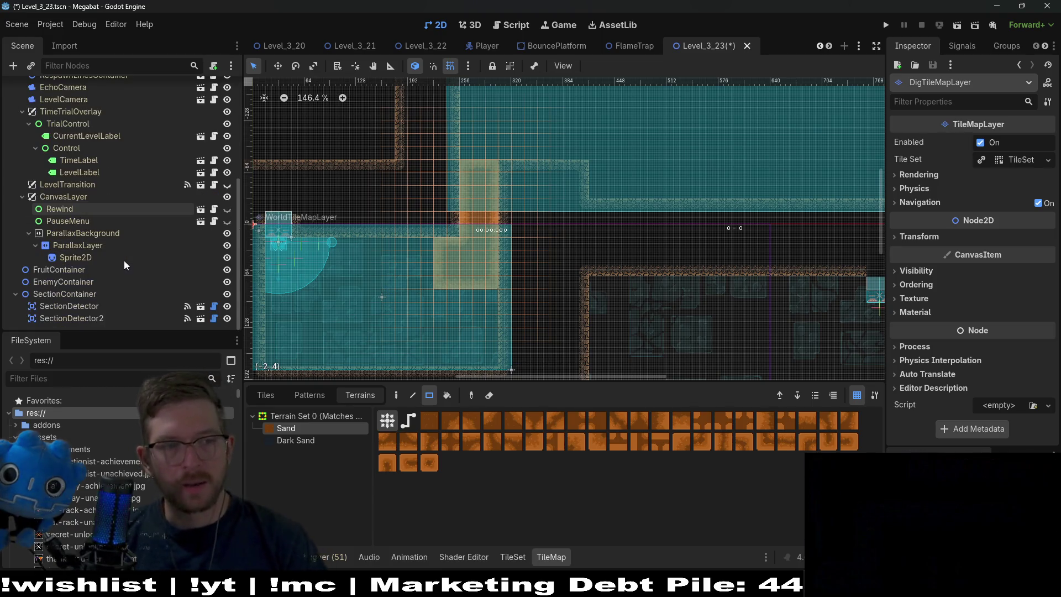
{"action": "right_click", "coordinate": [50, 270]}
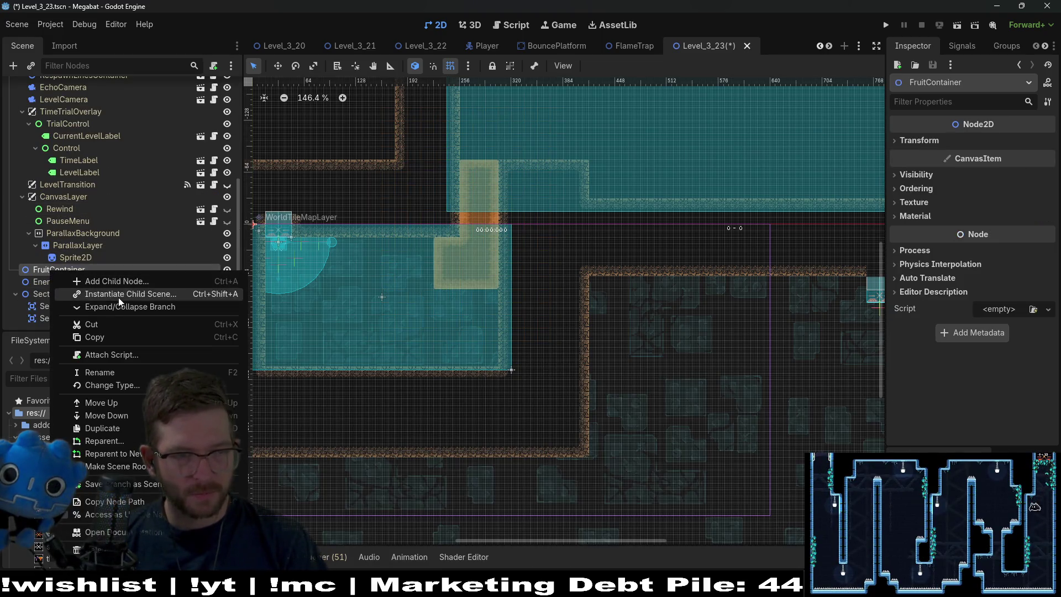
Instantiate Fruit.tscn under FruitContainer, place it in the lower-left room, and set its Type to Dig.
{"action": "left_click", "coordinate": [118, 298]}
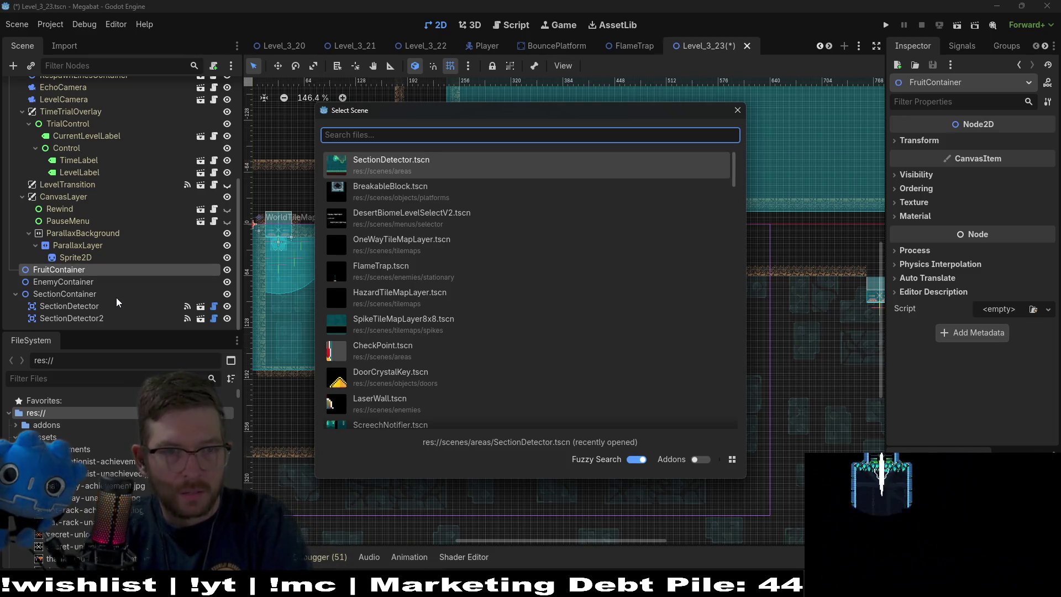
{"action": "type", "text": "fruit"}
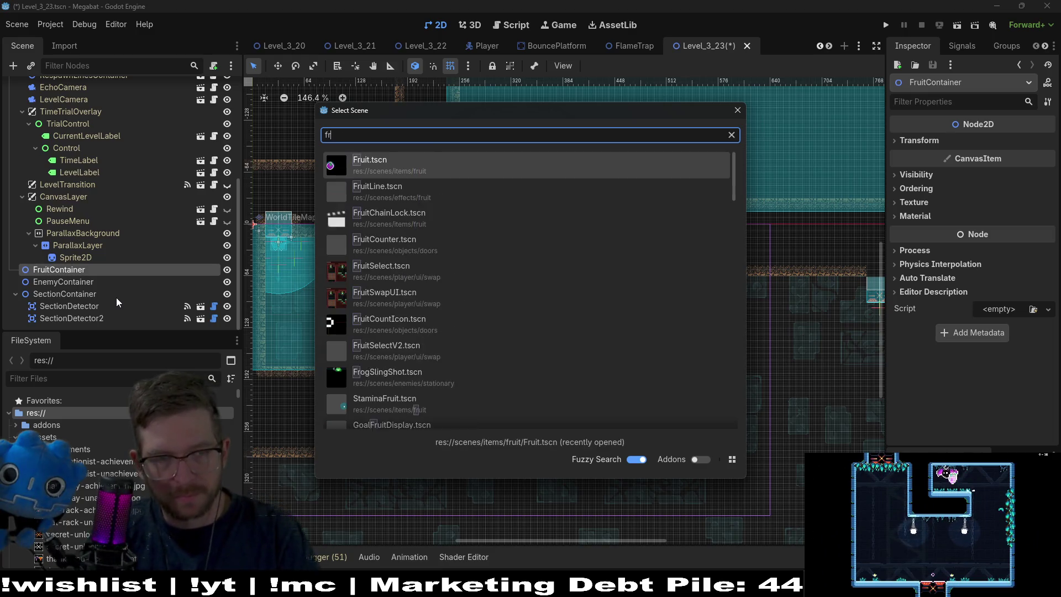
{"action": "key", "text": "Return"}
{"action": "key", "text": "w"}
{"action": "left_click_drag", "start_coordinate": [255, 224], "coordinate": [341, 276]}
{"action": "left_click", "coordinate": [989, 142]}
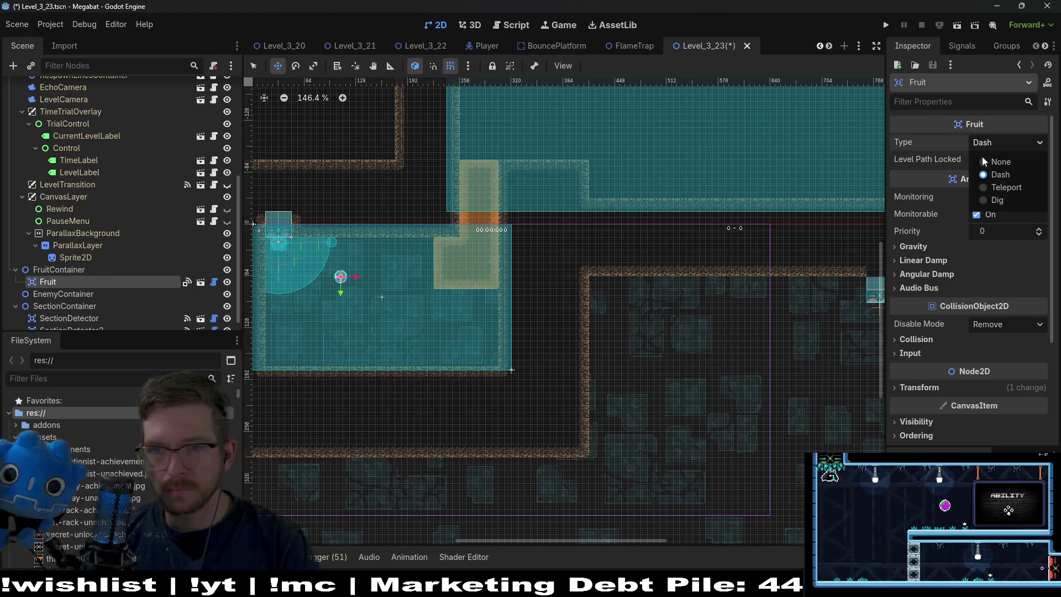
{"action": "left_click", "coordinate": [995, 200]}
Duplicate the Dig fruit and position the copy in the upper room.
{"action": "key", "text": "ctrl+d"}
{"action": "left_click_drag", "start_coordinate": [341, 276], "coordinate": [663, 108]}
{"action": "scroll", "coordinate": [612, 273], "scroll_direction": "up", "scroll_amount": 3}
{"action": "left_click_drag", "start_coordinate": [690, 287], "coordinate": [656, 295]}
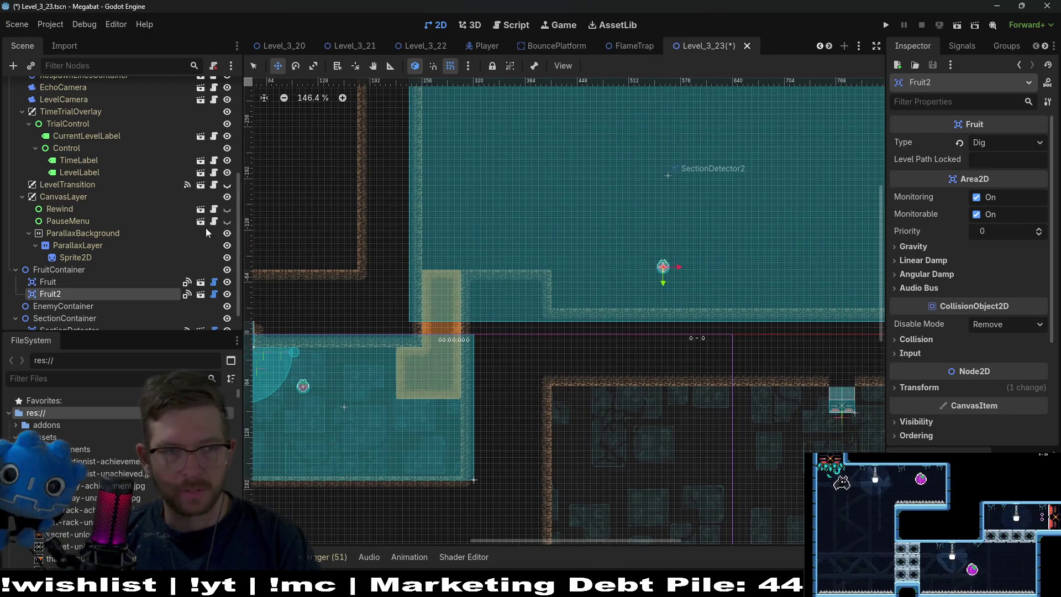
{"action": "scroll", "coordinate": [83, 199], "scroll_direction": "up", "scroll_amount": 5}
{"action": "left_click", "coordinate": [70, 124]}
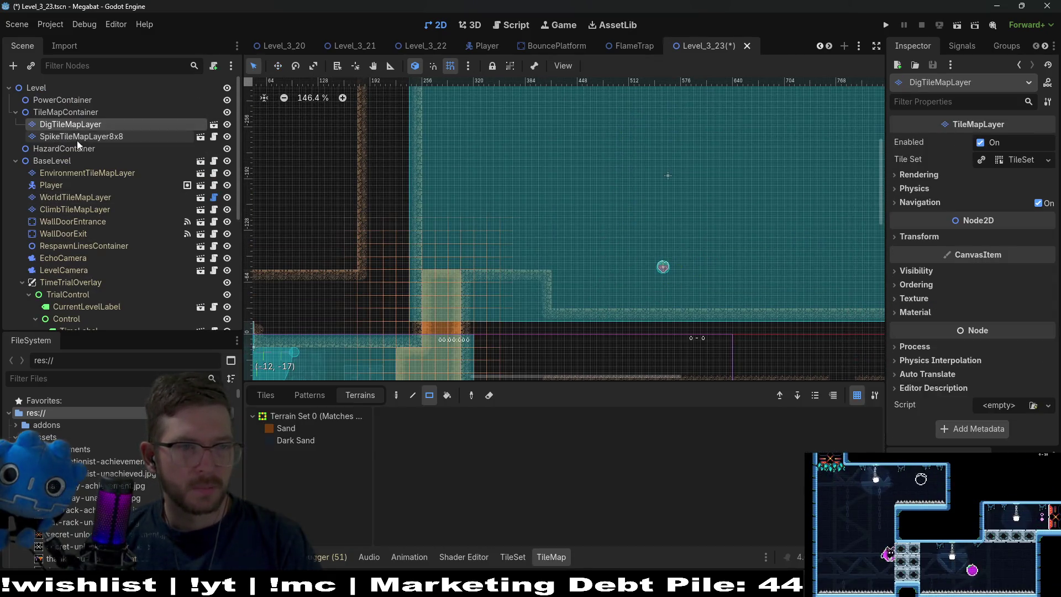
{"action": "left_click", "coordinate": [285, 428]}
{"action": "scroll", "coordinate": [534, 269], "scroll_direction": "up", "scroll_amount": 2}
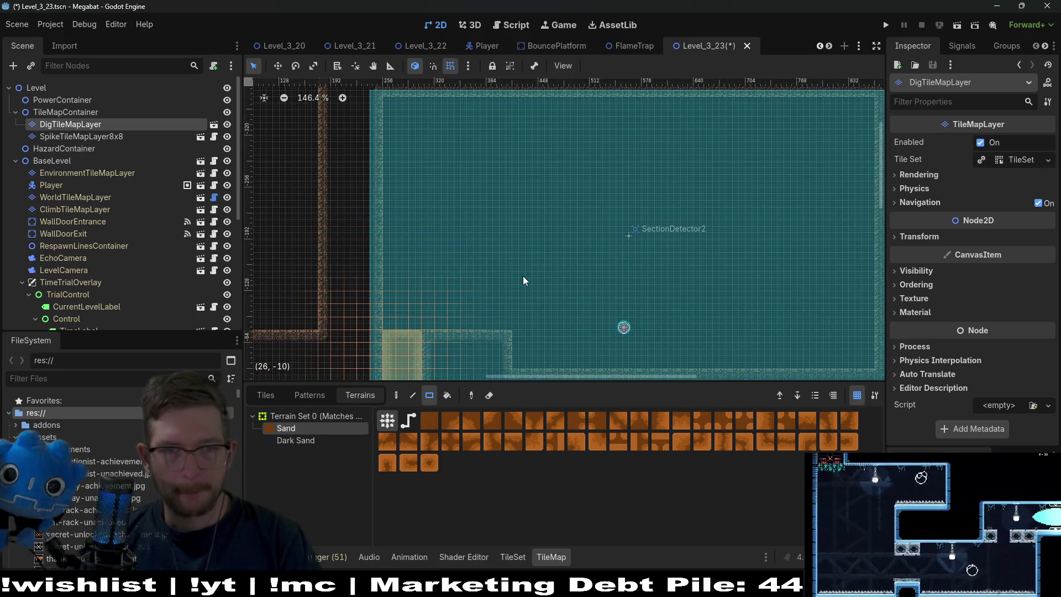
Paint a large Sand block with an extra strip on the room's left, plus a small centre block.
{"action": "left_click_drag", "start_coordinate": [386, 230], "coordinate": [500, 322]}
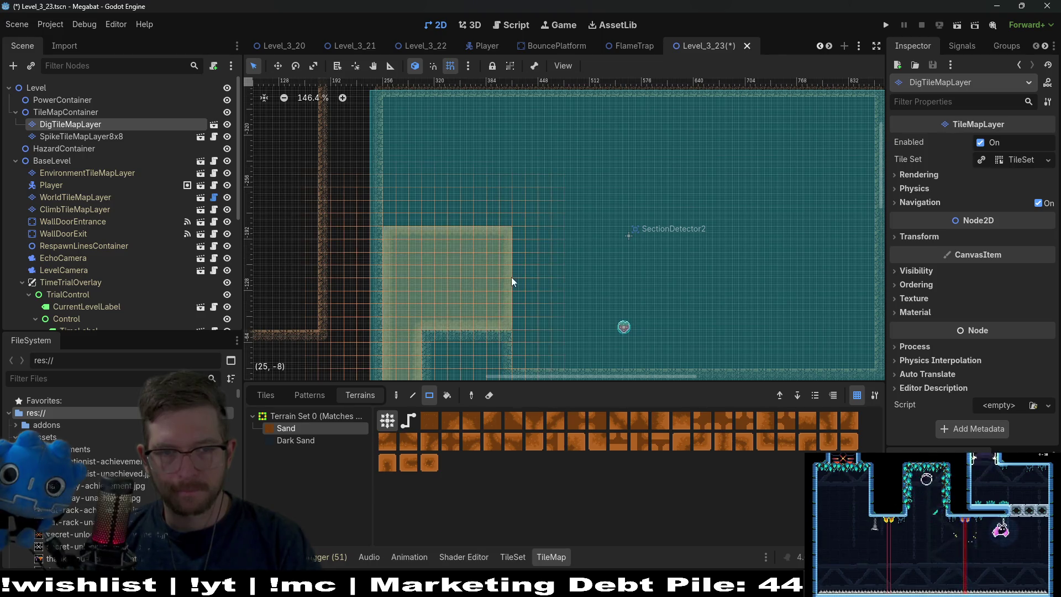
{"action": "scroll", "coordinate": [510, 279], "scroll_direction": "right", "scroll_amount": 3}
{"action": "scroll", "coordinate": [510, 280], "scroll_direction": "up", "scroll_amount": 1}
{"action": "mouse_move", "coordinate": [318, 224]}
{"action": "left_mouse_down"}
{"action": "mouse_move", "coordinate": [451, 256]}
{"action": "mouse_move", "coordinate": [456, 237]}
{"action": "left_mouse_up"}
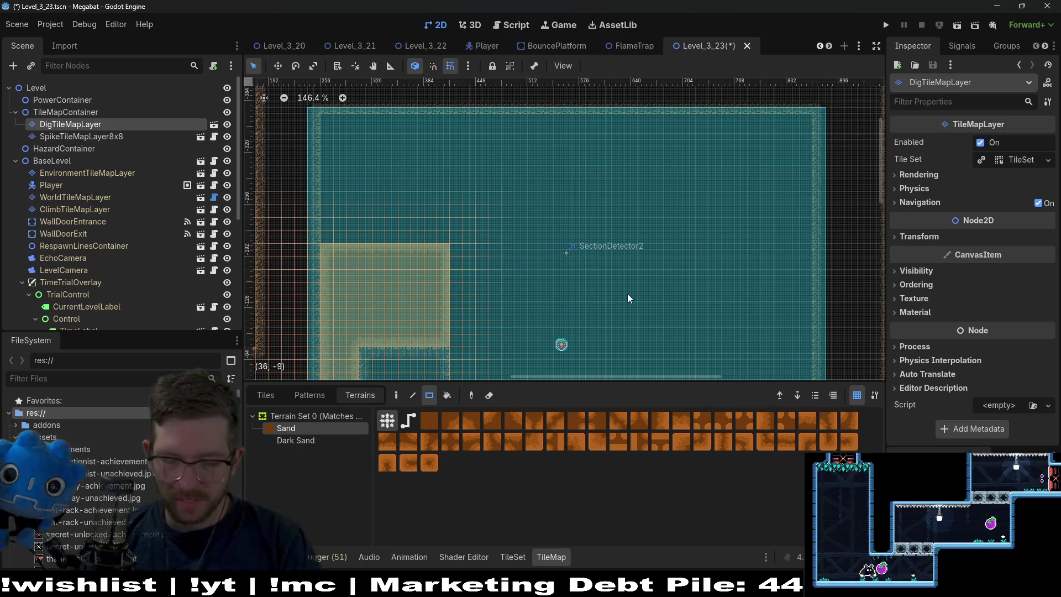
{"action": "mouse_move", "coordinate": [532, 201]}
{"action": "left_mouse_down"}
{"action": "mouse_move", "coordinate": [602, 253]}
{"action": "mouse_move", "coordinate": [592, 258]}
{"action": "left_mouse_up"}
{"action": "scroll", "coordinate": [663, 212], "scroll_direction": "down", "scroll_amount": 2}
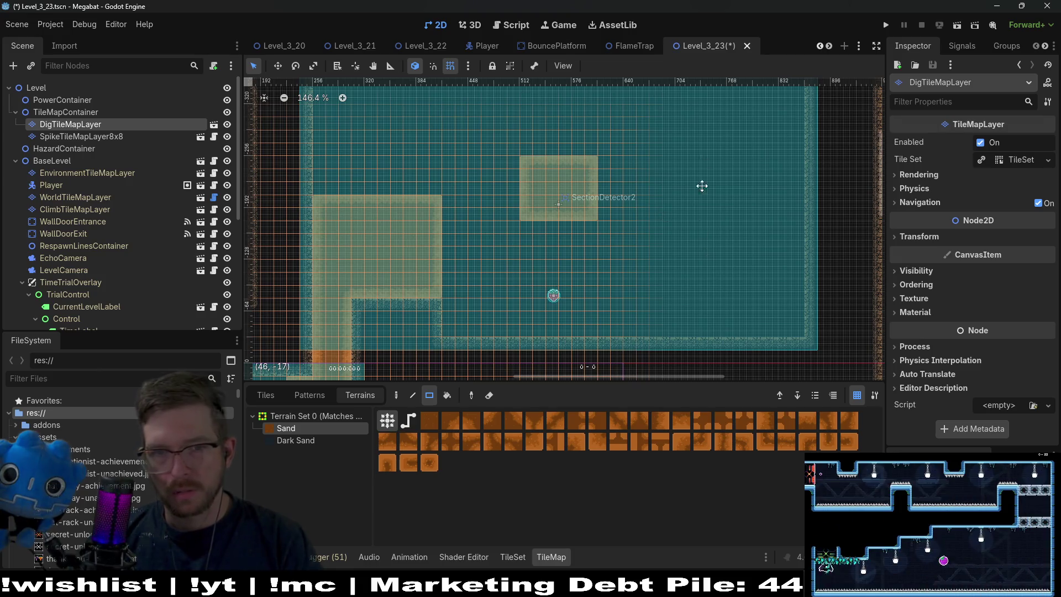
{"action": "scroll", "coordinate": [691, 190], "scroll_direction": "up", "scroll_amount": 4}
Add Sand blocks in the top-right and top-left corners, enlarge the centre block, and undo the last fill.
{"action": "left_click_drag", "start_coordinate": [697, 175], "coordinate": [777, 233]}
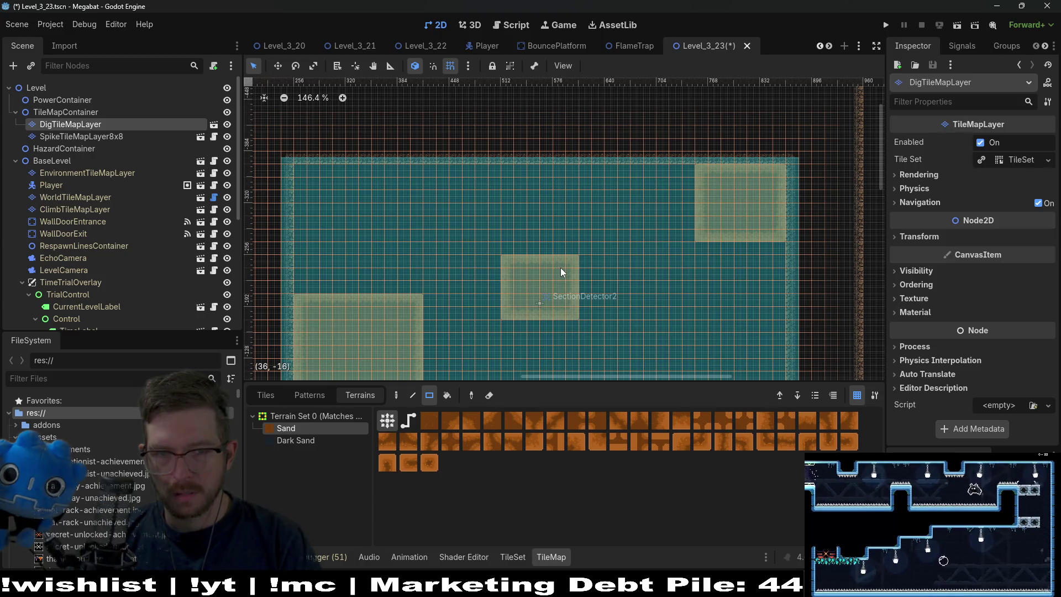
{"action": "mouse_move", "coordinate": [507, 245]}
{"action": "left_mouse_down"}
{"action": "mouse_move", "coordinate": [600, 298]}
{"action": "mouse_move", "coordinate": [601, 310]}
{"action": "left_mouse_up"}
{"action": "scroll", "coordinate": [563, 265], "scroll_direction": "left", "scroll_amount": 4}
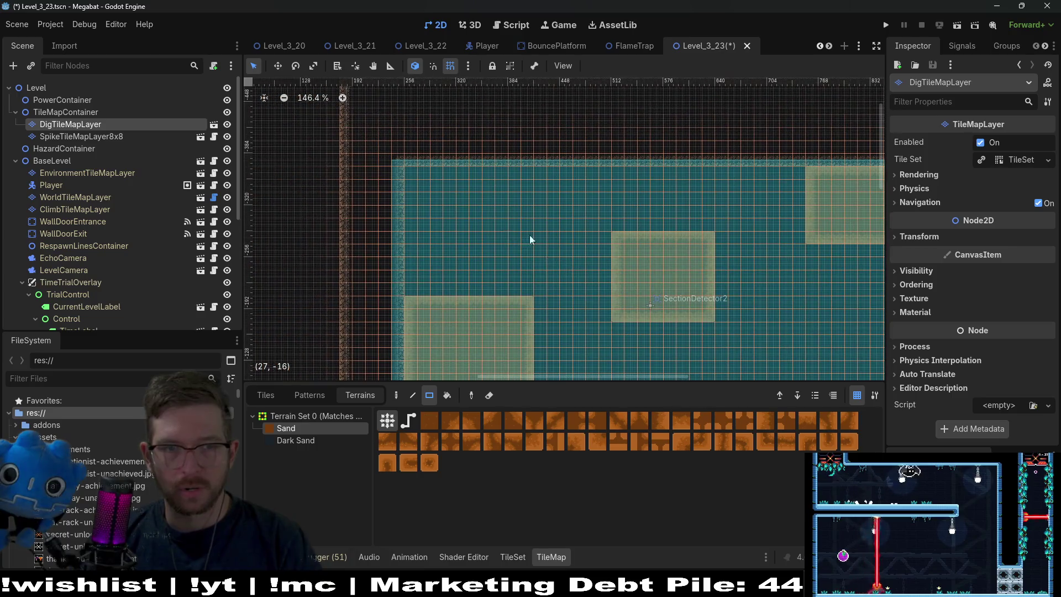
{"action": "left_click_drag", "start_coordinate": [409, 172], "coordinate": [525, 216]}
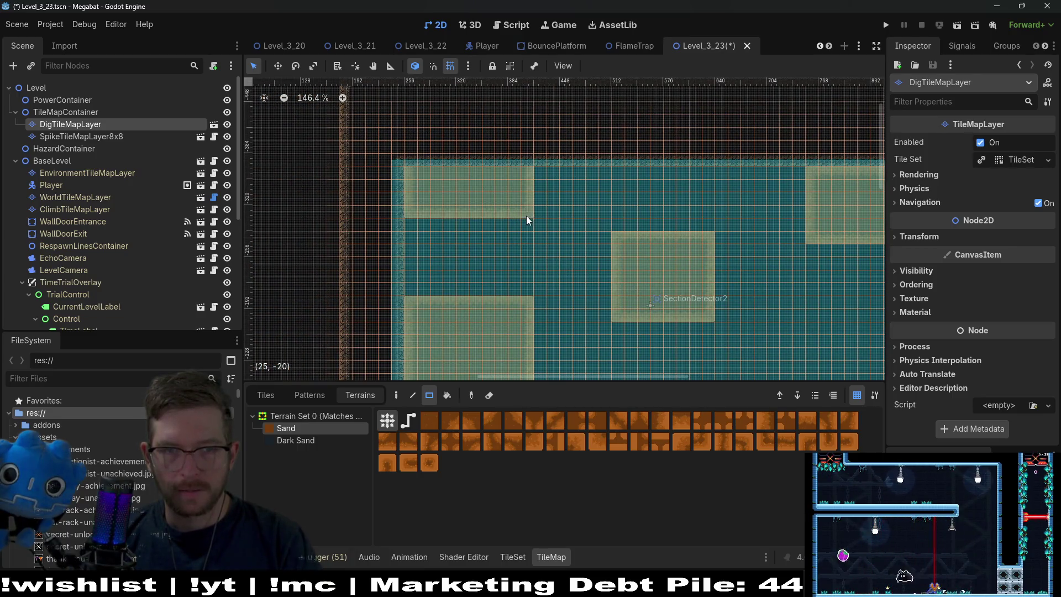
{"action": "scroll", "coordinate": [507, 234], "scroll_direction": "up", "scroll_amount": 3}
{"action": "mouse_move", "coordinate": [432, 201]}
{"action": "left_mouse_down"}
{"action": "mouse_move", "coordinate": [543, 217]}
{"action": "mouse_move", "coordinate": [540, 203]}
{"action": "left_mouse_up"}
{"action": "scroll", "coordinate": [448, 215], "scroll_direction": "up", "scroll_amount": 2}
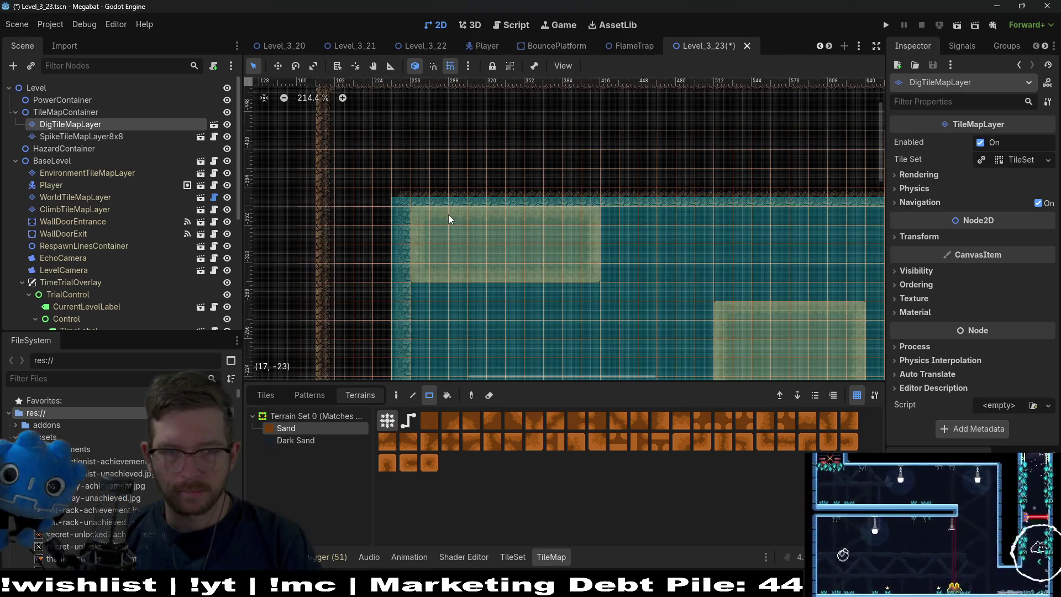
{"action": "scroll", "coordinate": [549, 234], "scroll_direction": "down", "scroll_amount": 3}
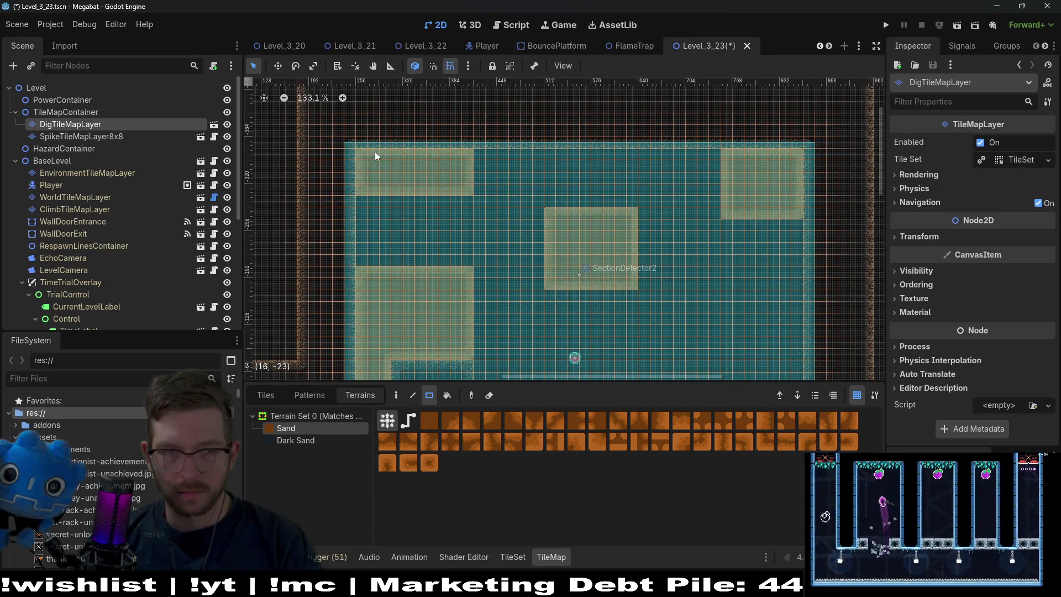
{"action": "key", "text": "ctrl+z"}
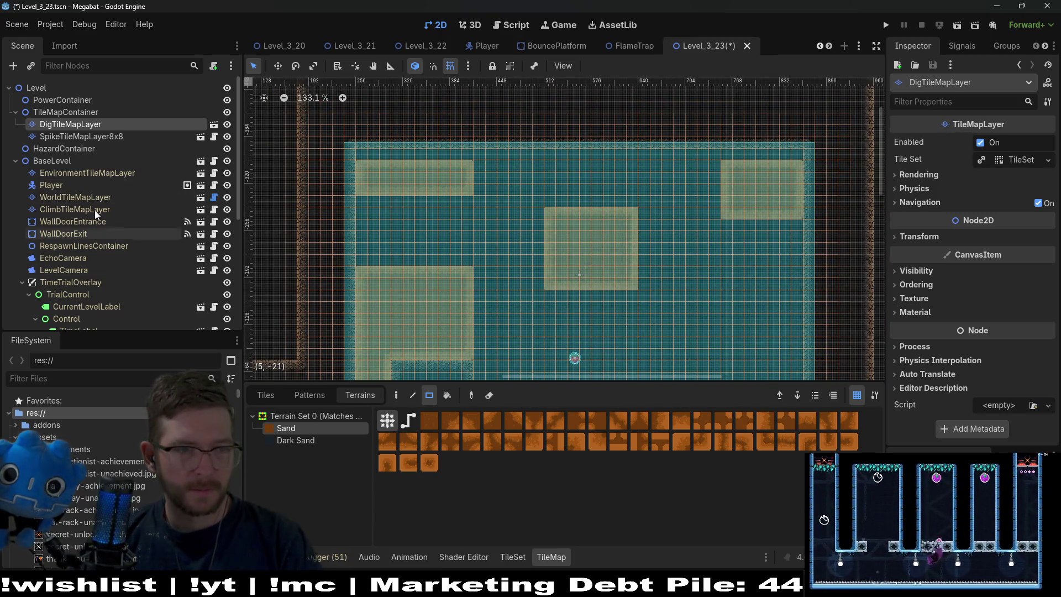
{"action": "left_click", "coordinate": [78, 197]}
{"action": "scroll", "coordinate": [469, 150], "scroll_direction": "down", "scroll_amount": 3}
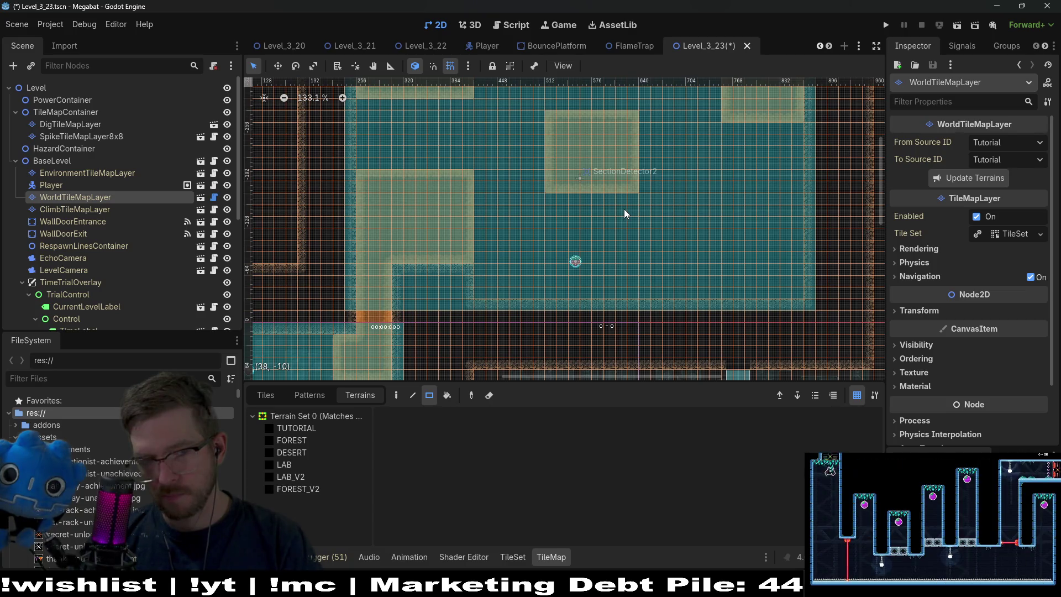
On WorldTileMapLayer with DESERT terrain, paint a desert wall along the room's top.
{"action": "left_click", "coordinate": [212, 198]}
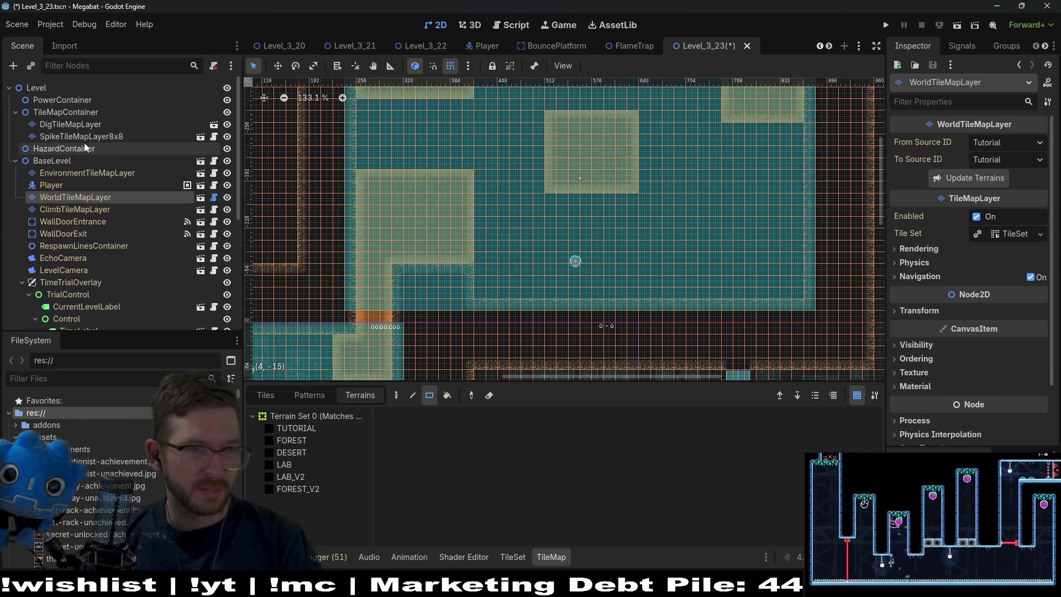
{"action": "left_click", "coordinate": [105, 222]}
{"action": "left_click", "coordinate": [85, 197]}
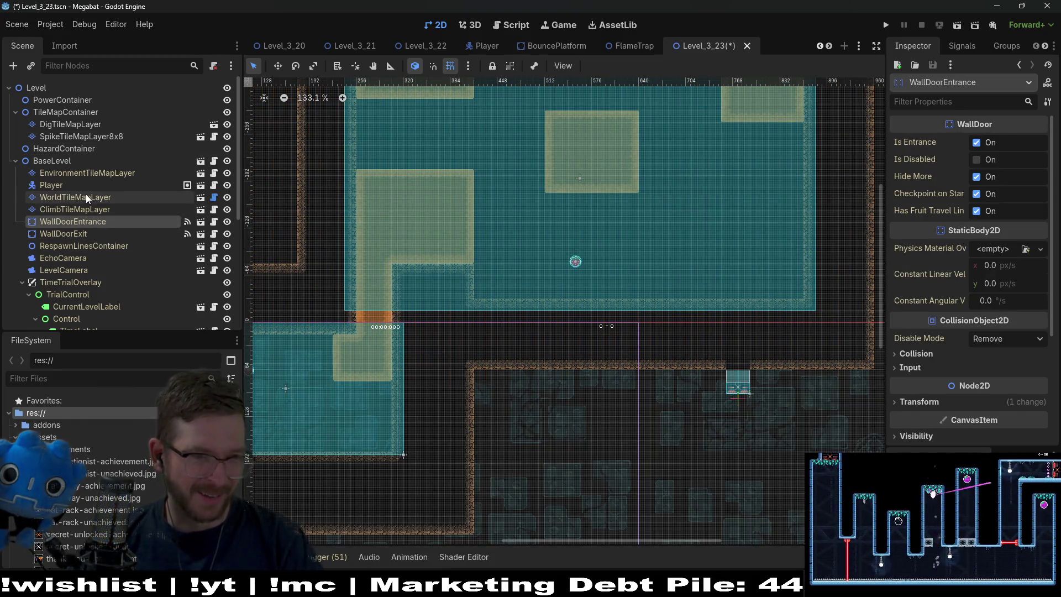
{"action": "left_click", "coordinate": [316, 453]}
{"action": "scroll", "coordinate": [335, 196], "scroll_direction": "up", "scroll_amount": 5}
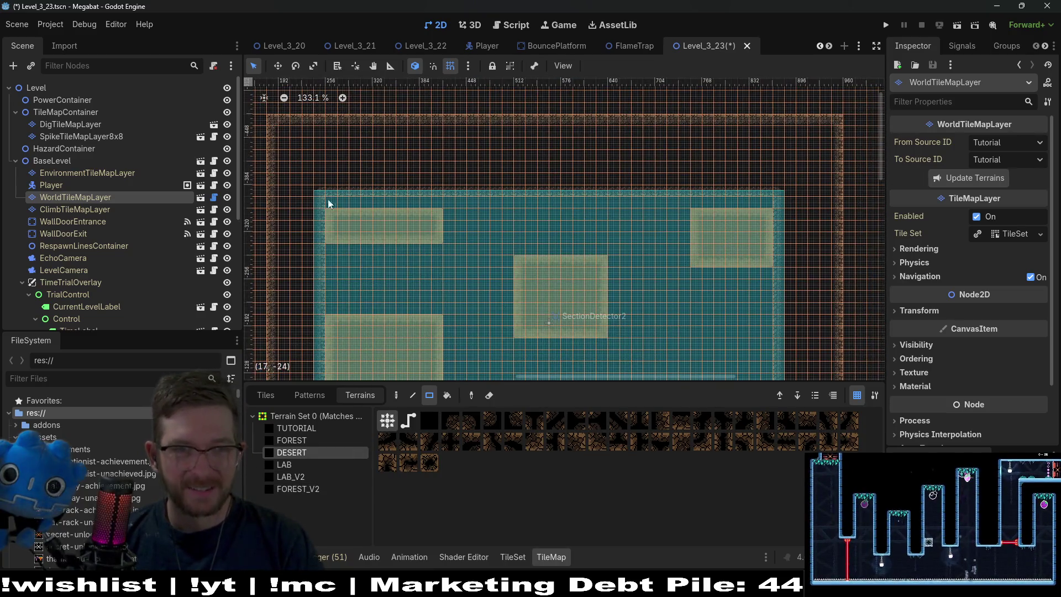
{"action": "left_click_drag", "start_coordinate": [331, 199], "coordinate": [764, 197]}
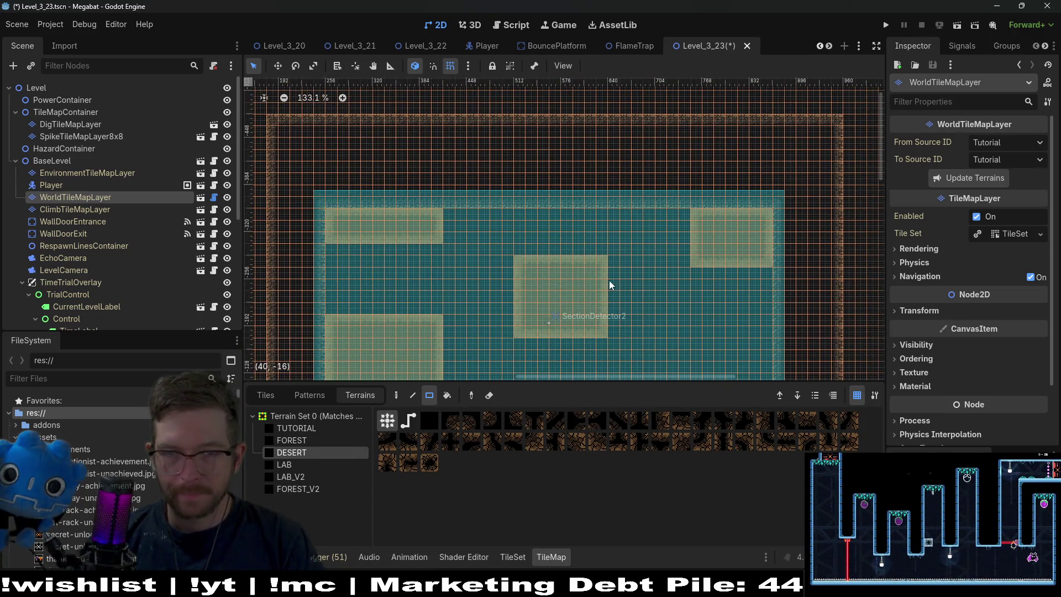
Add a small desert alcove and a desert wall section above the room.
{"action": "scroll", "coordinate": [608, 280], "scroll_direction": "down", "scroll_amount": 2}
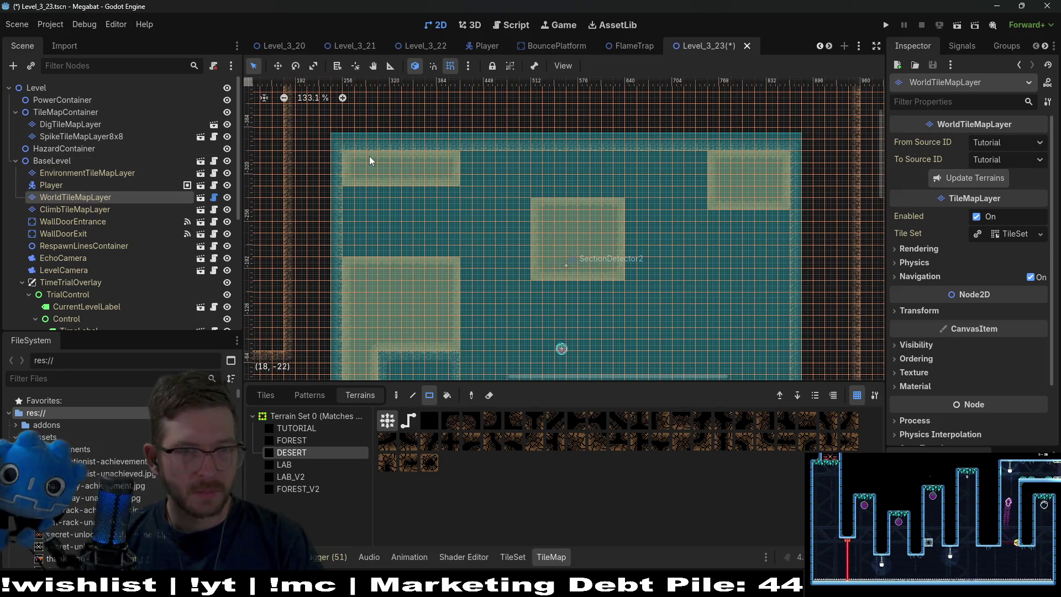
{"action": "scroll", "coordinate": [369, 156], "scroll_direction": "up", "scroll_amount": 3}
{"action": "scroll", "coordinate": [370, 156], "scroll_direction": "up", "scroll_amount": 1}
{"action": "left_click_drag", "start_coordinate": [369, 156], "coordinate": [450, 199]}
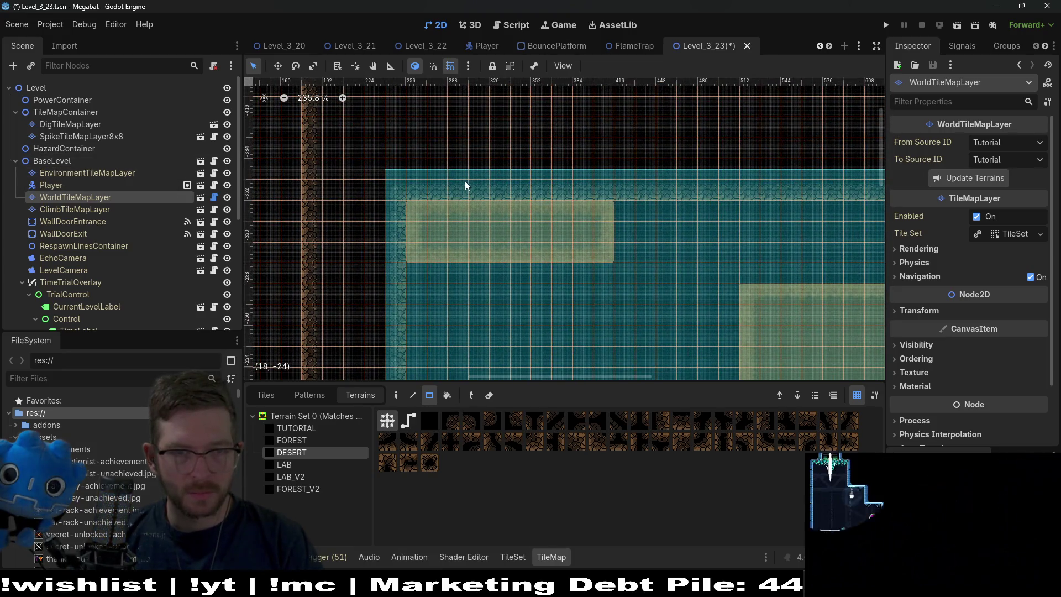
{"action": "left_click_drag", "start_coordinate": [508, 184], "coordinate": [527, 191]}
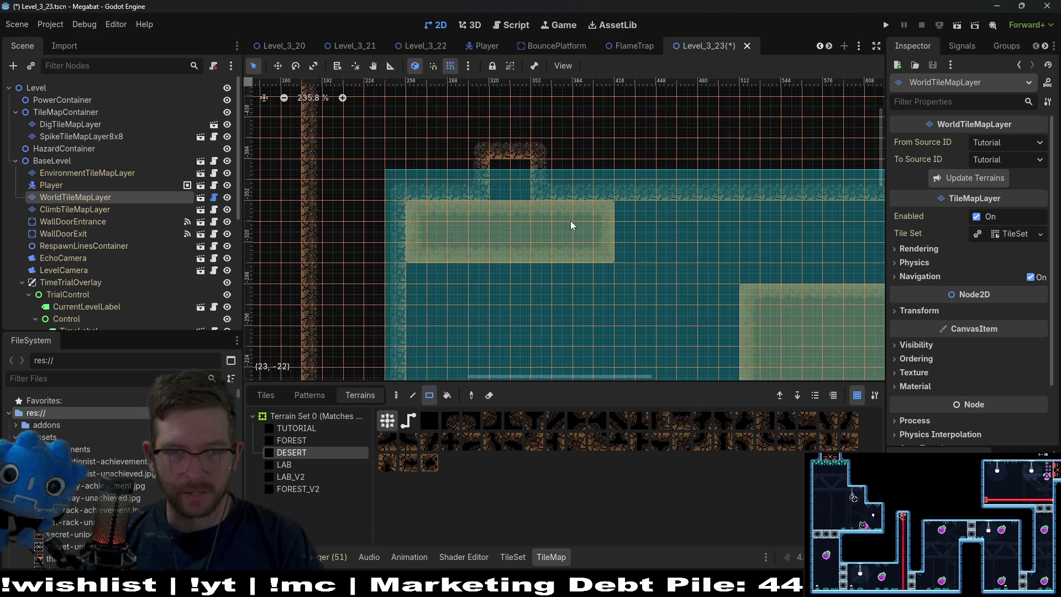
{"action": "left_click_drag", "start_coordinate": [607, 254], "coordinate": [565, 207]}
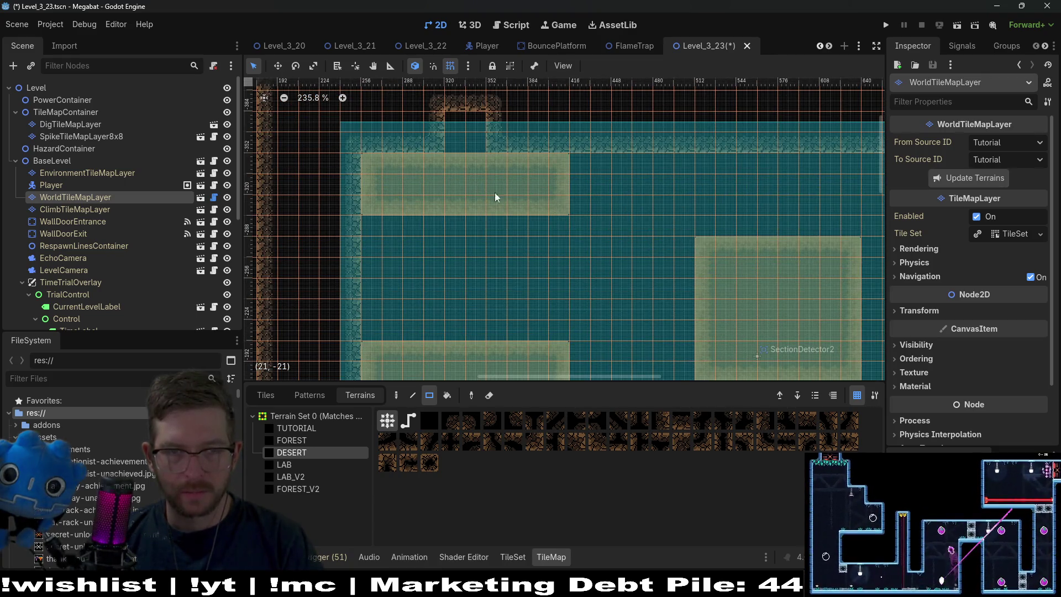
{"action": "scroll", "coordinate": [489, 193], "scroll_direction": "down", "scroll_amount": 6}
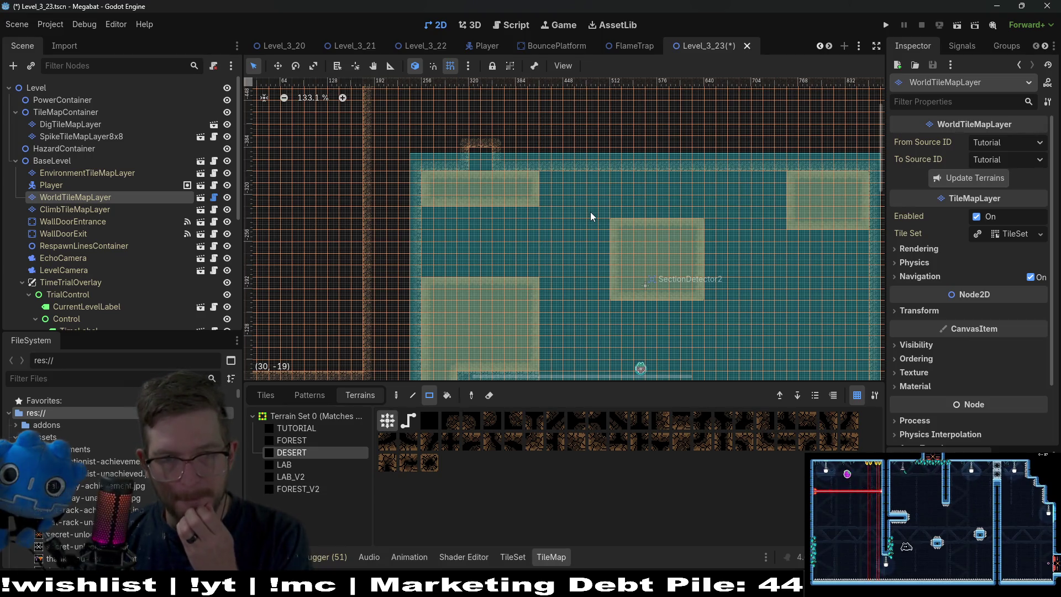
{"action": "left_click_drag", "start_coordinate": [544, 171], "coordinate": [559, 247]}
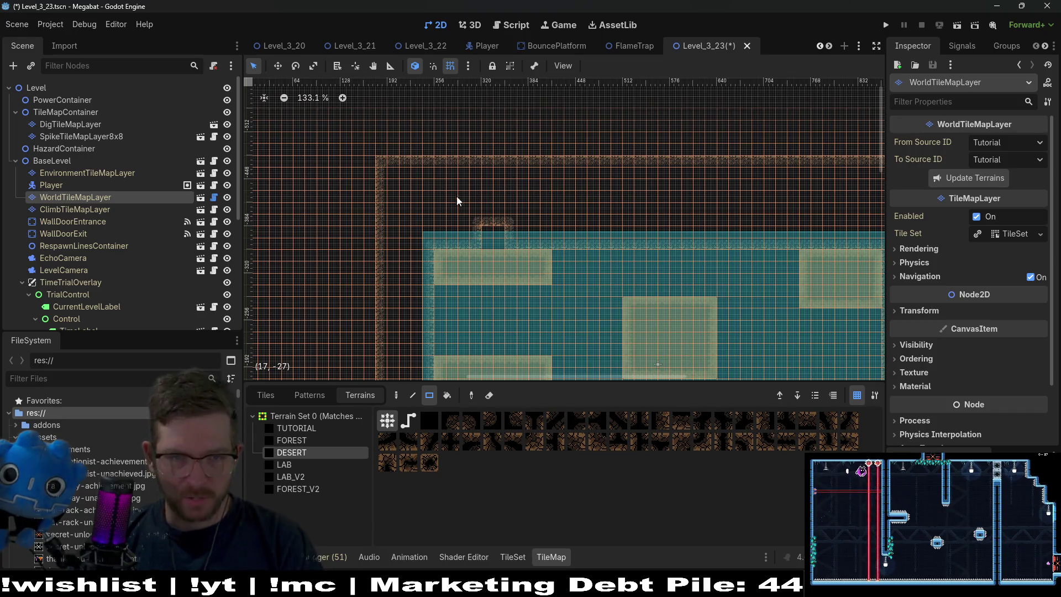
{"action": "left_click_drag", "start_coordinate": [440, 164], "coordinate": [504, 244]}
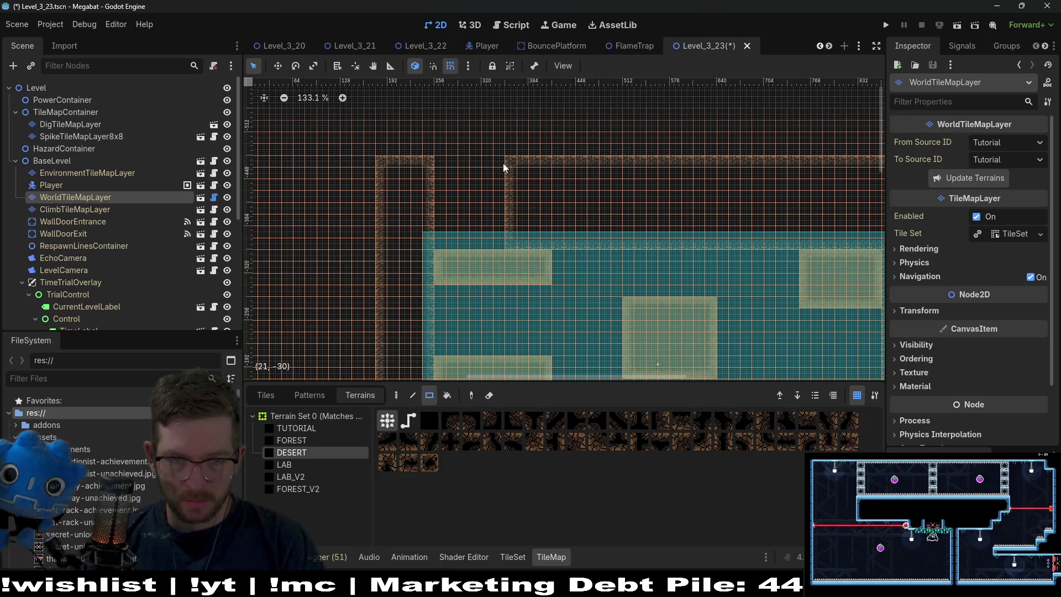
Select DigTileMapLayer and choose Sand as the terrain to paint.
{"action": "scroll", "coordinate": [536, 232], "scroll_direction": "down", "scroll_amount": 2}
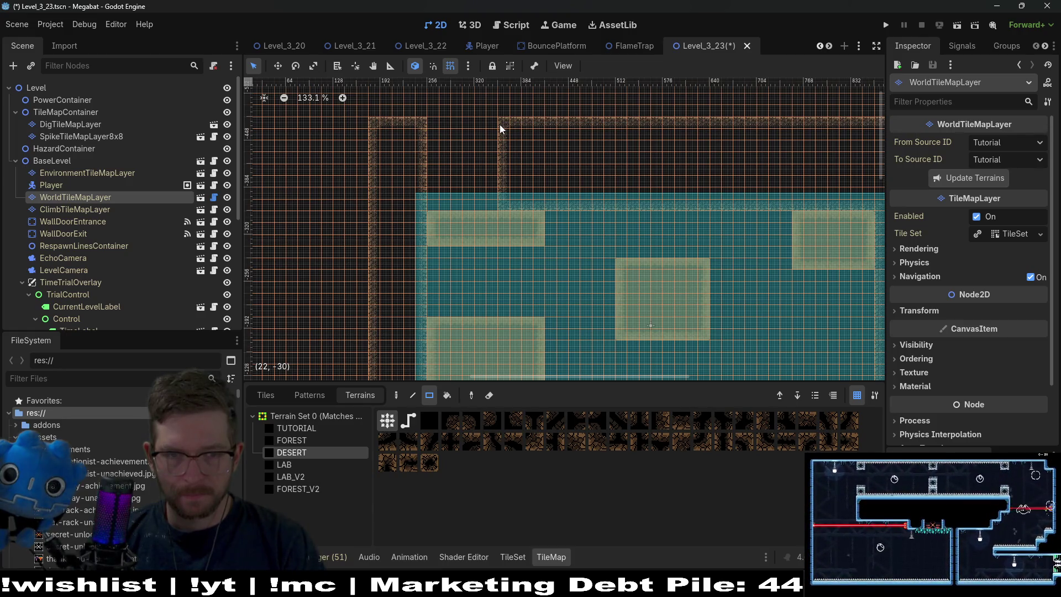
{"action": "scroll", "coordinate": [564, 268], "scroll_direction": "down", "scroll_amount": 3}
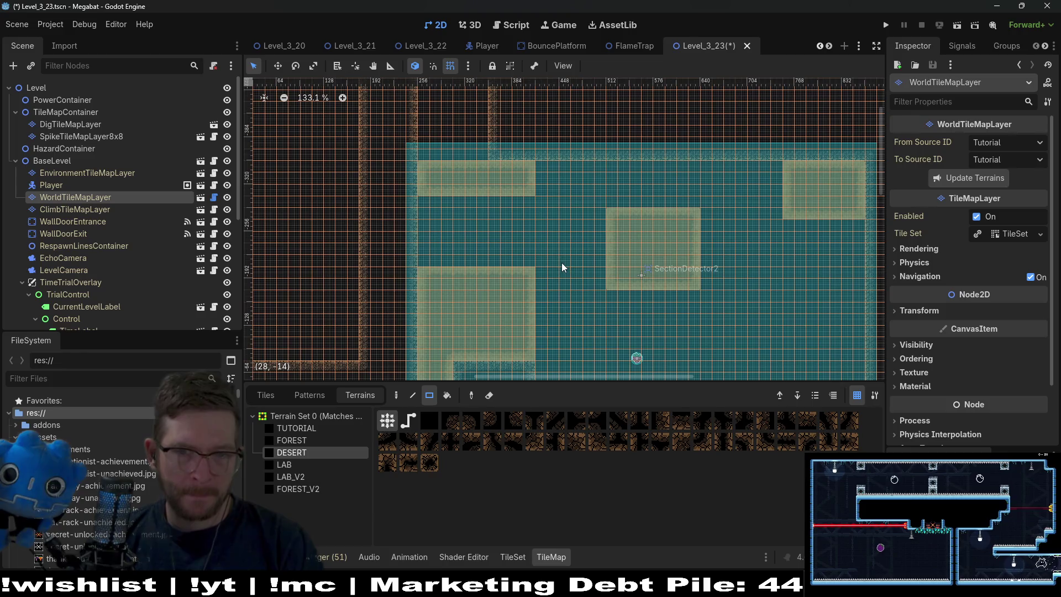
{"action": "scroll", "coordinate": [130, 243], "scroll_direction": "down", "scroll_amount": 5}
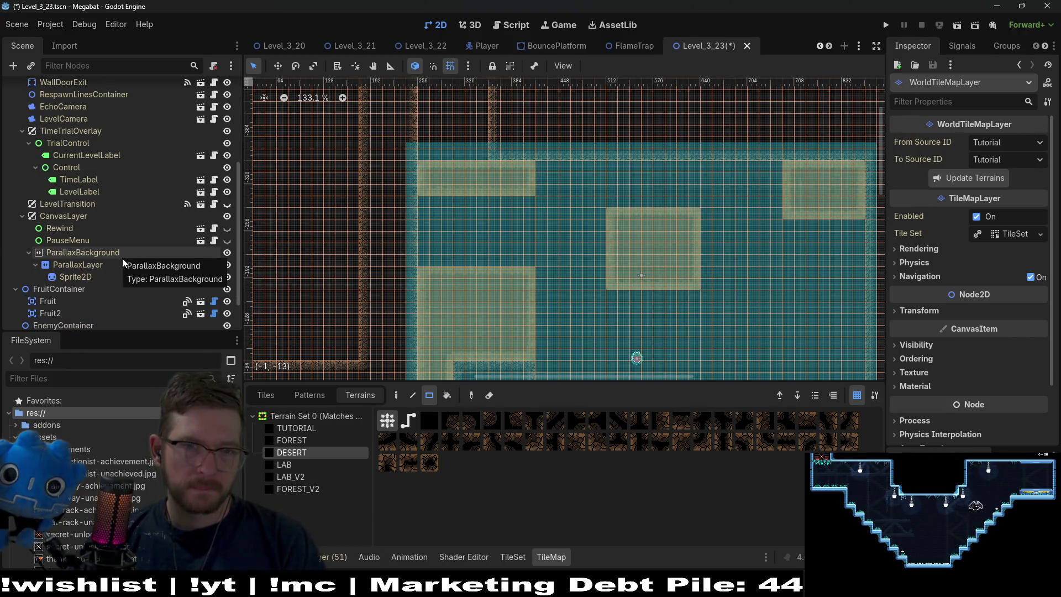
{"action": "scroll", "coordinate": [122, 257], "scroll_direction": "up", "scroll_amount": 5}
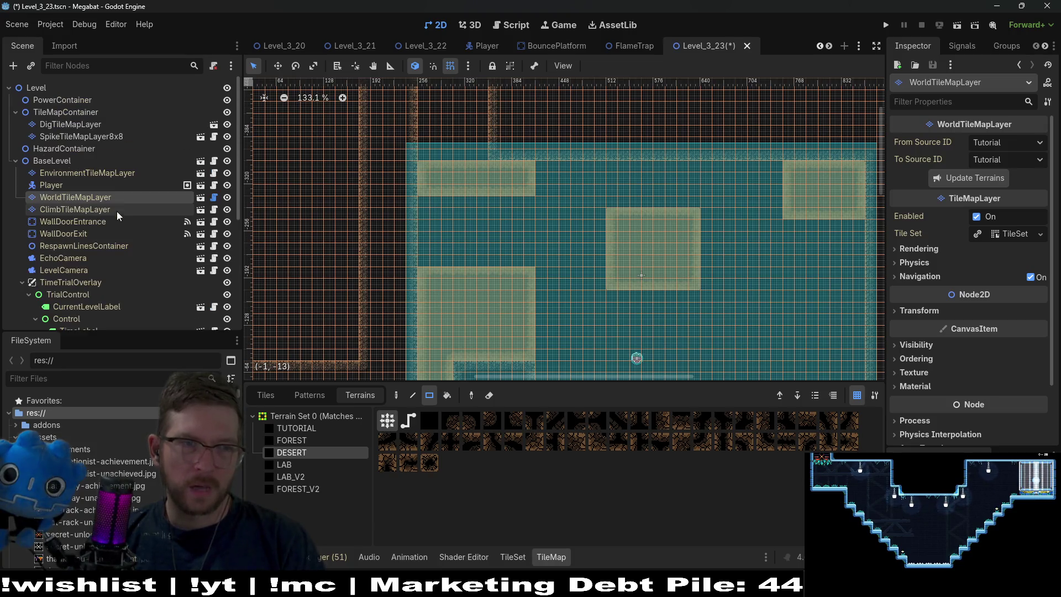
{"action": "left_click", "coordinate": [72, 124]}
{"action": "left_click", "coordinate": [285, 428]}
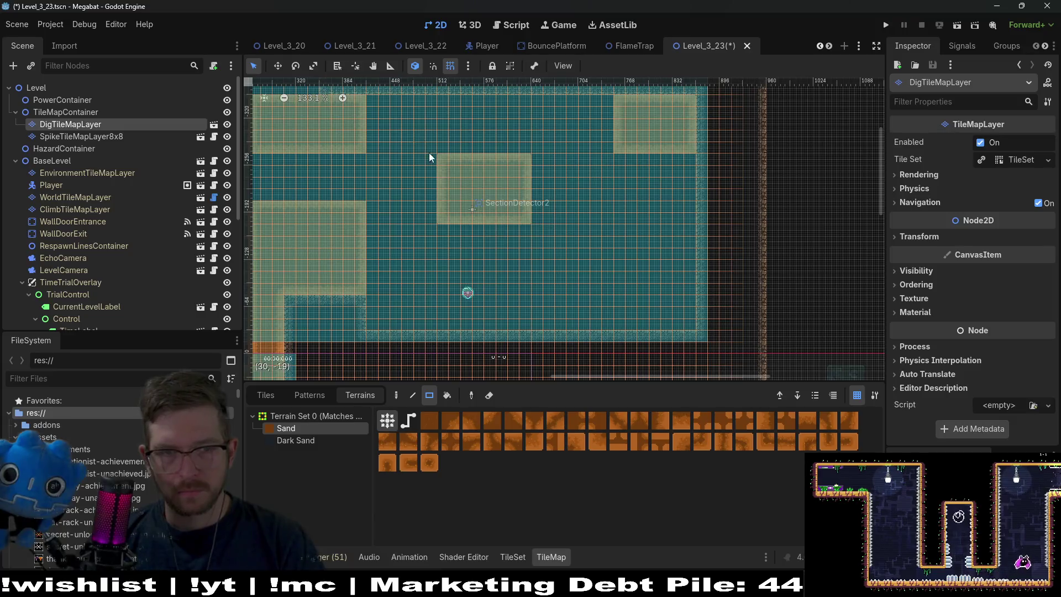
Paint a square Sand block in the room's lower-right corner and look over the result.
{"action": "left_click_drag", "start_coordinate": [455, 188], "coordinate": [622, 300]}
{"action": "scroll", "coordinate": [558, 254], "scroll_direction": "right", "scroll_amount": 2}
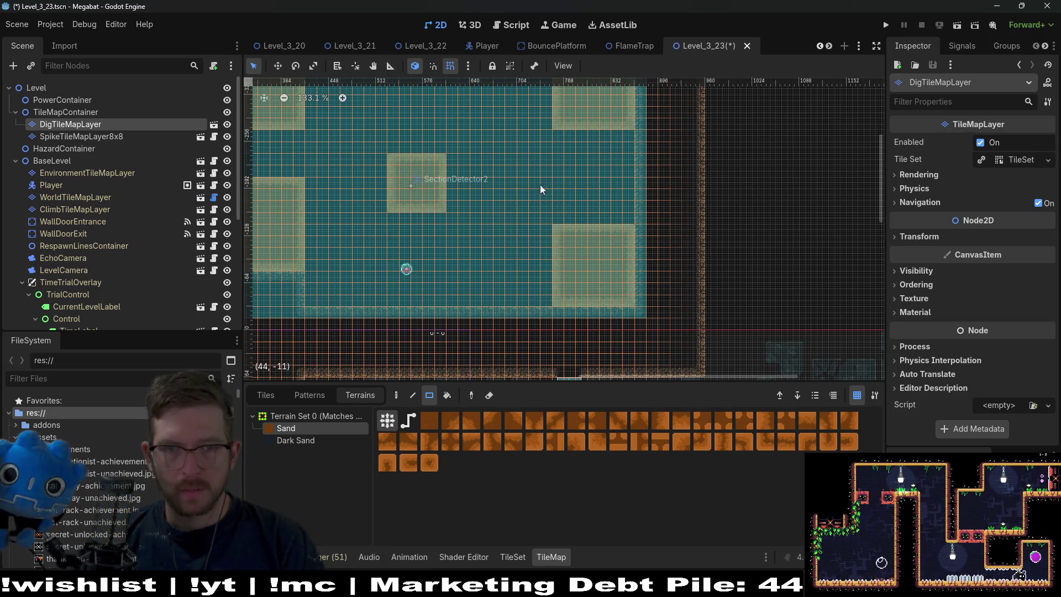
{"action": "scroll", "coordinate": [545, 217], "scroll_direction": "up", "scroll_amount": 2}
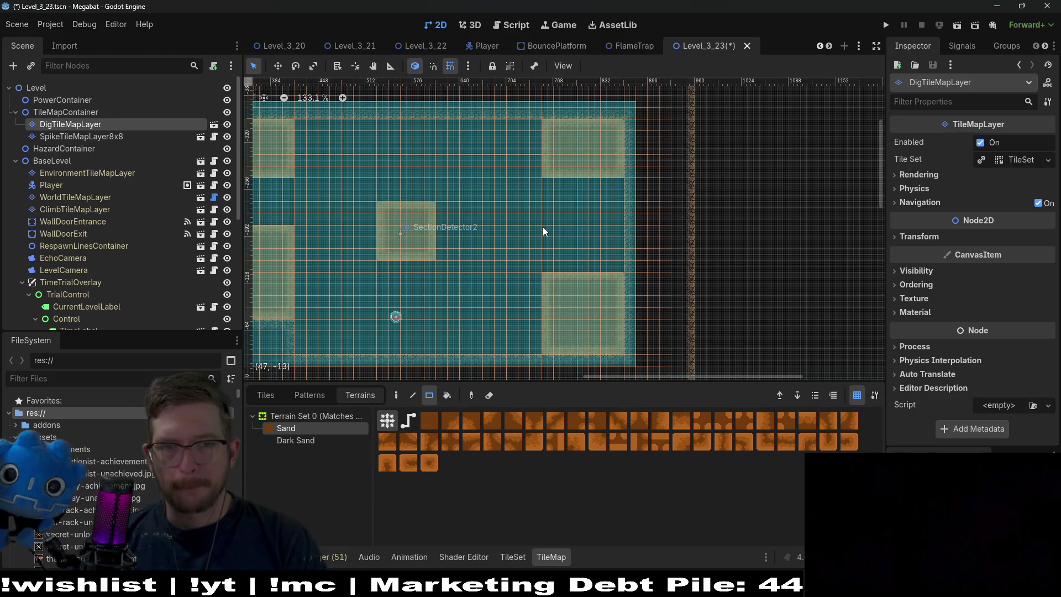
{"action": "scroll", "coordinate": [530, 191], "scroll_direction": "left", "scroll_amount": 5}
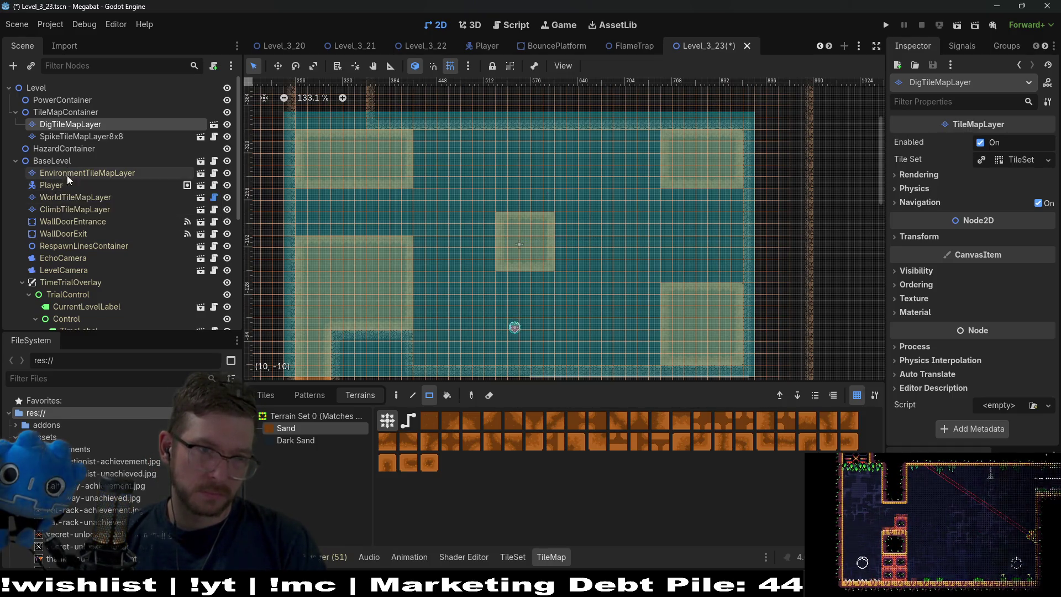
{"action": "scroll", "coordinate": [77, 221], "scroll_direction": "down", "scroll_amount": 5}
Move Fruit2 into the gap below the top-left block and add a Dash fruit on the left sand block.
{"action": "left_click", "coordinate": [61, 269]}
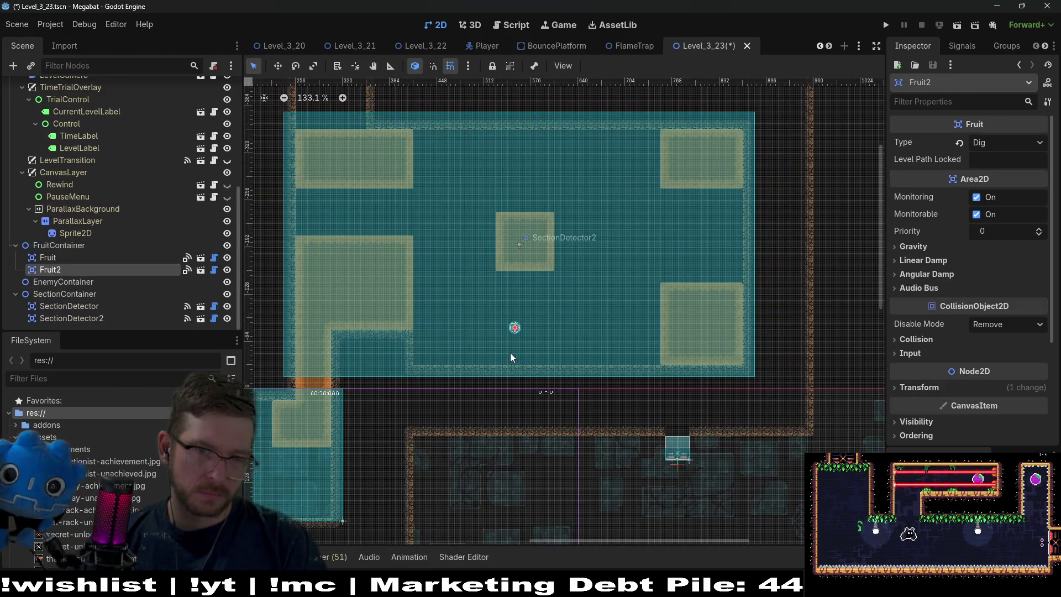
{"action": "key", "text": "w"}
{"action": "left_click_drag", "start_coordinate": [514, 329], "coordinate": [341, 234]}
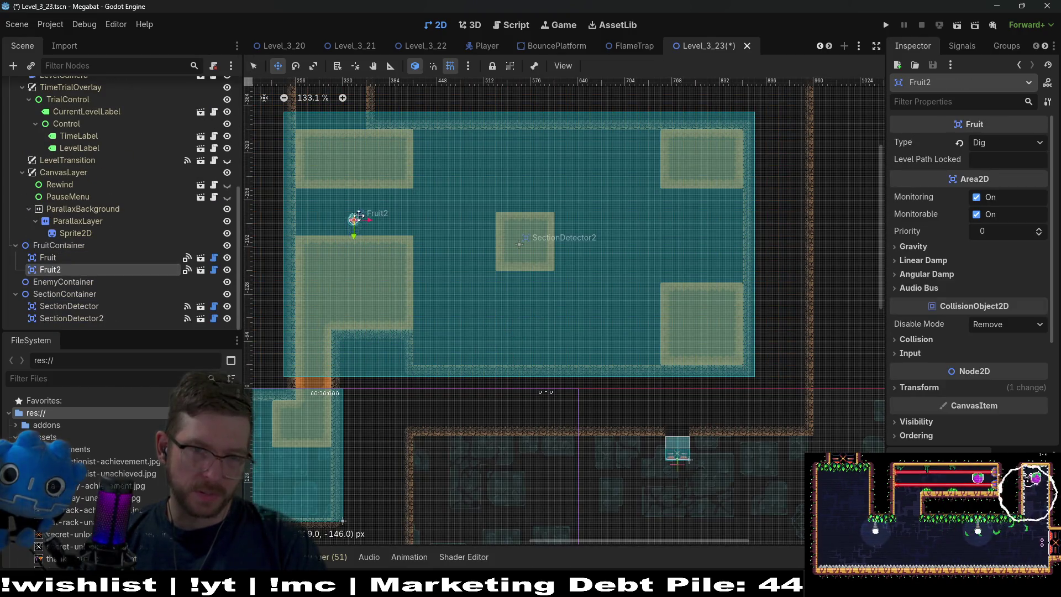
{"action": "key", "text": "ctrl+d"}
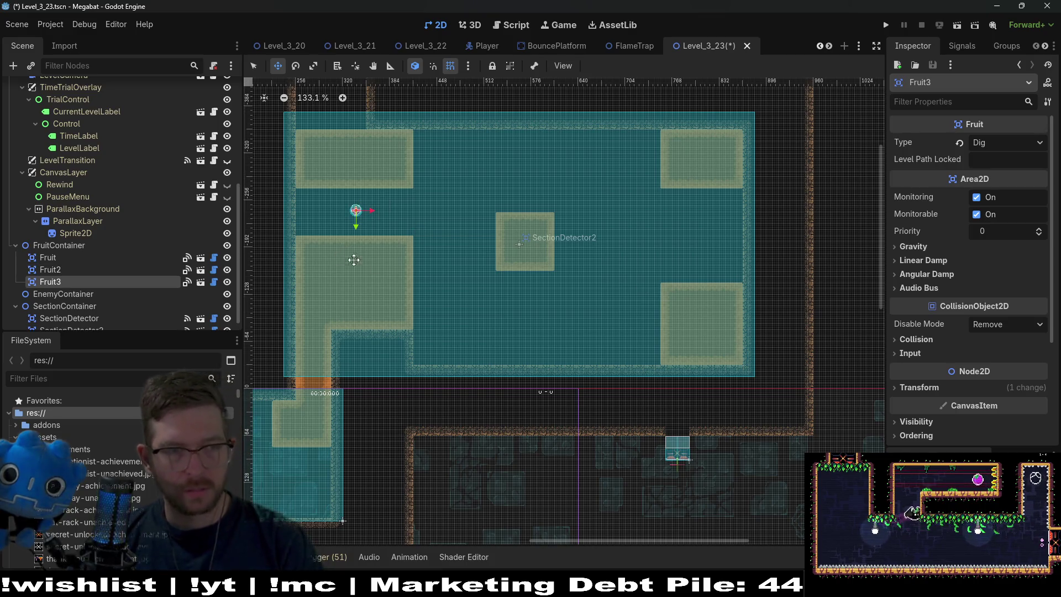
{"action": "left_click_drag", "start_coordinate": [359, 234], "coordinate": [463, 308]}
{"action": "left_click", "coordinate": [1005, 143]}
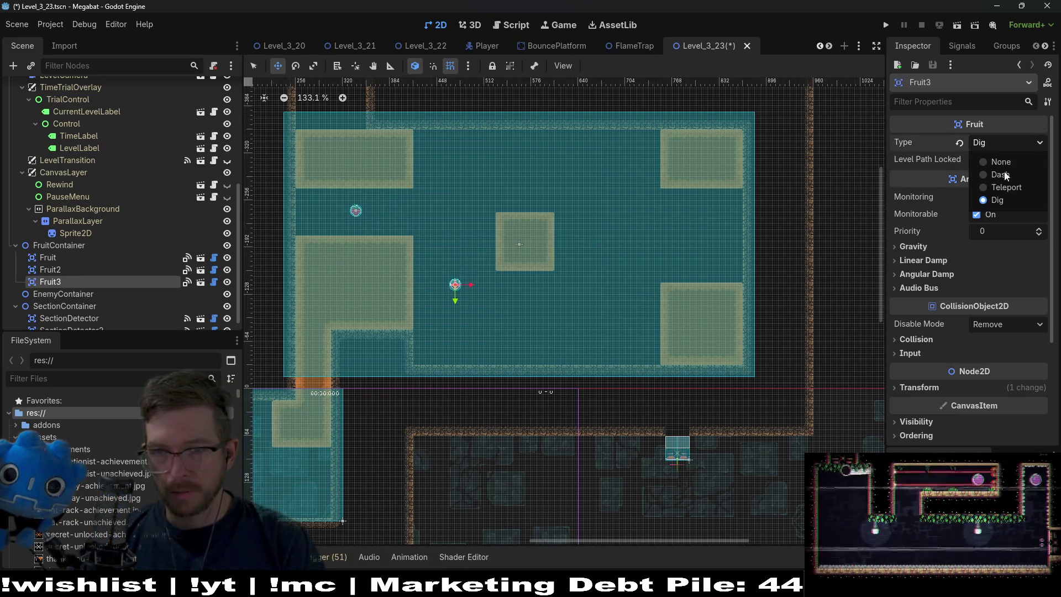
{"action": "left_click", "coordinate": [999, 174]}
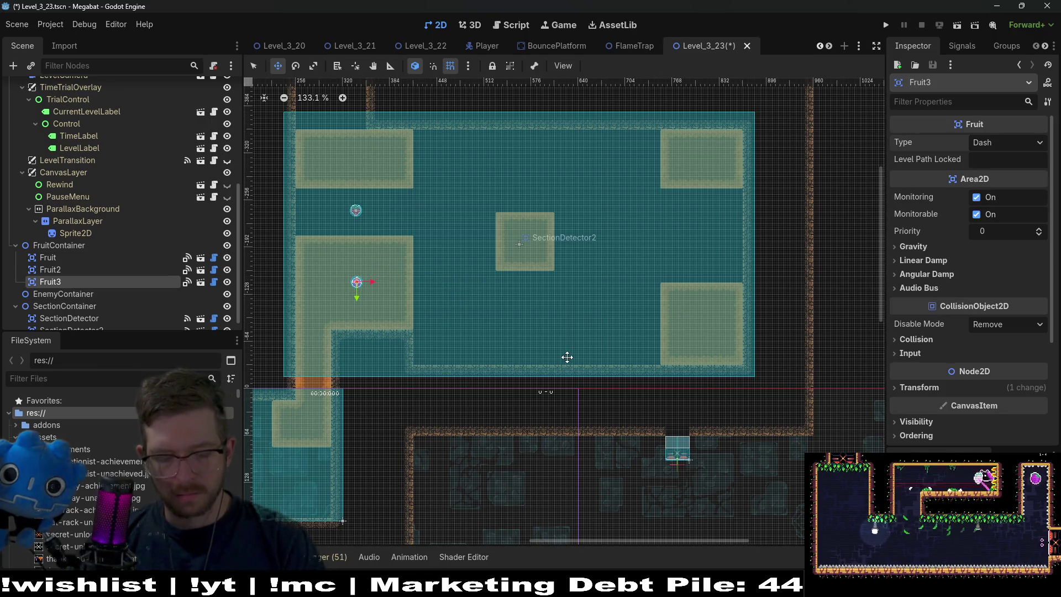
Duplicate the Dash fruit twice, placing one on the lower-right sand block.
{"action": "key", "text": "ctrl+d"}
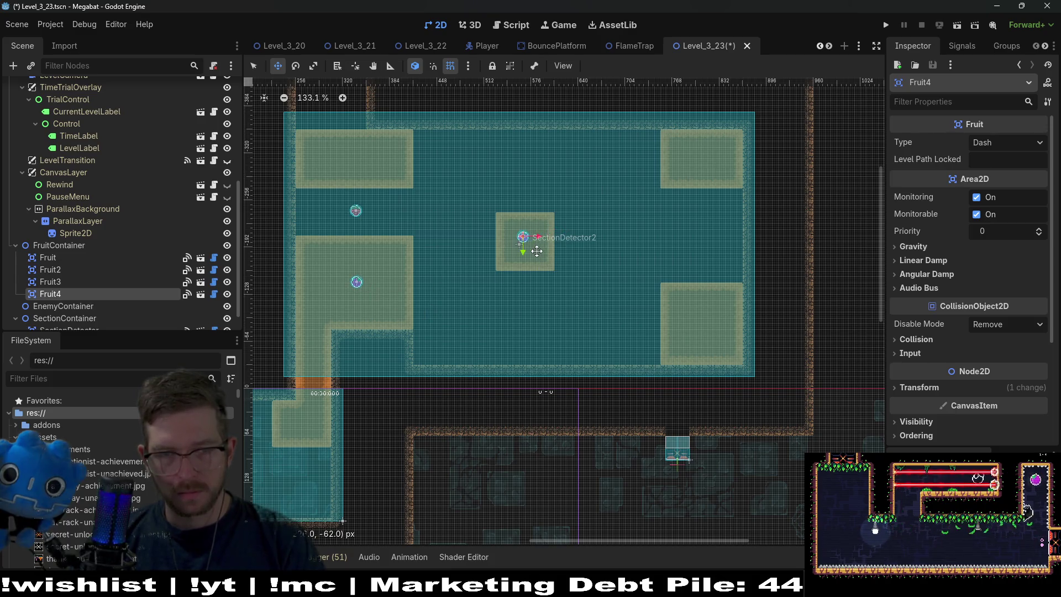
{"action": "key", "text": "ctrl+d"}
{"action": "mouse_move", "coordinate": [529, 238]}
{"action": "left_mouse_down"}
{"action": "mouse_move", "coordinate": [691, 296]}
{"action": "mouse_move", "coordinate": [704, 192]}
{"action": "left_mouse_up"}
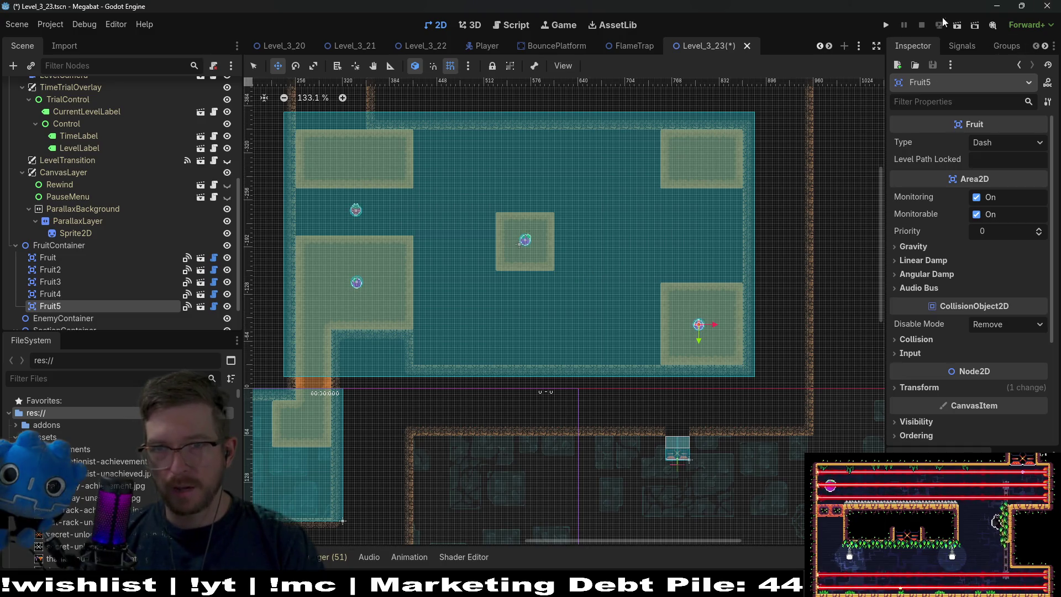
{"action": "left_click", "coordinate": [957, 28]}
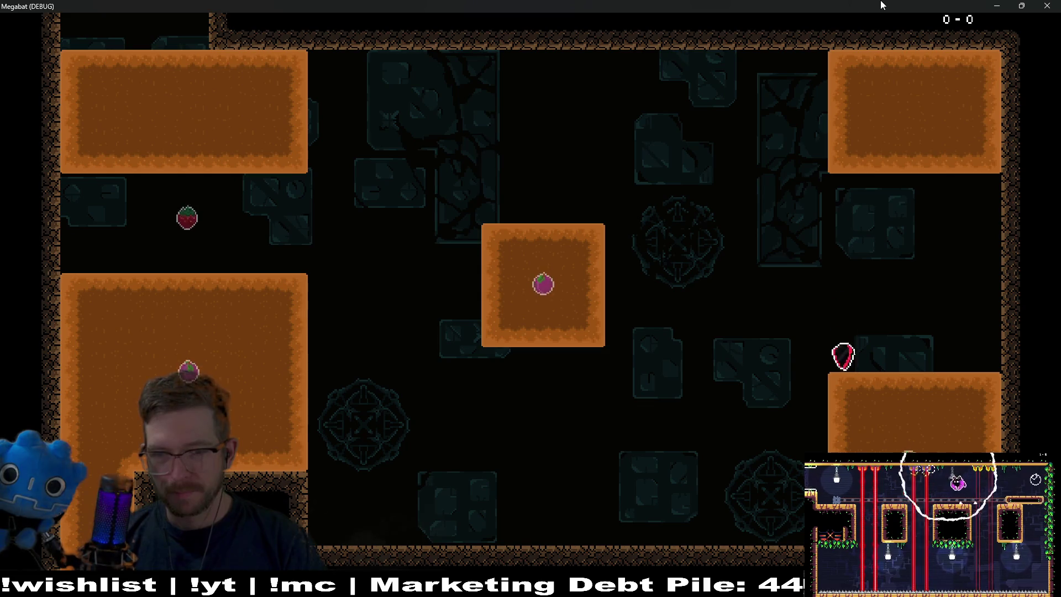
Fly the bat through the fruits and sand blocks, dashing out of the centre block, then close the game.
{"action": "key", "text": "Left"}
{"action": "key", "text": "Up"}
{"action": "key", "text": "Left"}
{"action": "key", "text": "Left"}
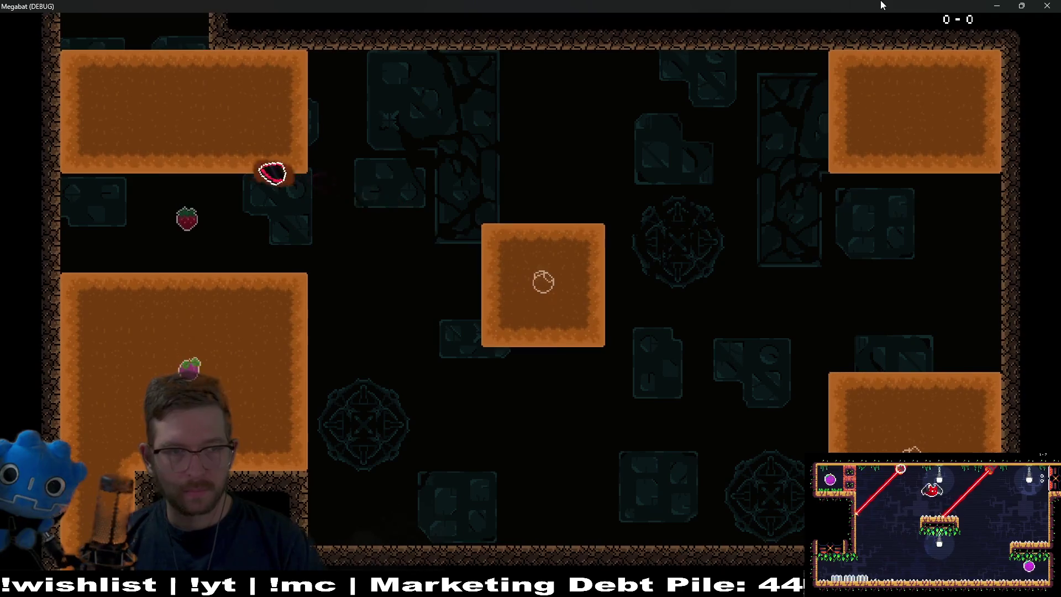
{"action": "key", "text": "Down"}
{"action": "key", "text": "Up"}
{"action": "key", "text": "Right"}
{"action": "key", "text": "Down"}
{"action": "key", "text": "Right"}
{"action": "key", "text": "Down"}
{"action": "key", "text": "Left"}
{"action": "key", "text": "Up"}
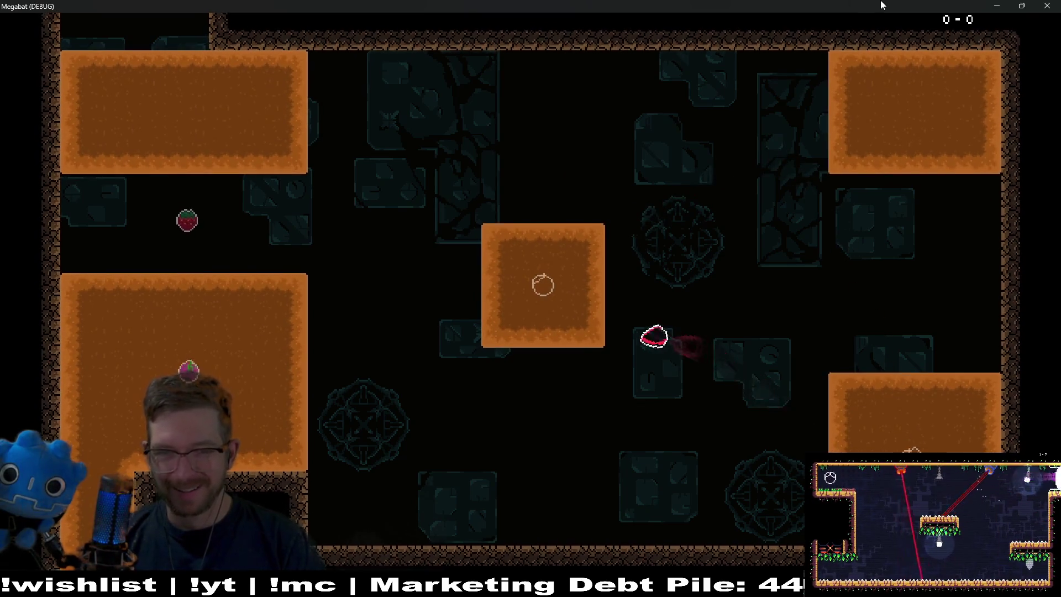
{"action": "key", "text": "Down"}
{"action": "left_click", "coordinate": [1054, 5]}
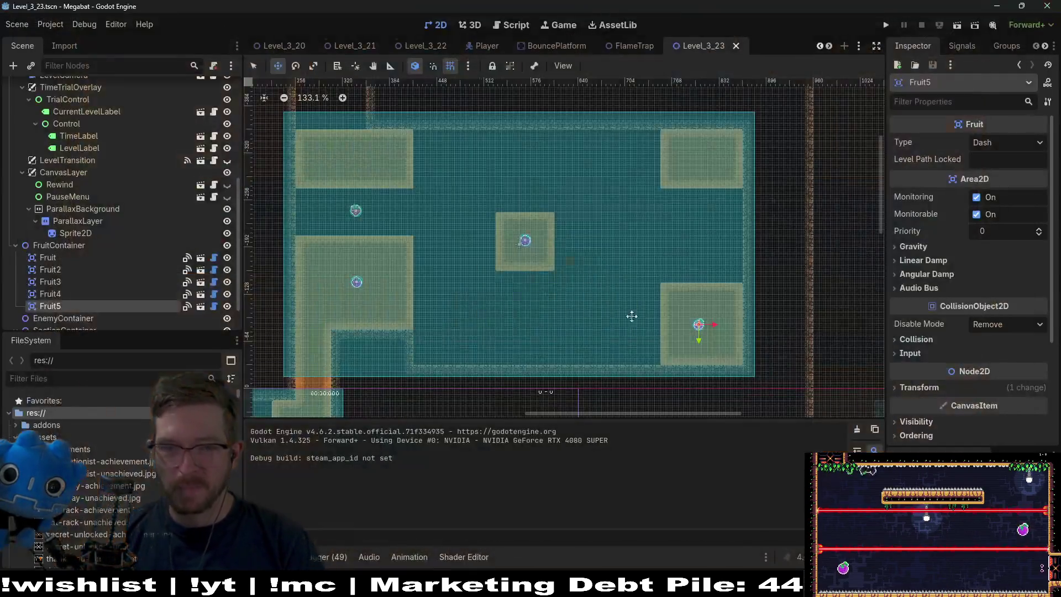
On DigTileMapLayer, extend the top-right and lower-right Sand blocks one column to the left.
{"action": "scroll", "coordinate": [138, 193], "scroll_direction": "up", "scroll_amount": 5}
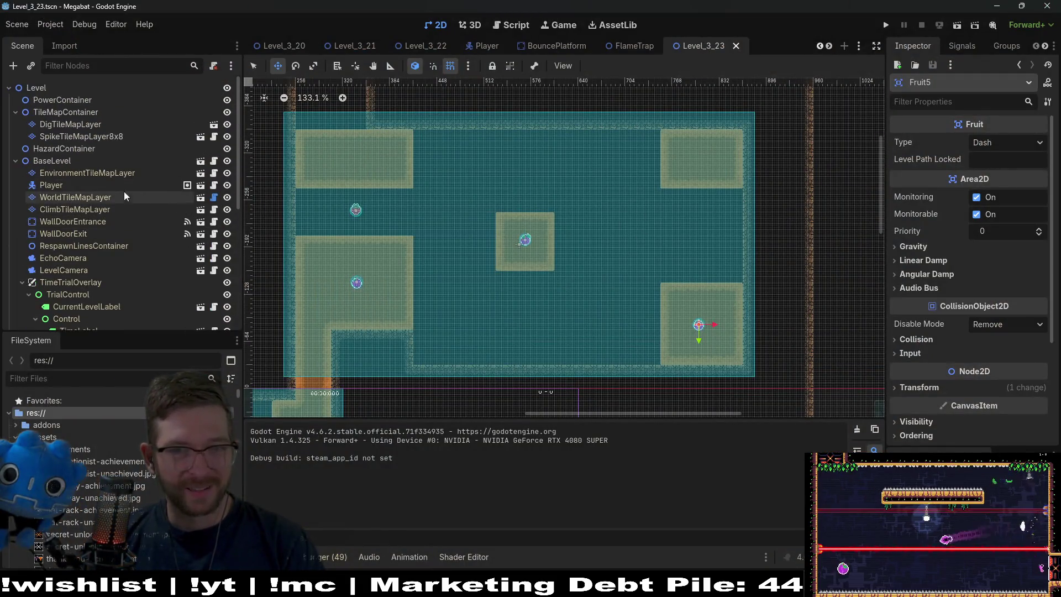
{"action": "left_click", "coordinate": [103, 126]}
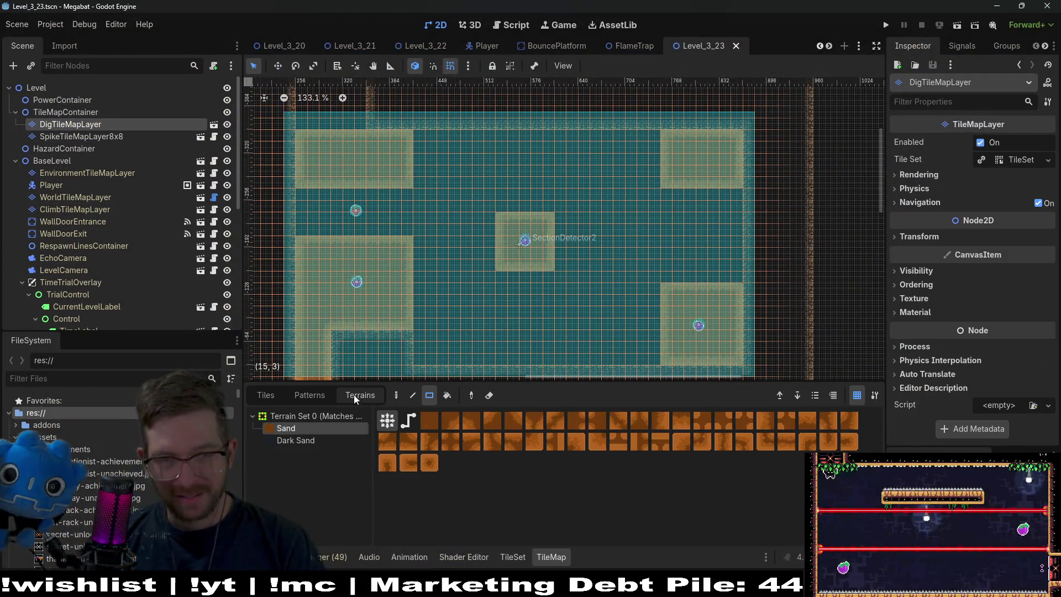
{"action": "left_click_drag", "start_coordinate": [655, 193], "coordinate": [655, 195]}
{"action": "left_click_drag", "start_coordinate": [663, 194], "coordinate": [733, 191]}
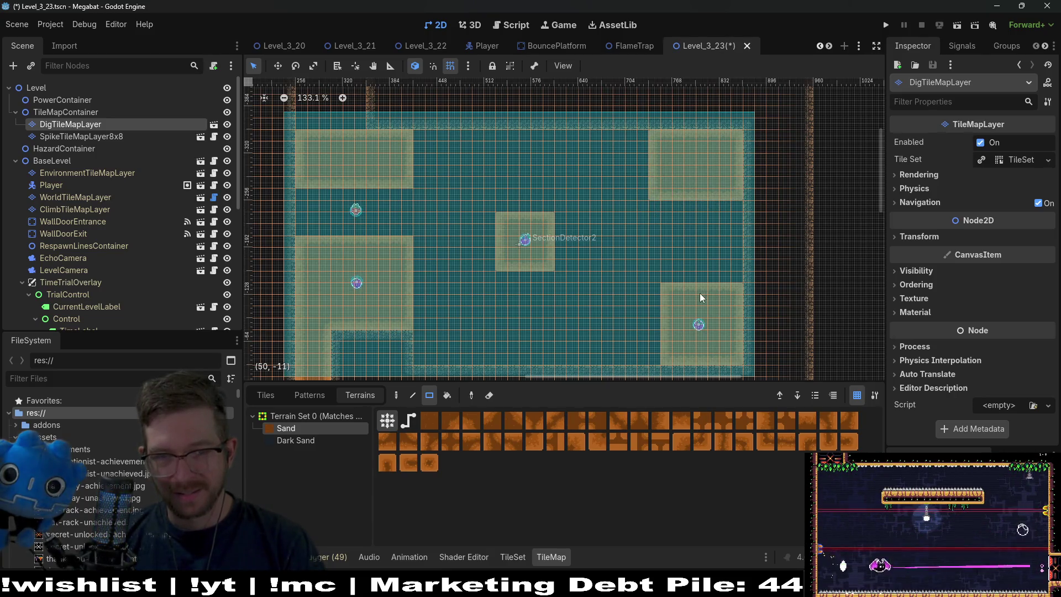
{"action": "left_click_drag", "start_coordinate": [658, 286], "coordinate": [656, 357]}
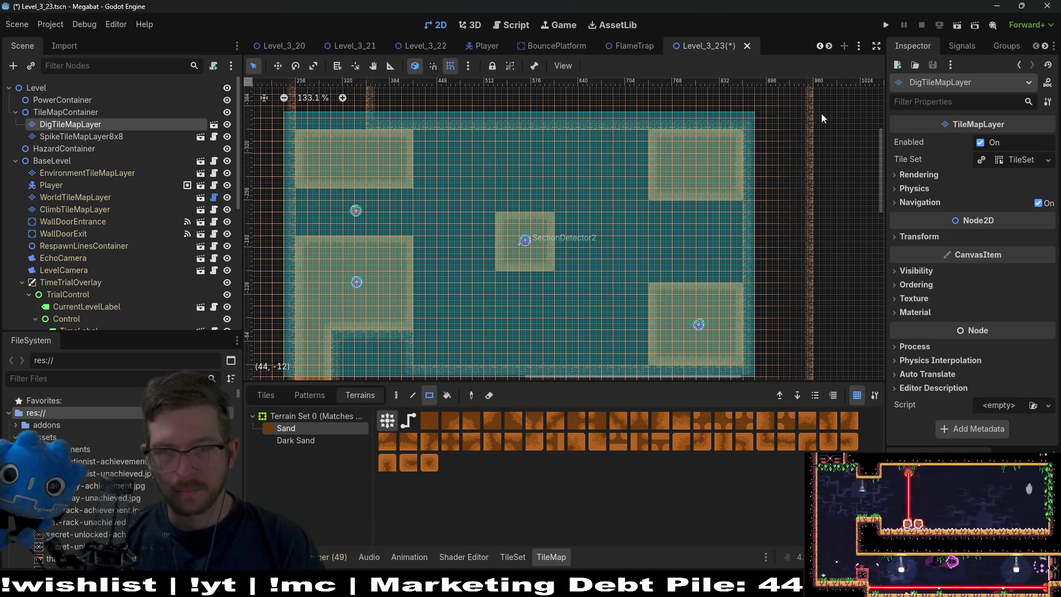
{"action": "left_click", "coordinate": [952, 27]}
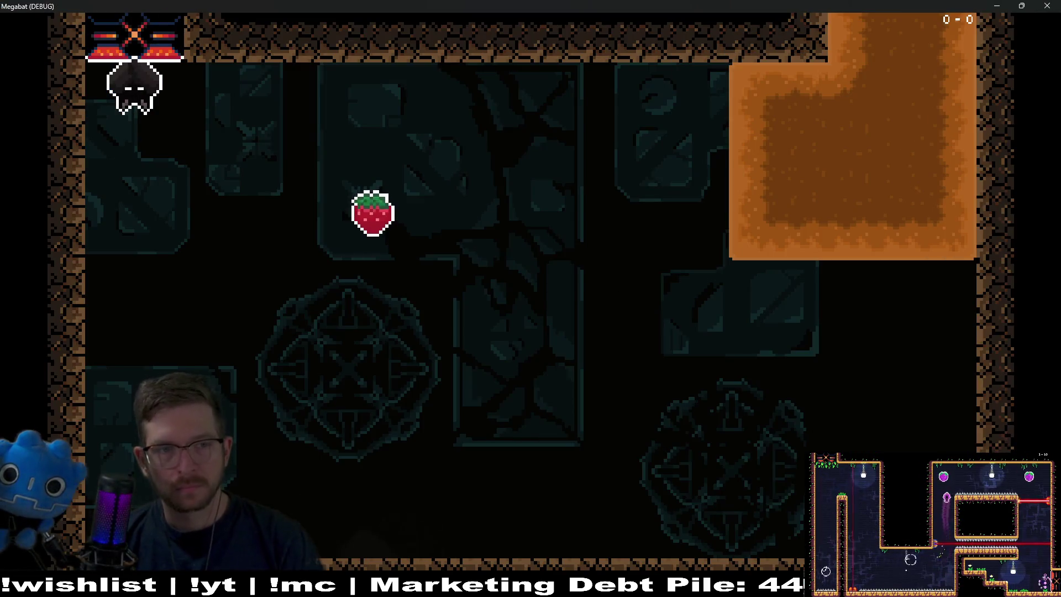
Fly the bat through the strawberry, purple and centre fruits, burrow into the lower-left sand, then close the game.
{"action": "key", "text": "Right"}
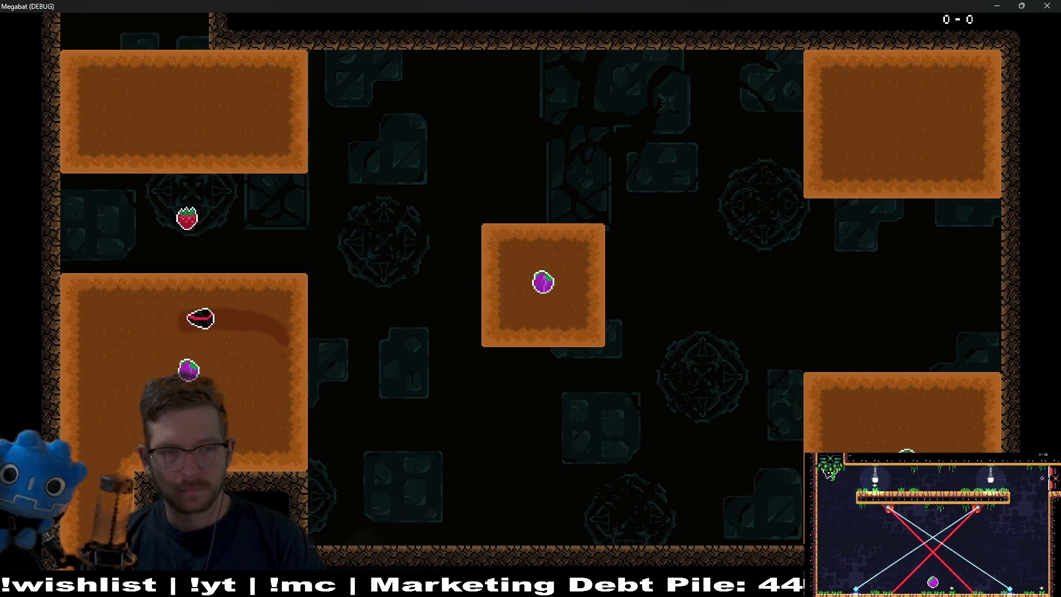
{"action": "key", "text": "Right"}
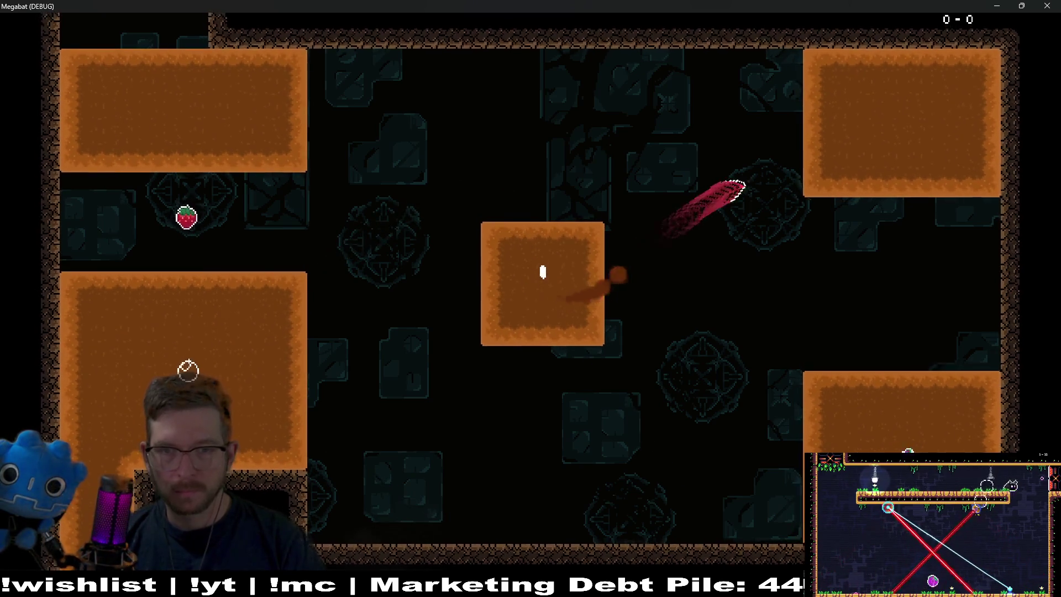
{"action": "key", "text": "Left"}
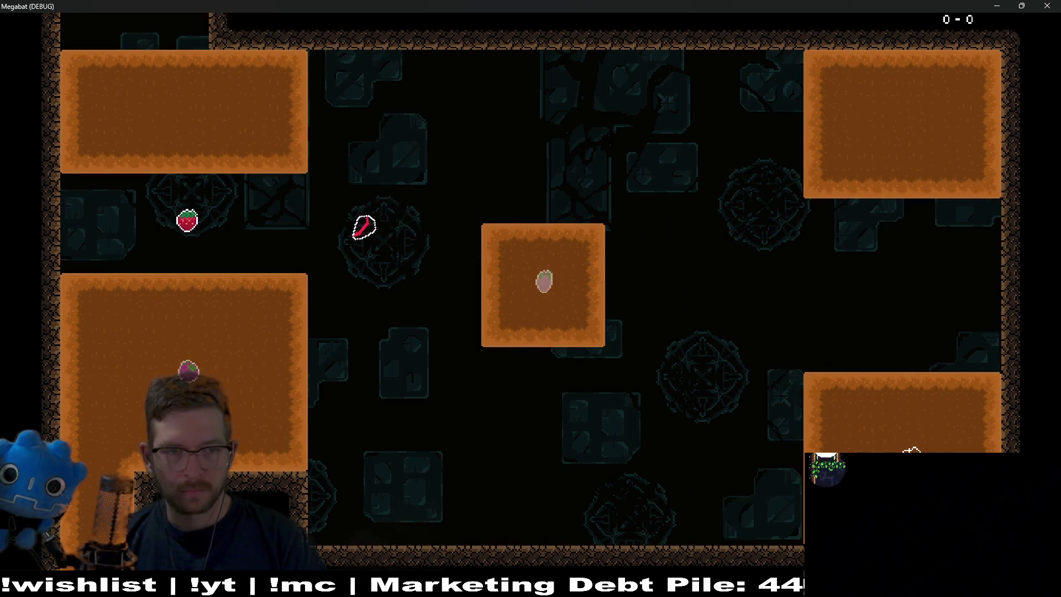
{"action": "key", "text": "Right"}
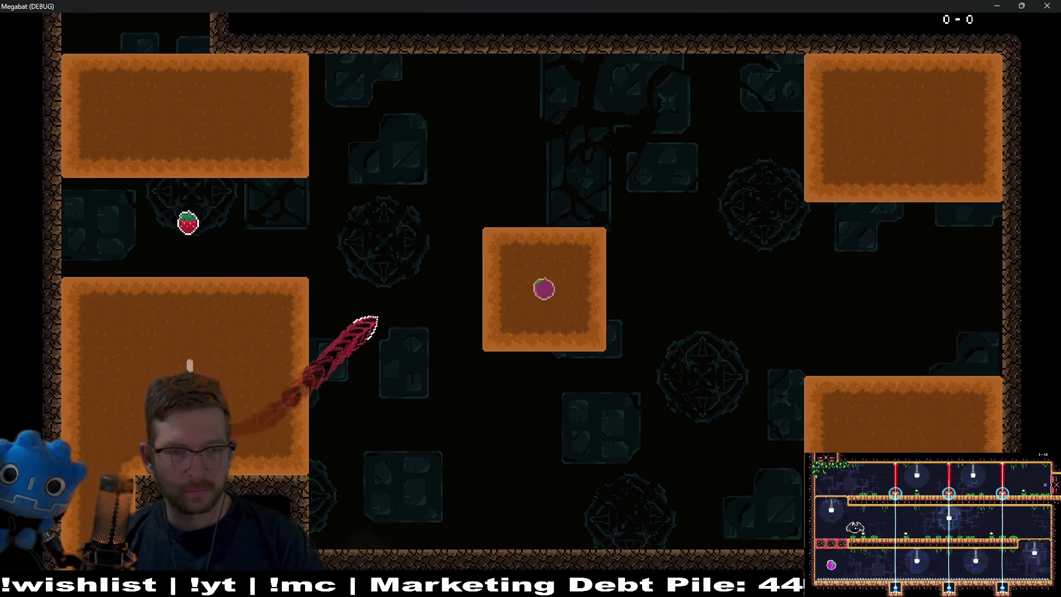
{"action": "key", "text": "Left"}
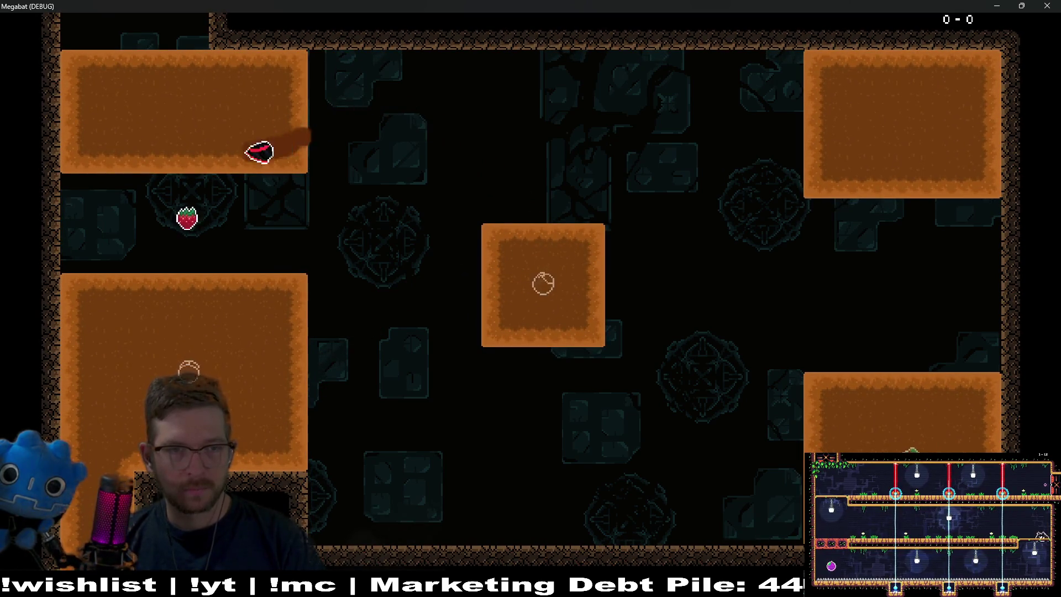
{"action": "key", "text": "Down"}
{"action": "key", "text": "Right"}
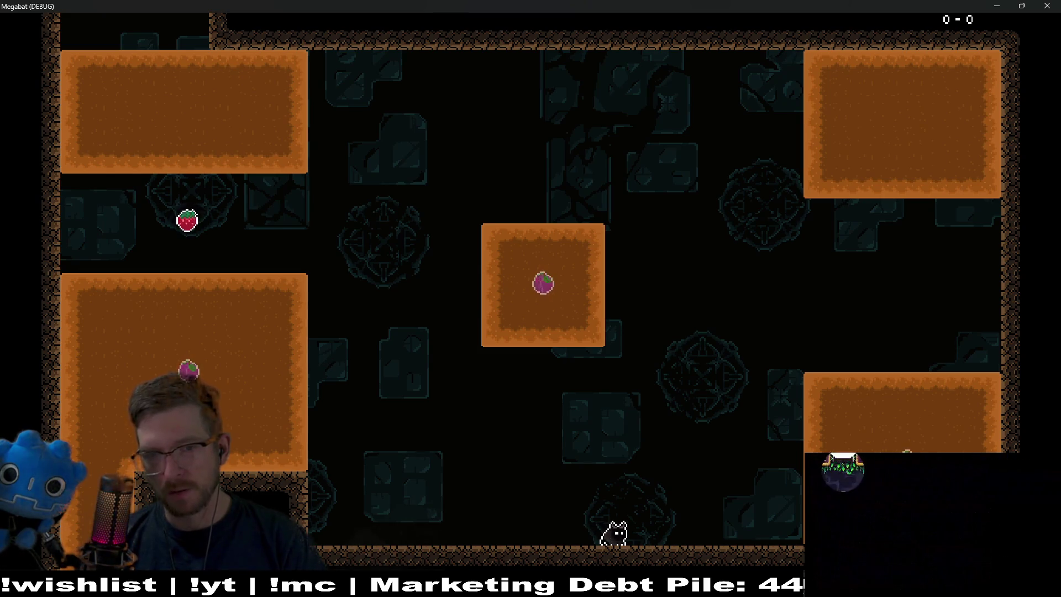
{"action": "left_click", "coordinate": [1047, 15]}
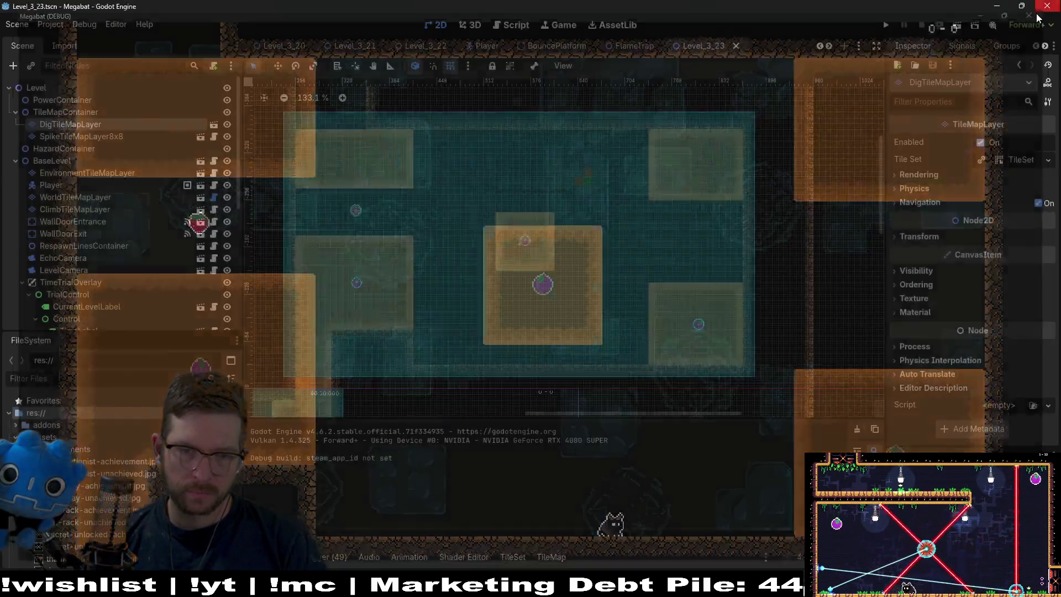
Select the DigTileMapLayer and choose the Sand terrain for painting.
{"action": "left_click", "coordinate": [64, 138]}
{"action": "left_click", "coordinate": [76, 127]}
{"action": "left_click", "coordinate": [280, 431]}
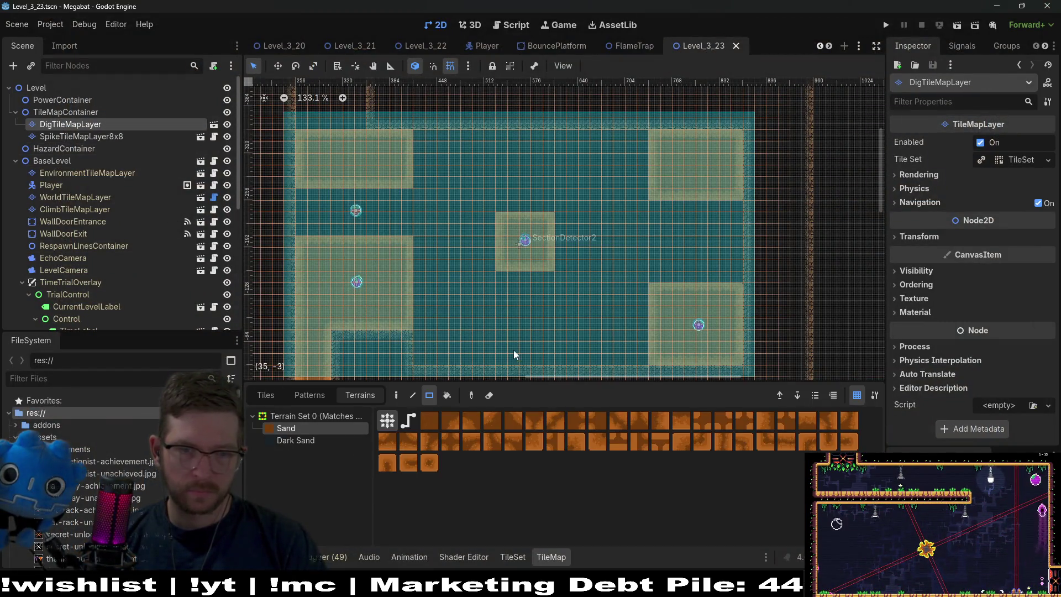
{"action": "scroll", "coordinate": [497, 227], "scroll_direction": "up", "scroll_amount": 4}
Paint three Sand rectangles below and beside the central block, including a 3x4 widening.
{"action": "left_click_drag", "start_coordinate": [499, 233], "coordinate": [569, 271]}
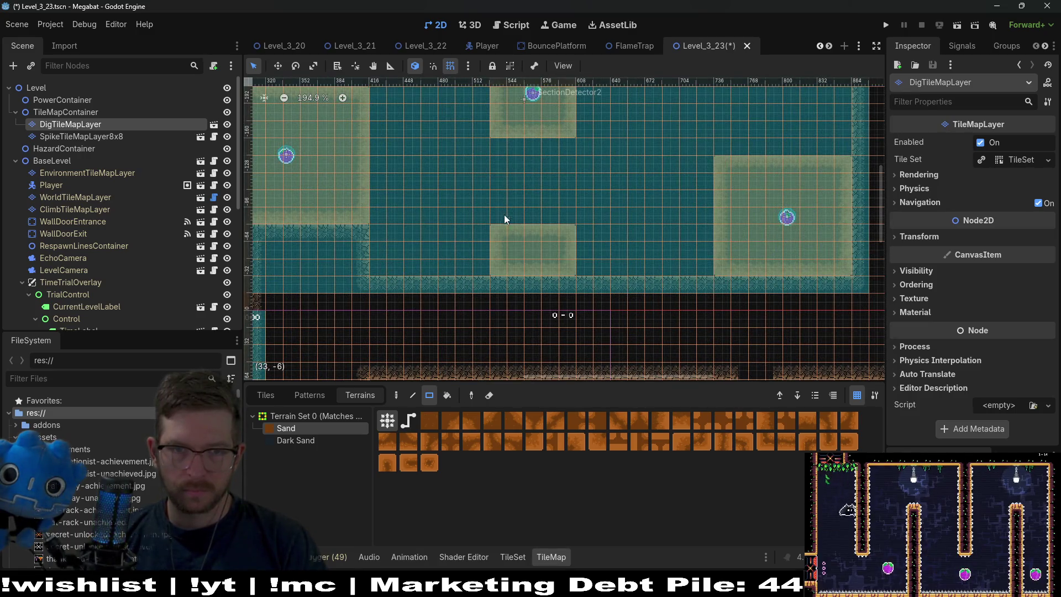
{"action": "left_click_drag", "start_coordinate": [502, 213], "coordinate": [571, 233]}
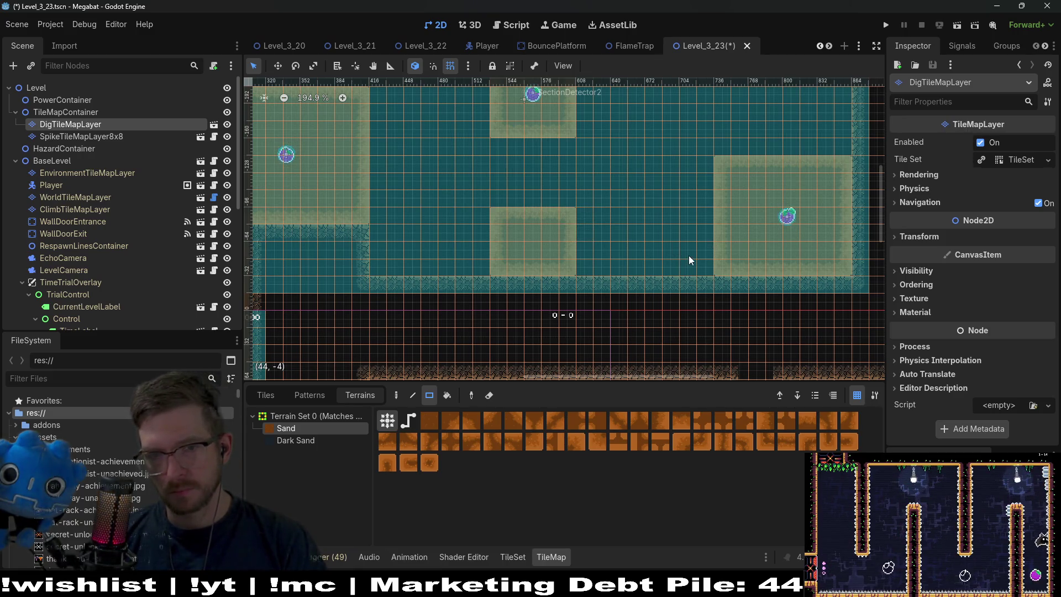
{"action": "left_click_drag", "start_coordinate": [581, 221], "coordinate": [606, 264]}
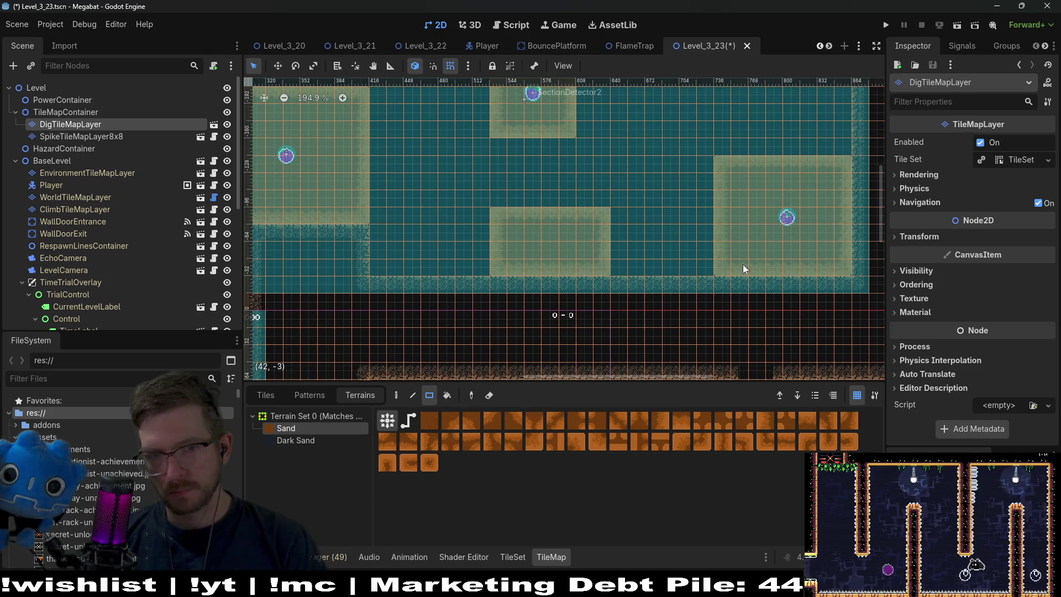
{"action": "scroll", "coordinate": [786, 254], "scroll_direction": "down", "scroll_amount": 3}
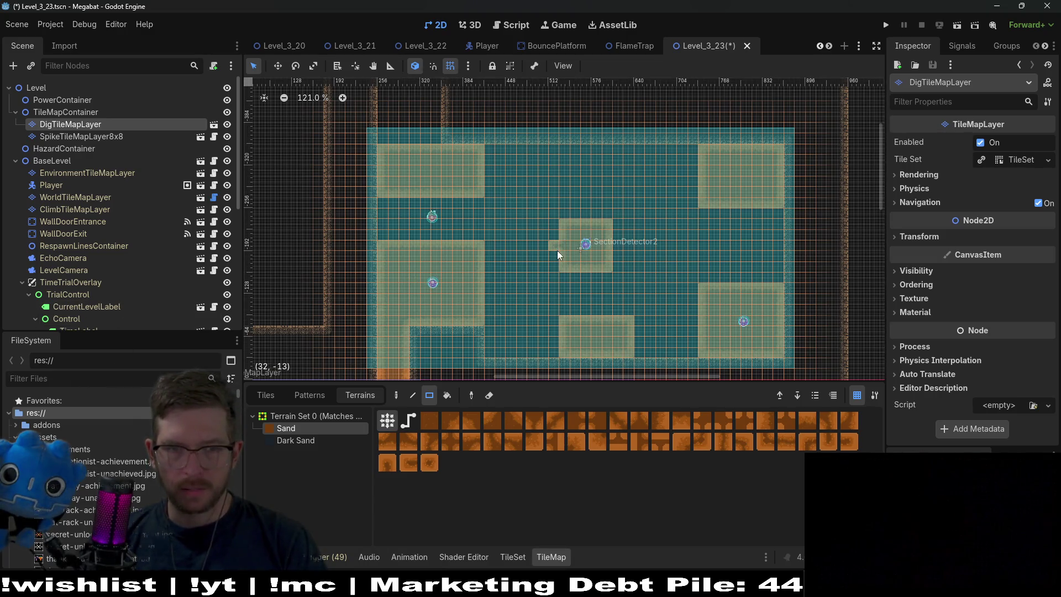
{"action": "key", "text": "alt+shift+o"}
Search project resources for 'door', then dismiss the search without opening anything.
{"action": "type", "text": "door"}
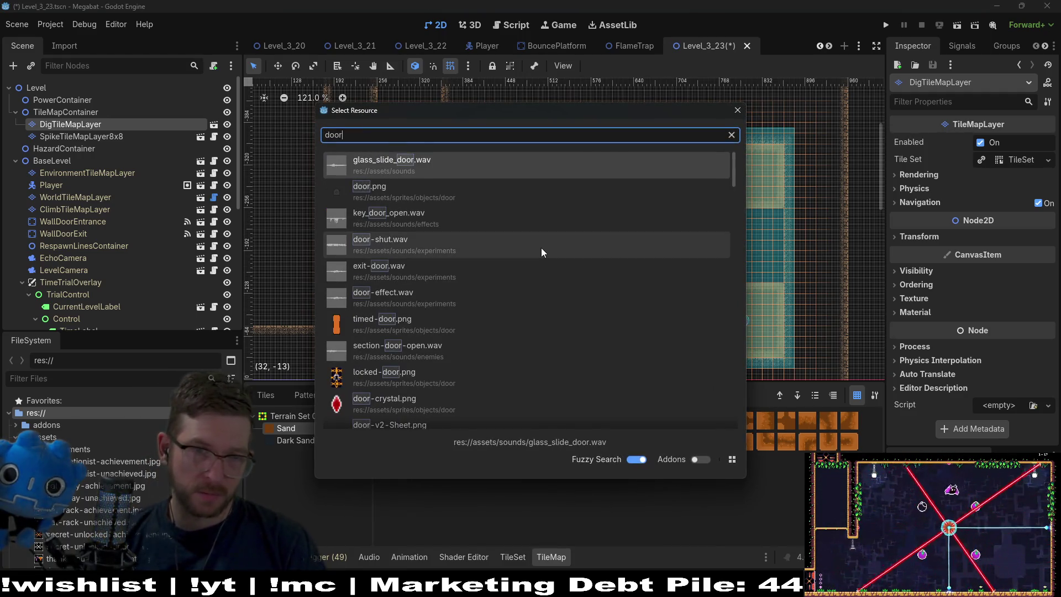
{"action": "key", "text": "Escape"}
{"action": "key", "text": "alt+shift+o"}
{"action": "type", "text": "door"}
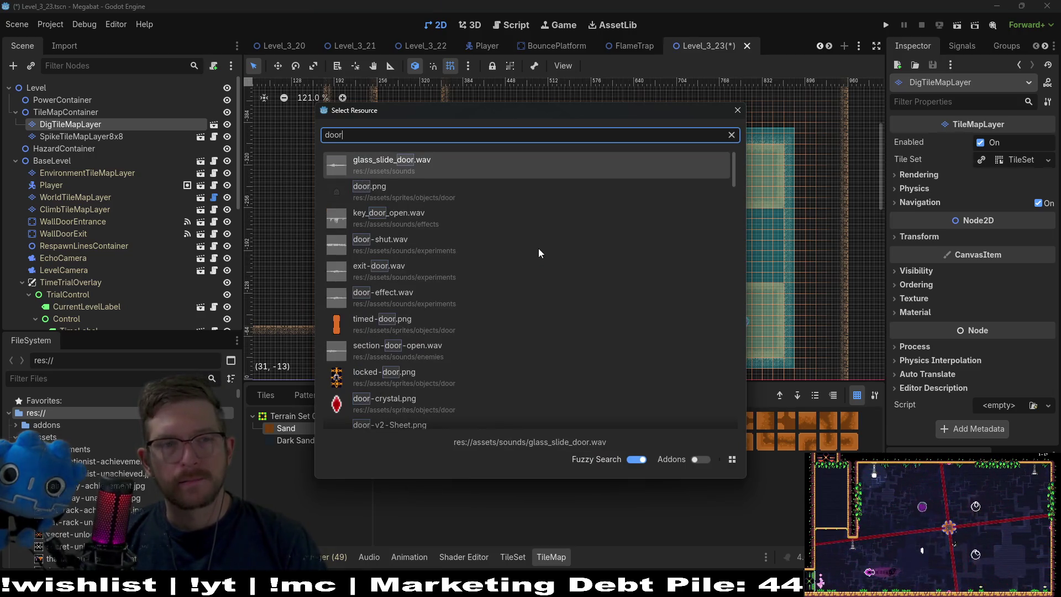
{"action": "key", "text": "Escape"}
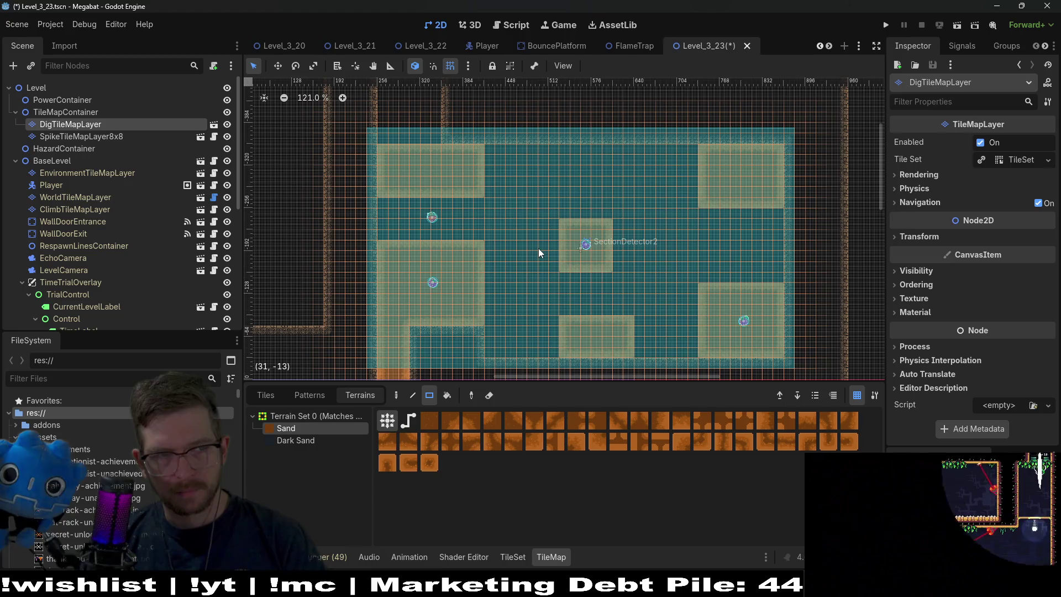
Instance the TimedDoor.tscn scene as a child of TileMapContainer.
{"action": "left_click", "coordinate": [69, 112]}
{"action": "key", "text": "ctrl+shift+a"}
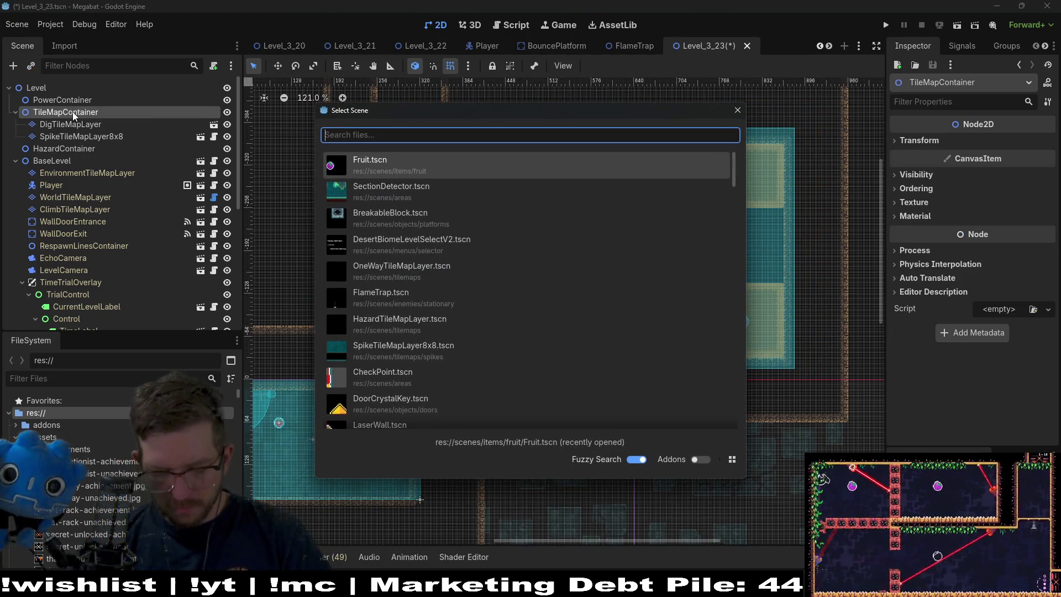
{"action": "type", "text": "door"}
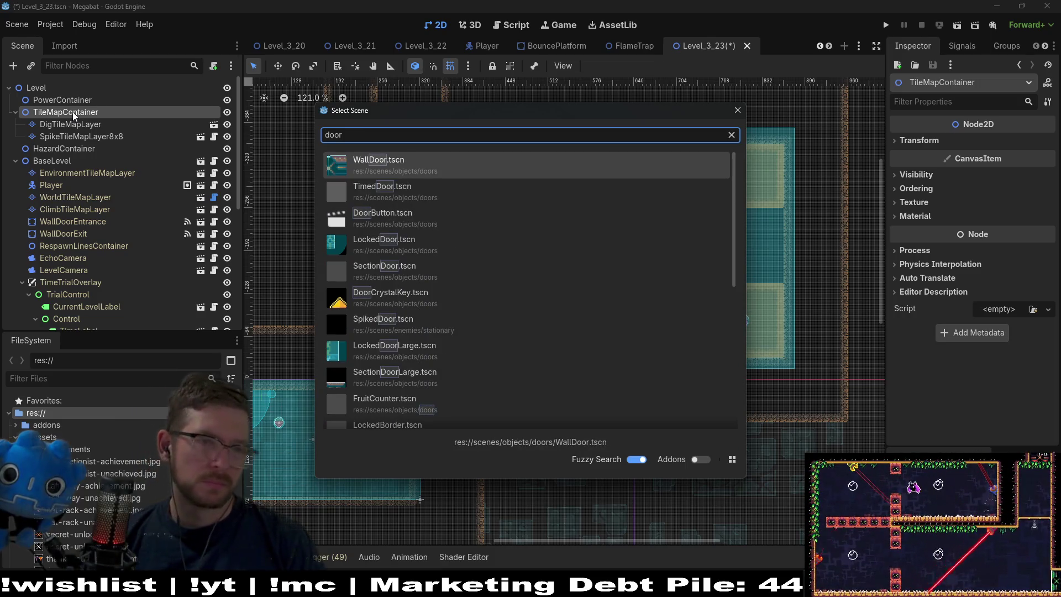
{"action": "key", "text": "Down"}
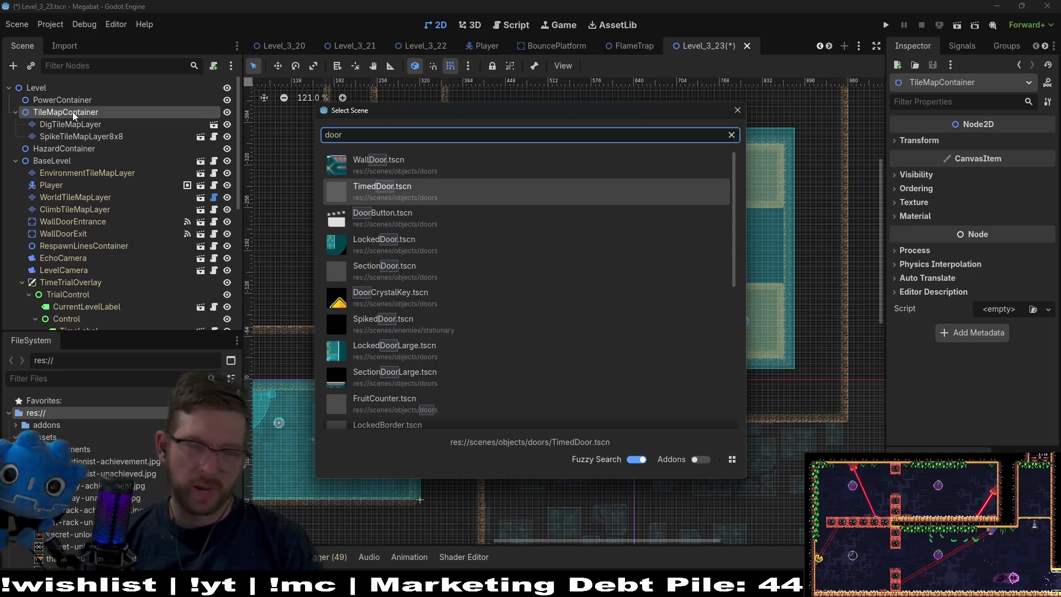
{"action": "key", "text": "Return"}
Move the TimedDoor instance higher up in the level.
{"action": "key", "text": "w"}
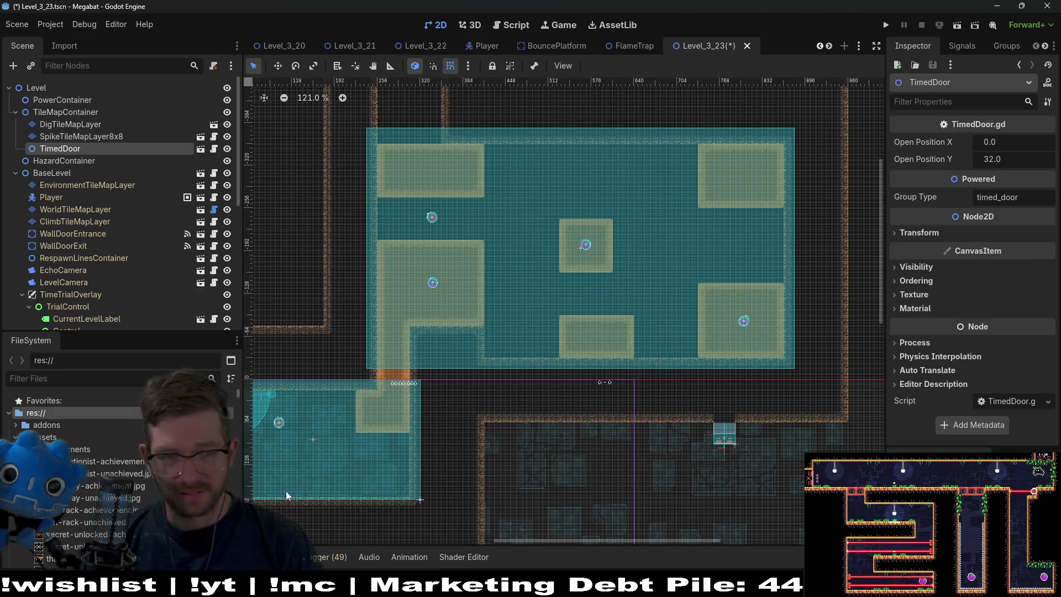
{"action": "middle_click", "coordinate": [380, 404]}
{"action": "left_click_drag", "start_coordinate": [720, 215], "coordinate": [850, 138]}
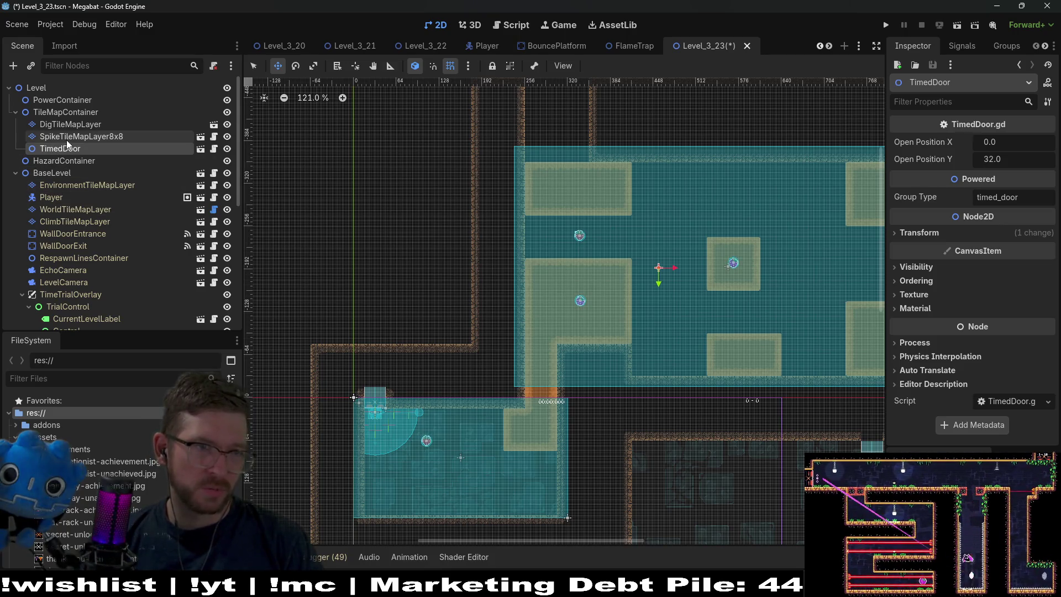
Review the TimedDoor.gd script and the door's DoorTileMapLayer, then close the TimedDoor scene.
{"action": "left_click", "coordinate": [213, 149]}
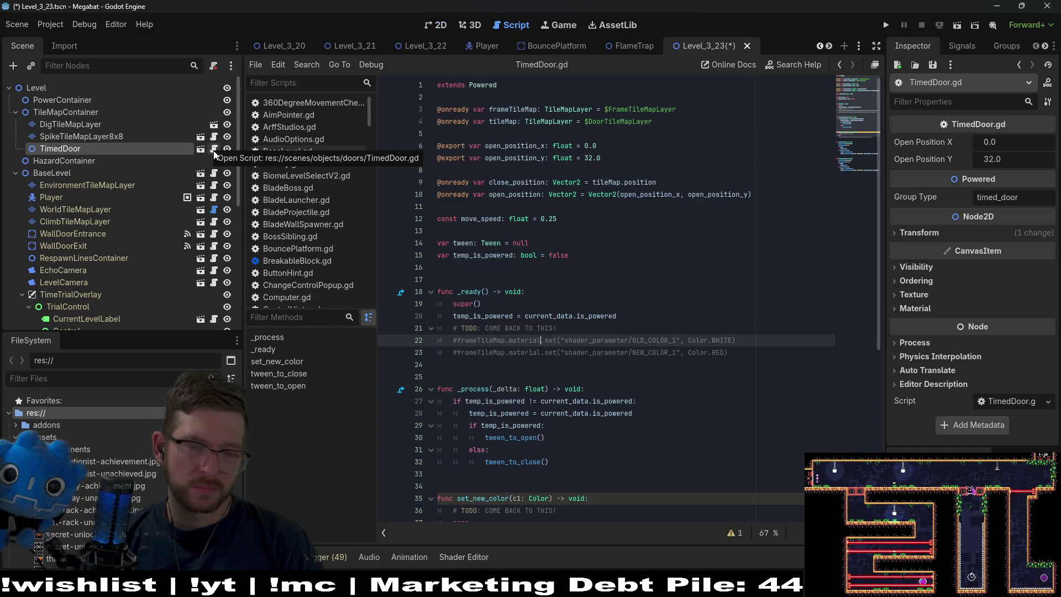
{"action": "left_click_drag", "start_coordinate": [686, 353], "coordinate": [688, 319]}
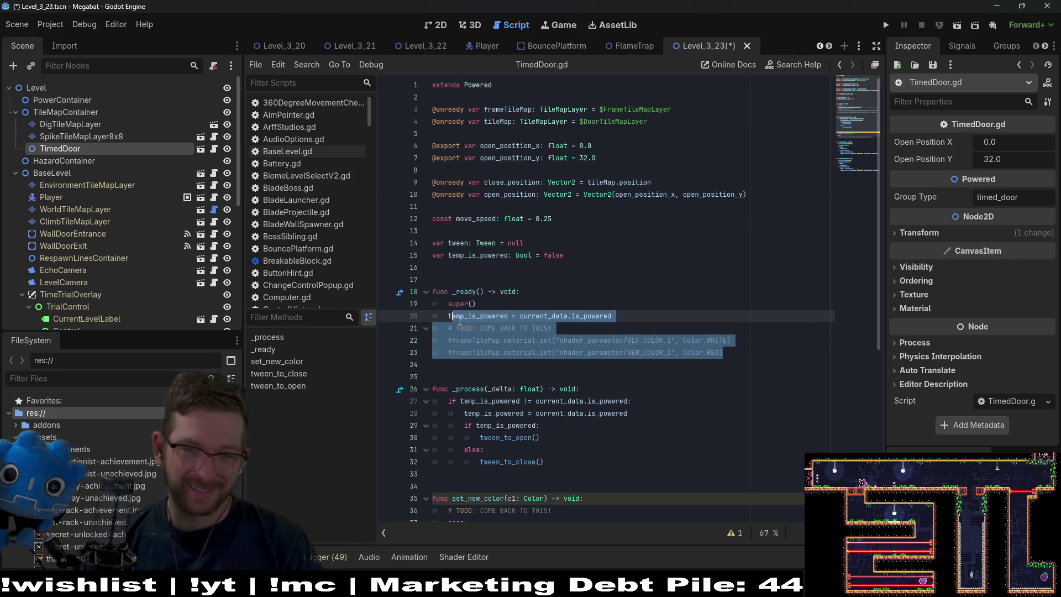
{"action": "left_click", "coordinate": [688, 319]}
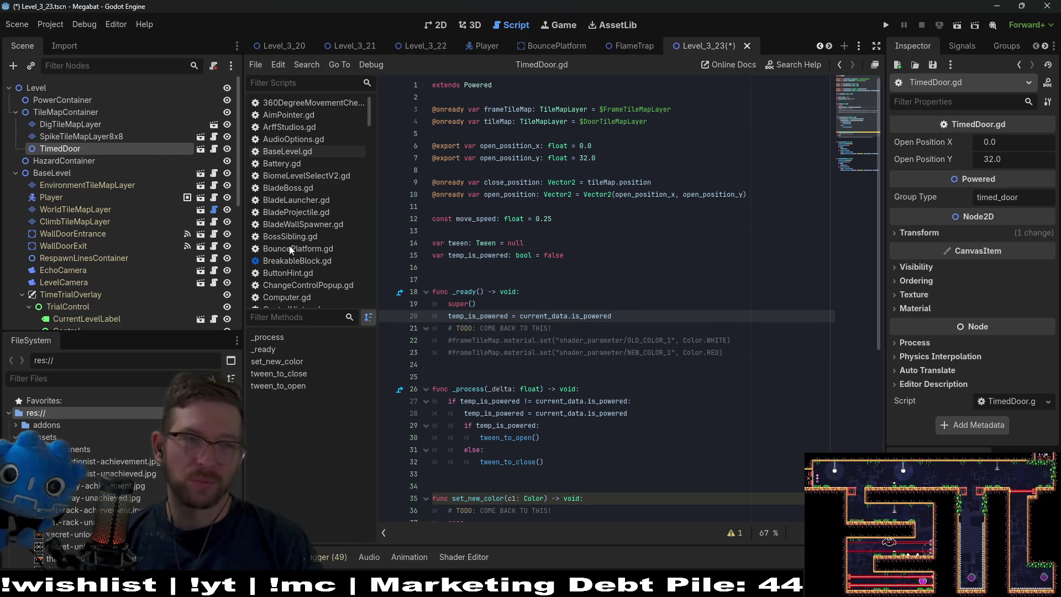
{"action": "left_click", "coordinate": [194, 151]}
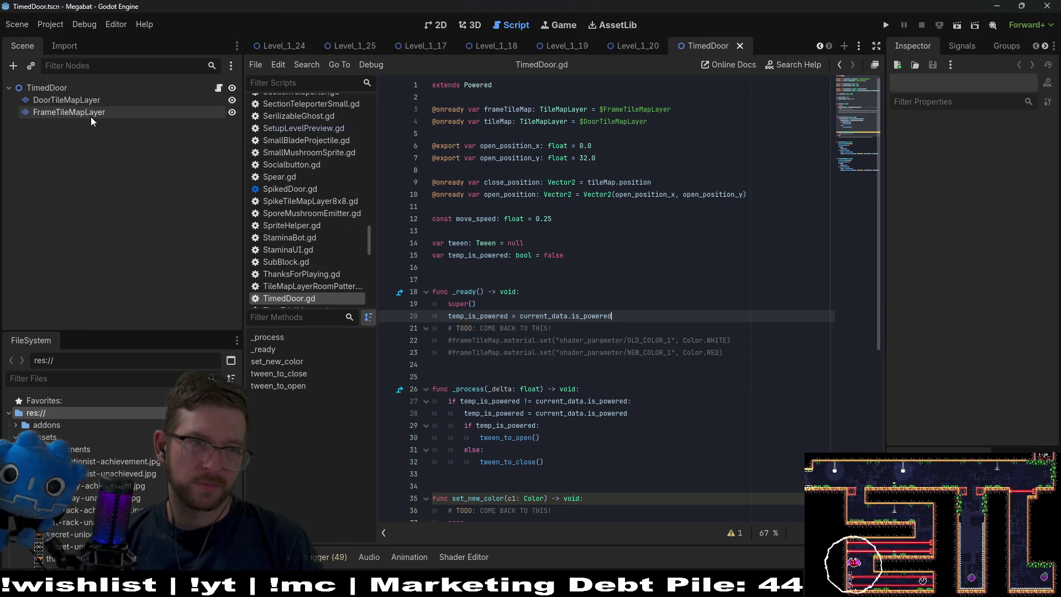
{"action": "left_click", "coordinate": [99, 104]}
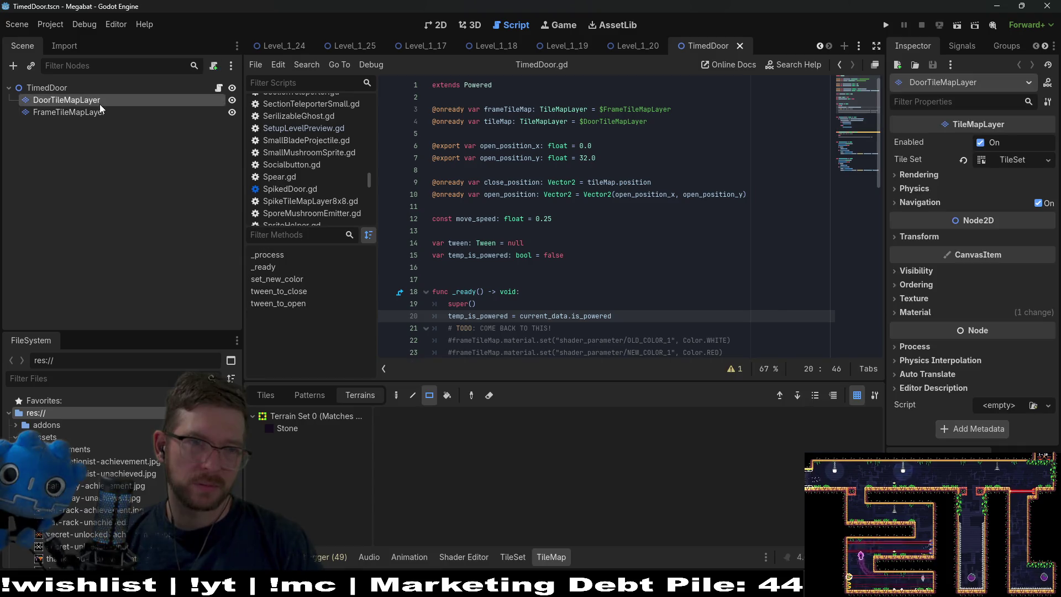
{"action": "middle_click", "coordinate": [708, 51]}
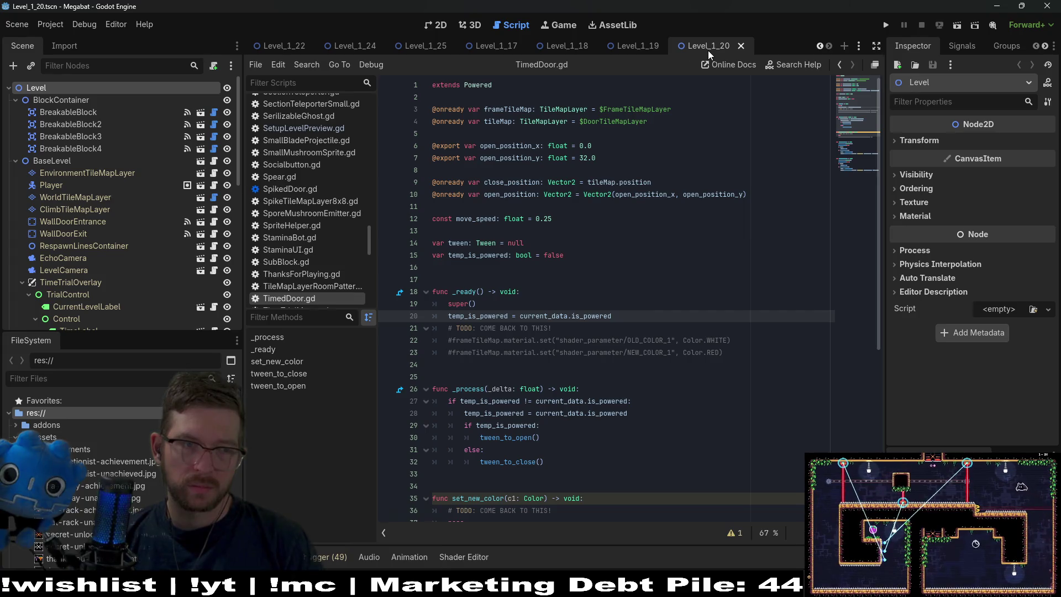
Close the ProfileButton, LevelCamera and TitleScreen scene tabs, reaching Level_3_23's save prompt.
{"action": "scroll", "coordinate": [177, 227], "scroll_direction": "down", "scroll_amount": 5}
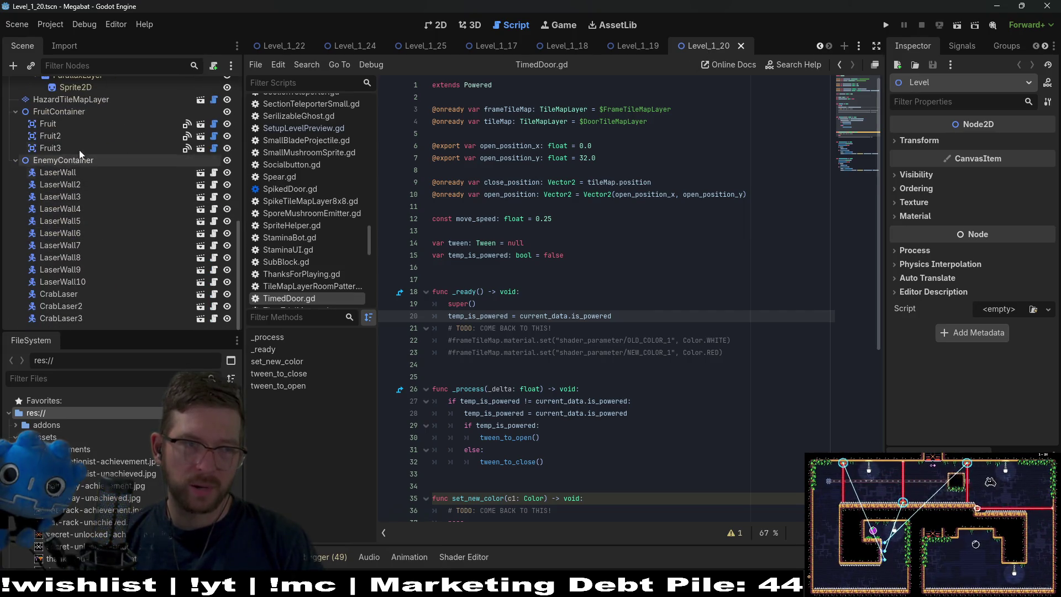
{"action": "scroll", "coordinate": [99, 277], "scroll_direction": "up", "scroll_amount": 10}
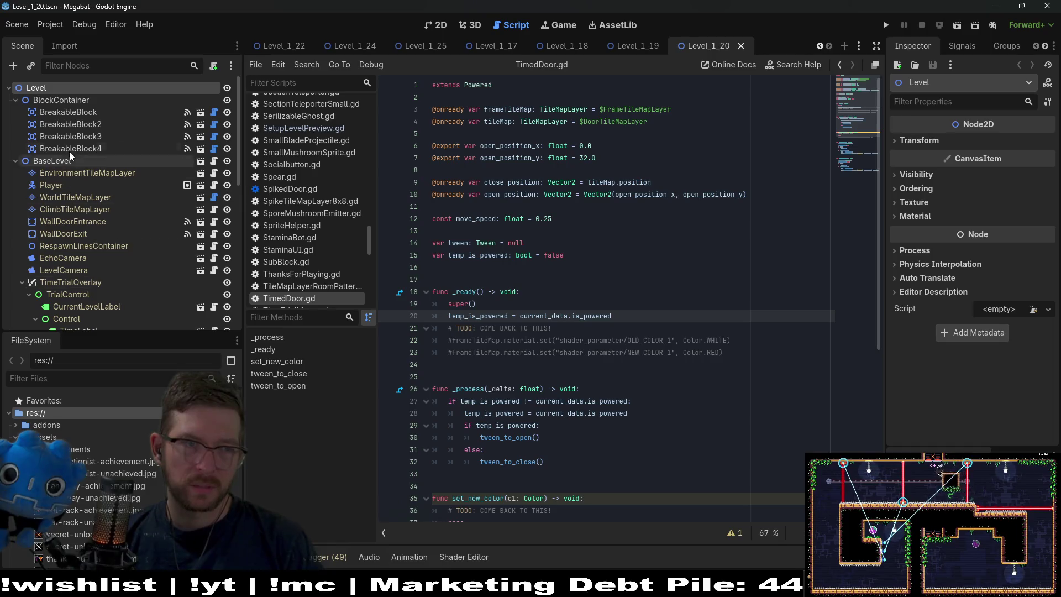
{"action": "scroll", "coordinate": [709, 44], "scroll_direction": "up", "scroll_amount": 4}
{"action": "scroll", "coordinate": [709, 45], "scroll_direction": "down", "scroll_amount": 4}
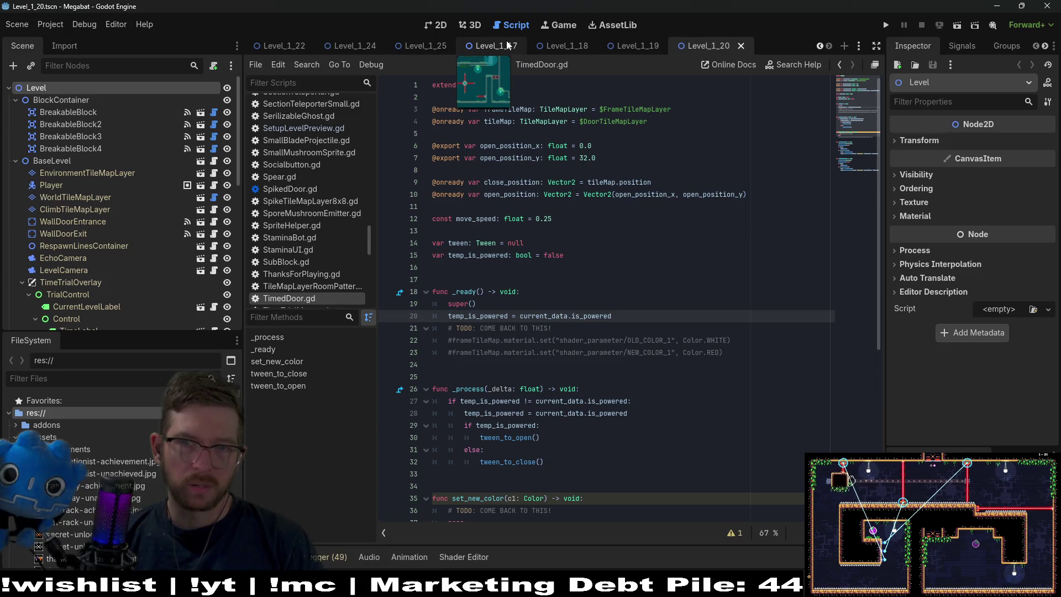
{"action": "scroll", "coordinate": [365, 47], "scroll_direction": "up", "scroll_amount": 4}
{"action": "scroll", "coordinate": [428, 44], "scroll_direction": "down", "scroll_amount": 4}
{"action": "scroll", "coordinate": [487, 48], "scroll_direction": "up", "scroll_amount": 5}
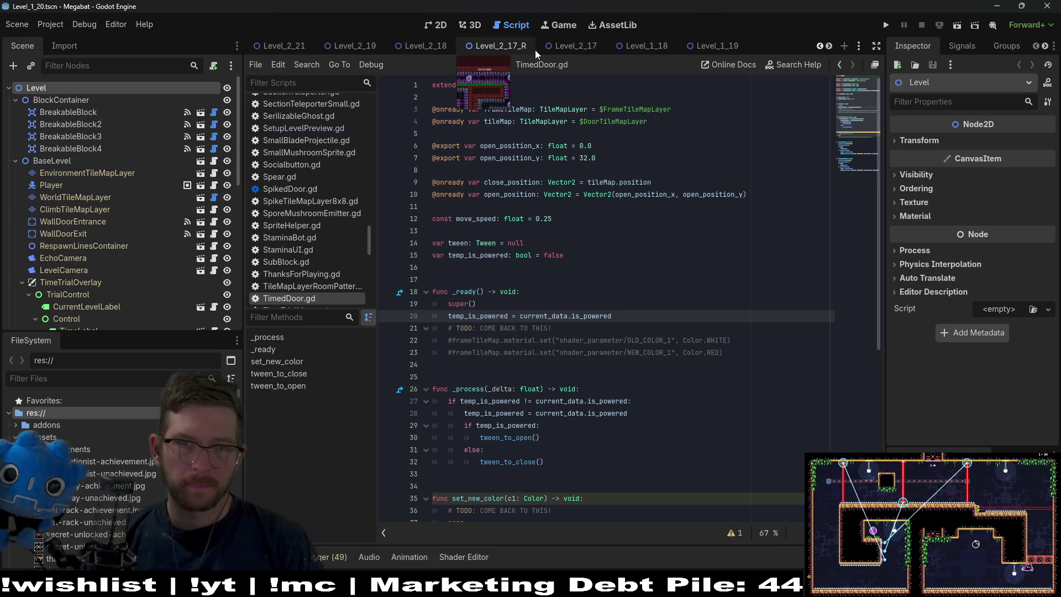
{"action": "scroll", "coordinate": [582, 51], "scroll_direction": "up", "scroll_amount": 5}
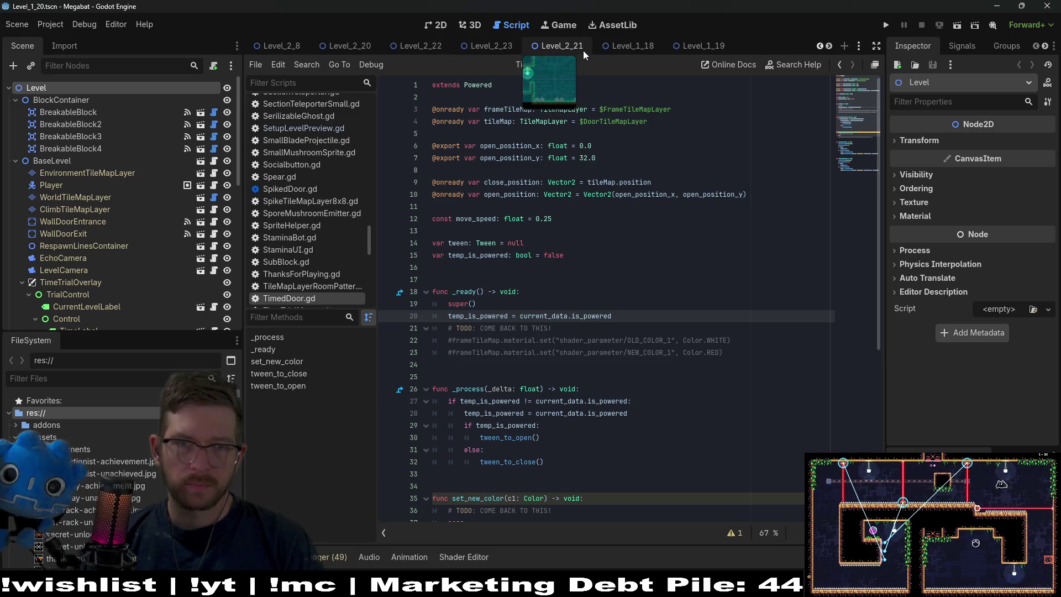
{"action": "scroll", "coordinate": [582, 51], "scroll_direction": "up", "scroll_amount": 5}
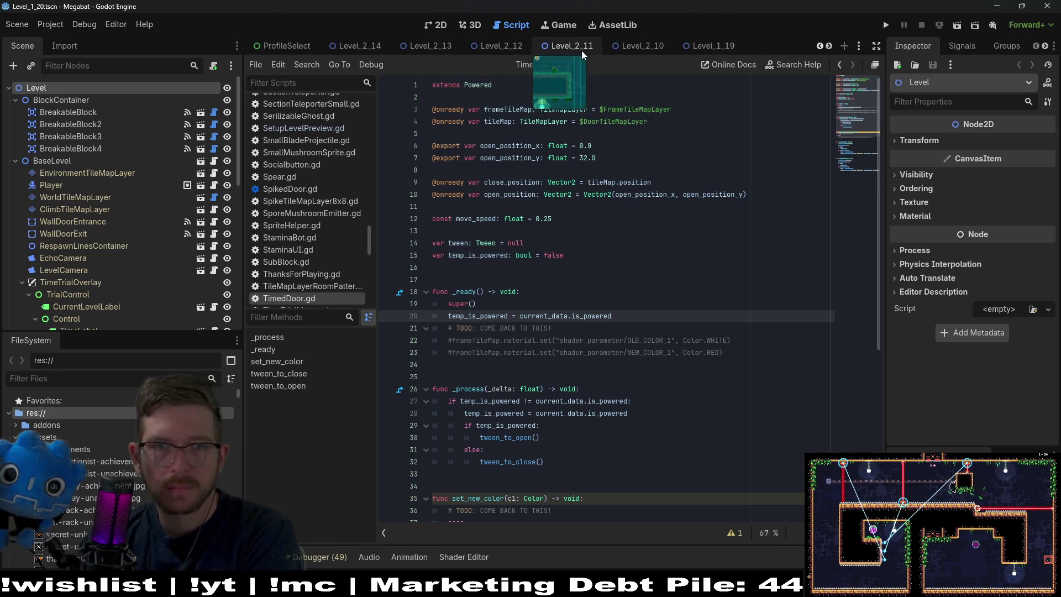
{"action": "scroll", "coordinate": [581, 51], "scroll_direction": "up", "scroll_amount": 5}
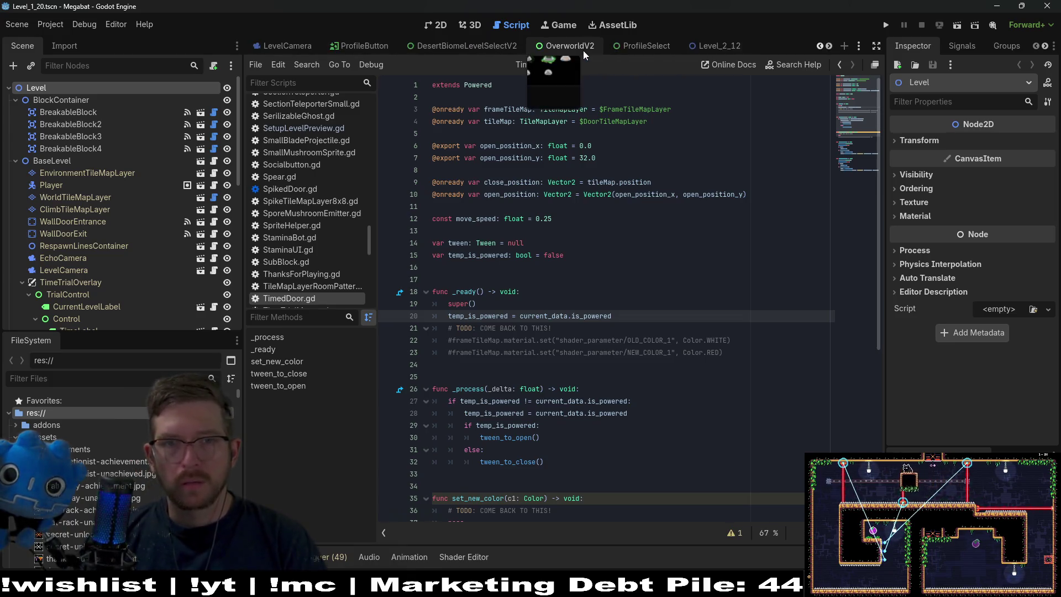
{"action": "middle_click", "coordinate": [584, 51]}
{"action": "middle_click", "coordinate": [583, 51]}
{"action": "middle_click", "coordinate": [583, 51]}
{"action": "middle_click", "coordinate": [583, 51]}
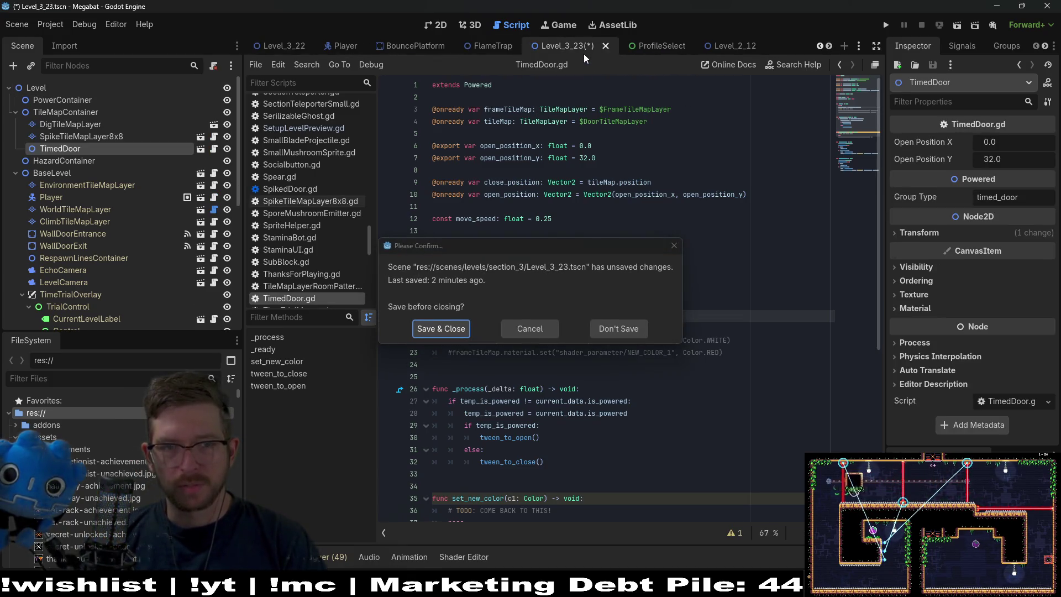
Cancel closing Level_3_23 and delete the TimedDoor instance from the level.
{"action": "left_click", "coordinate": [666, 248]}
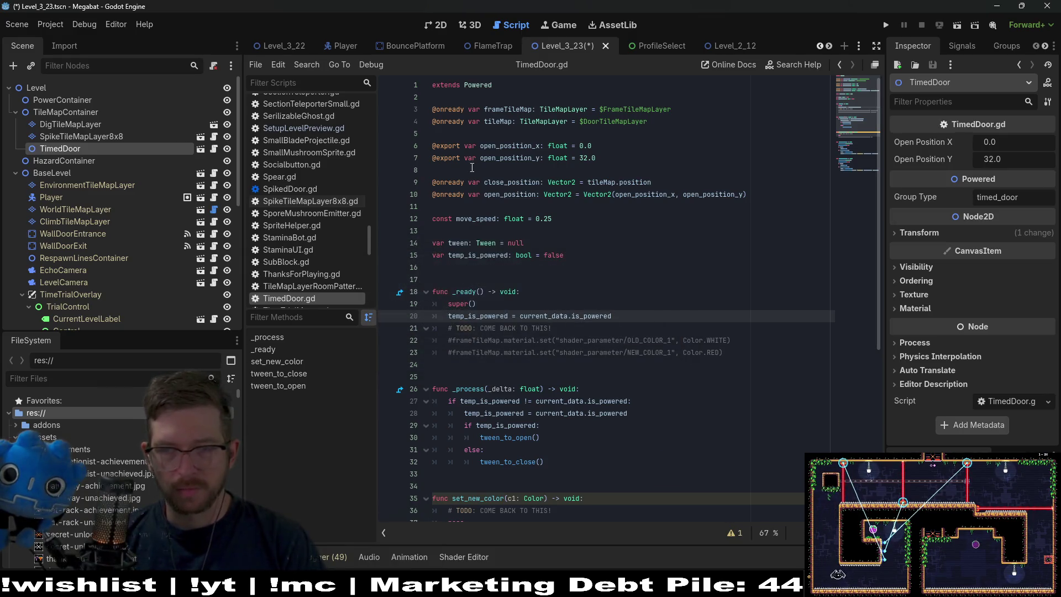
{"action": "key", "text": "Delete"}
{"action": "key", "text": "Return"}
Filter FileSystem for 'timeddoor' and delete TimedDoor.gd and TimedDoor.tscn from the project.
{"action": "left_click", "coordinate": [64, 379]}
{"action": "type", "text": "time"}
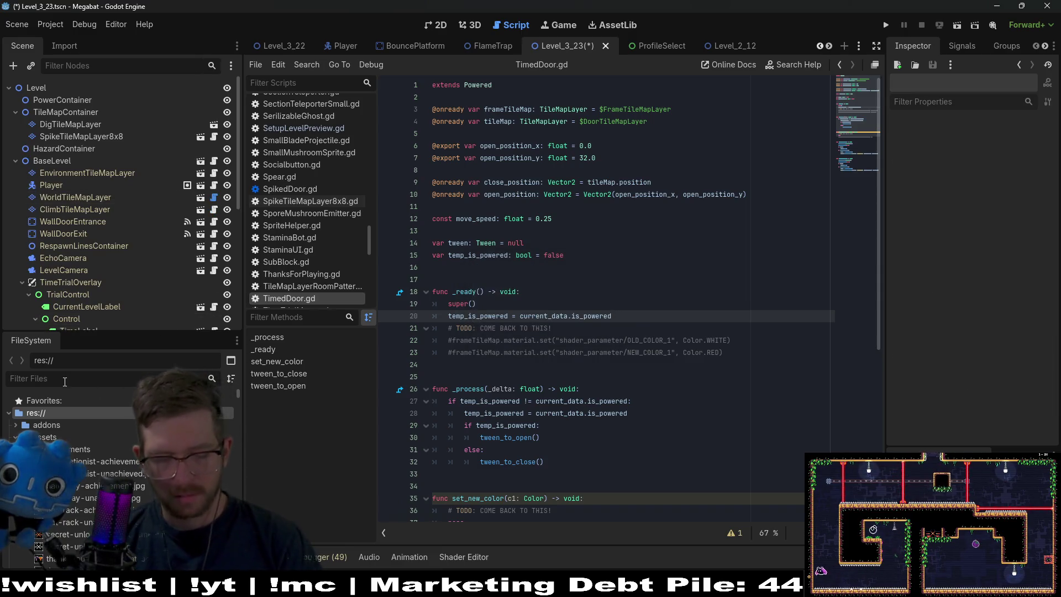
{"action": "type", "text": "ddoor"}
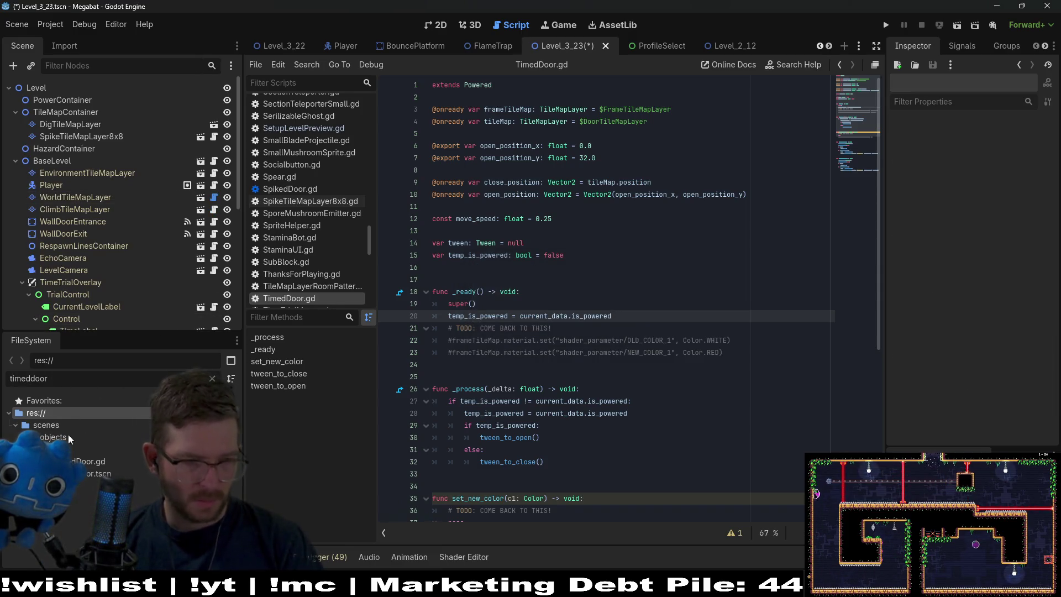
{"action": "left_click", "coordinate": [94, 461]}
{"action": "left_click", "coordinate": [91, 474], "text": "shift"}
{"action": "key", "text": "Delete"}
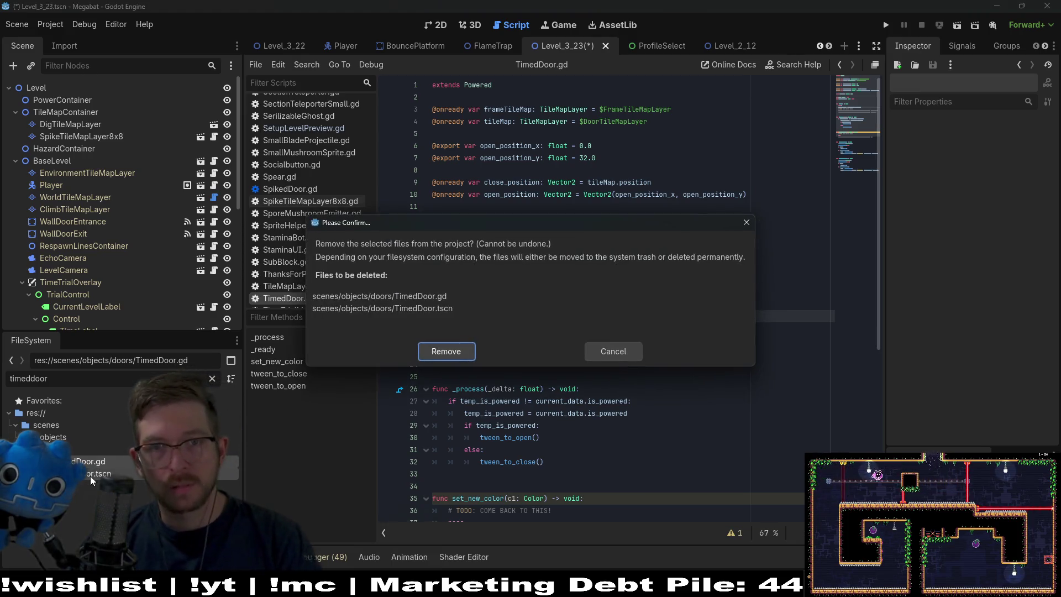
{"action": "key", "text": "Return"}
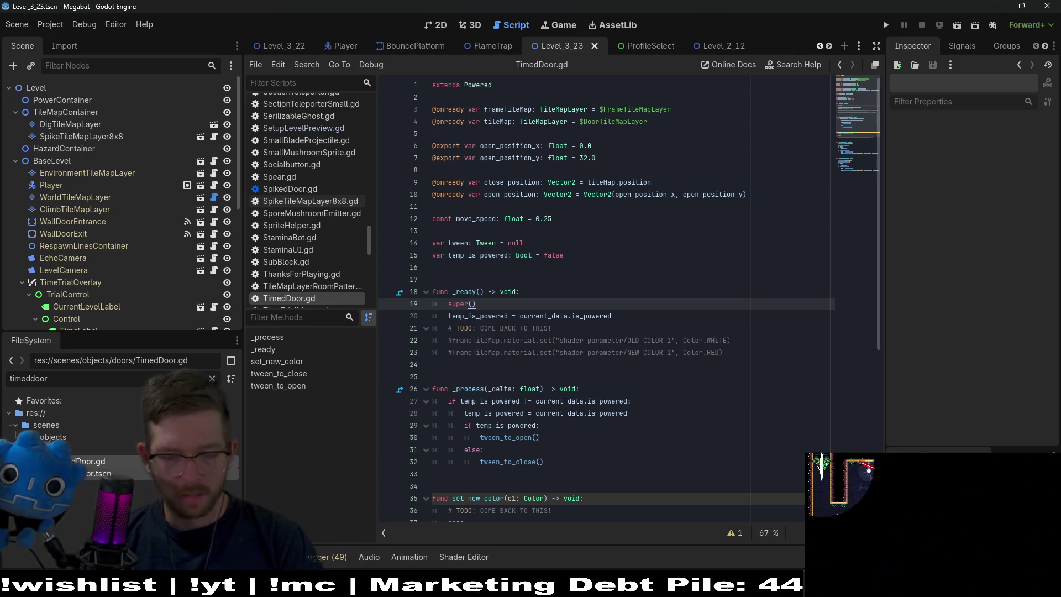
{"action": "key", "text": "Delete"}
{"action": "left_click", "coordinate": [460, 350]}
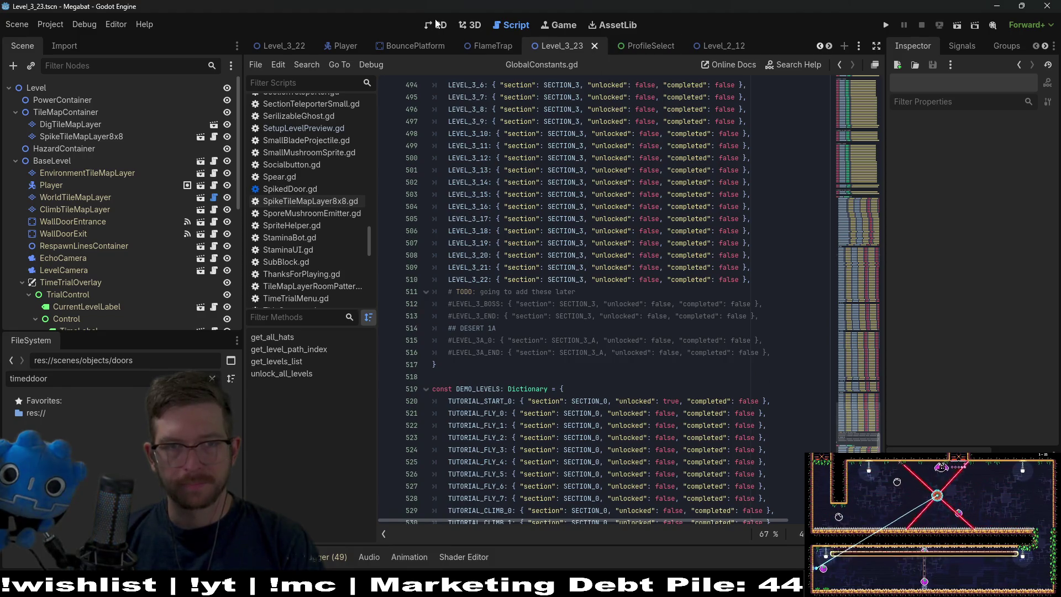
Switch to the 2D view, pan to the central sand blocks, and pick Sand on DigTileMapLayer.
{"action": "left_click", "coordinate": [436, 25]}
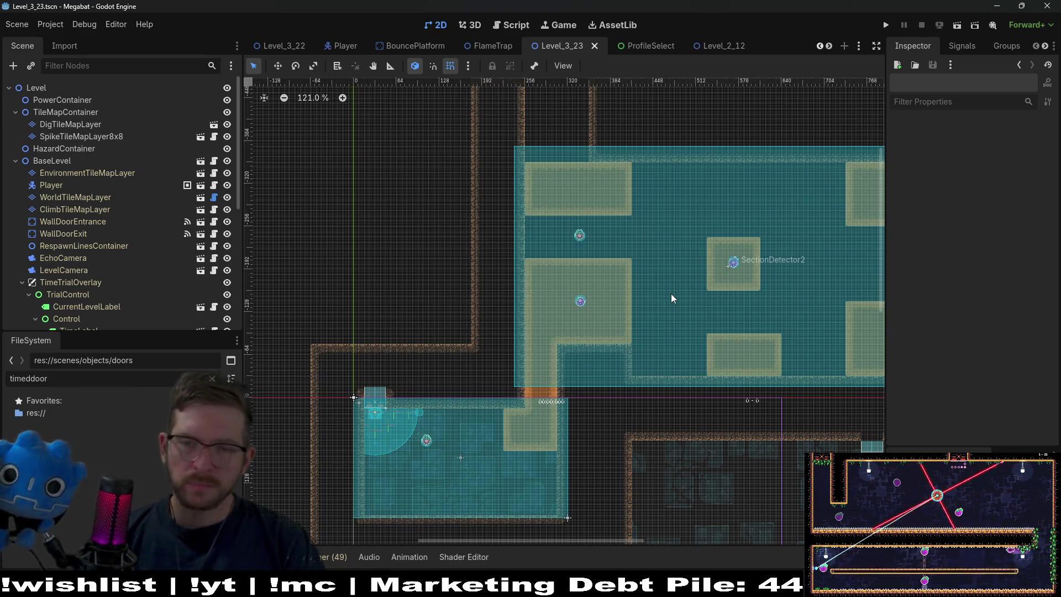
{"action": "left_click_drag", "start_coordinate": [665, 297], "coordinate": [578, 302]}
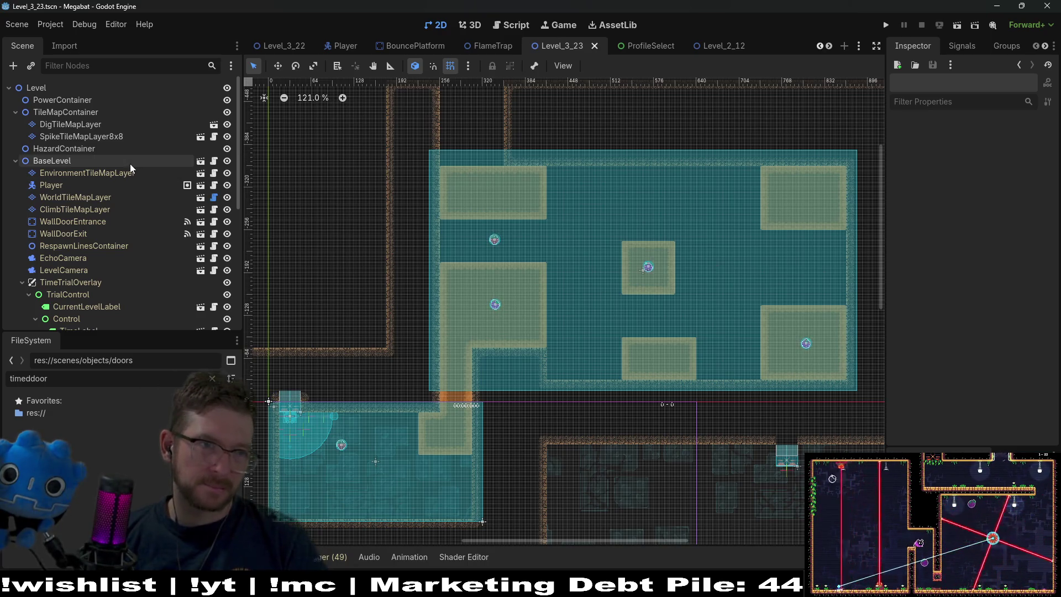
{"action": "left_click", "coordinate": [91, 123]}
{"action": "left_click", "coordinate": [284, 428]}
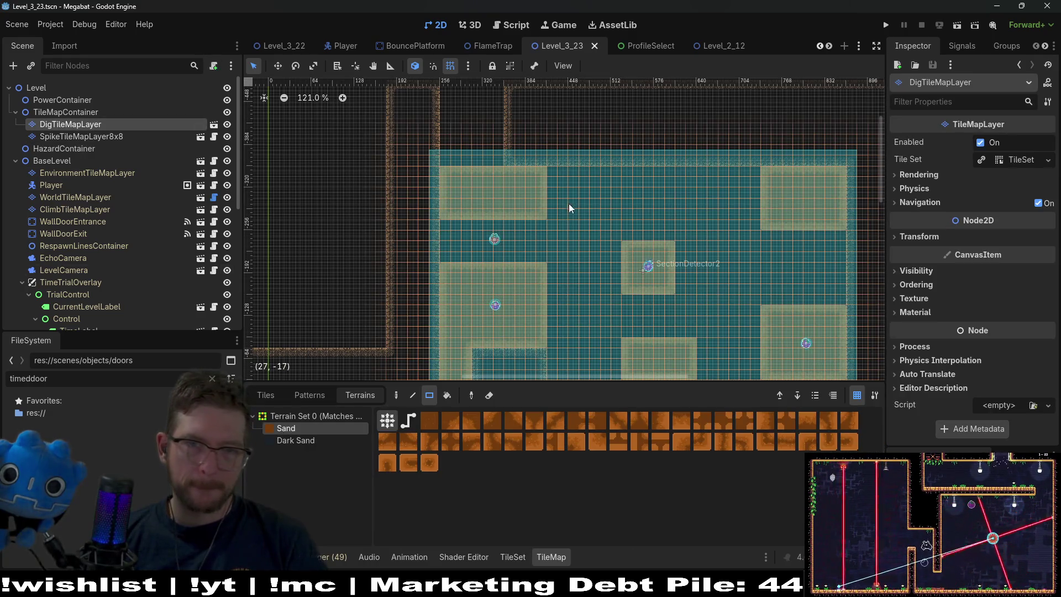
Paint a 12×3 Sand strip across the upper-left block and pan around to check the room.
{"action": "scroll", "coordinate": [568, 211], "scroll_direction": "up", "scroll_amount": 5}
{"action": "mouse_move", "coordinate": [549, 174]}
{"action": "left_mouse_down"}
{"action": "mouse_move", "coordinate": [683, 204]}
{"action": "mouse_move", "coordinate": [774, 204]}
{"action": "left_mouse_up"}
{"action": "scroll", "coordinate": [648, 200], "scroll_direction": "down", "scroll_amount": 4}
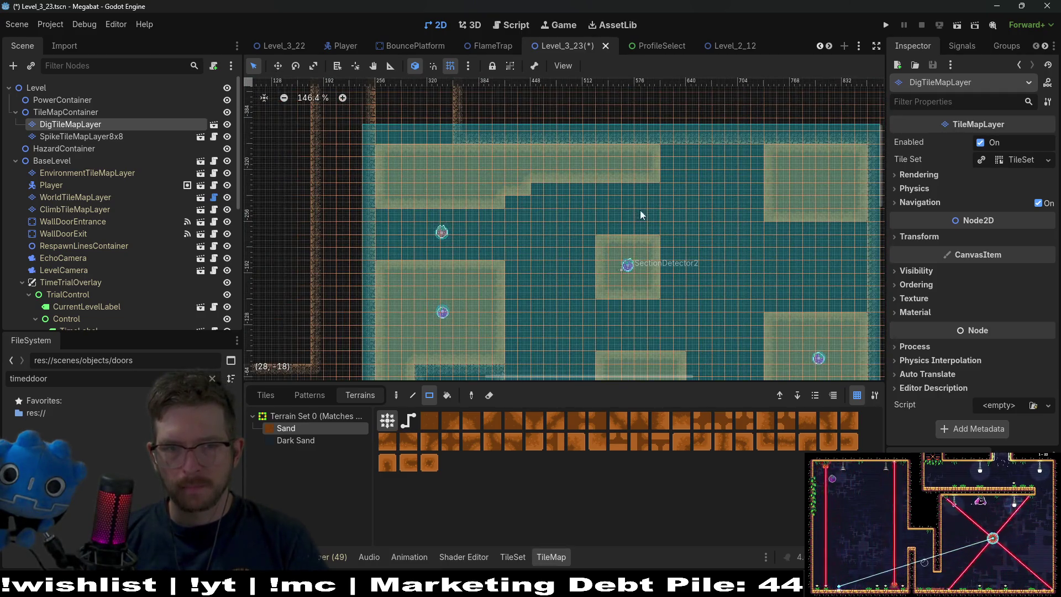
{"action": "left_click_drag", "start_coordinate": [726, 219], "coordinate": [647, 218]}
{"action": "scroll", "coordinate": [646, 216], "scroll_direction": "down", "scroll_amount": 1}
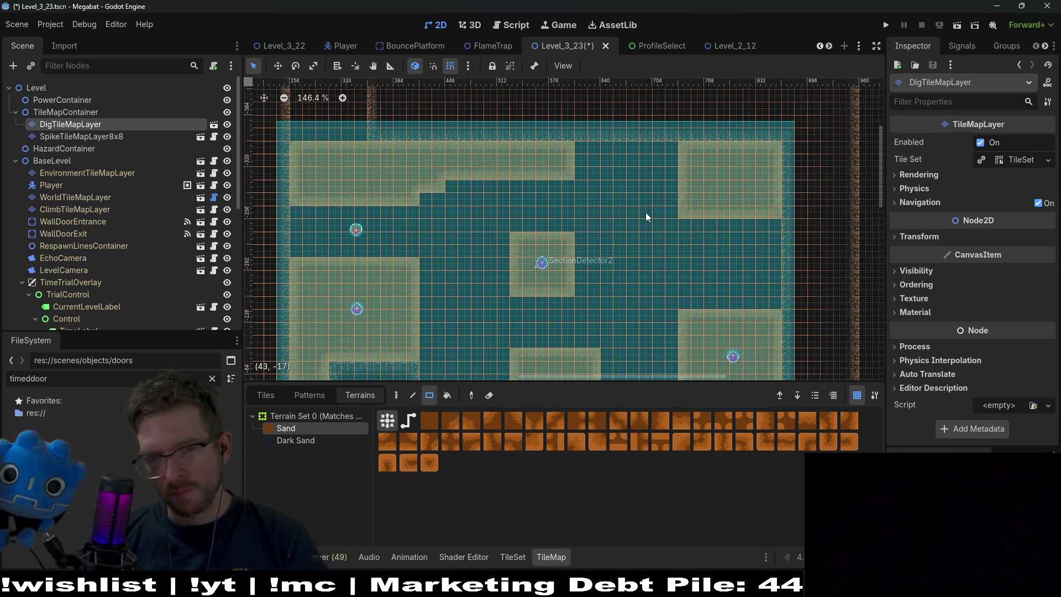
{"action": "scroll", "coordinate": [649, 223], "scroll_direction": "down", "scroll_amount": 1}
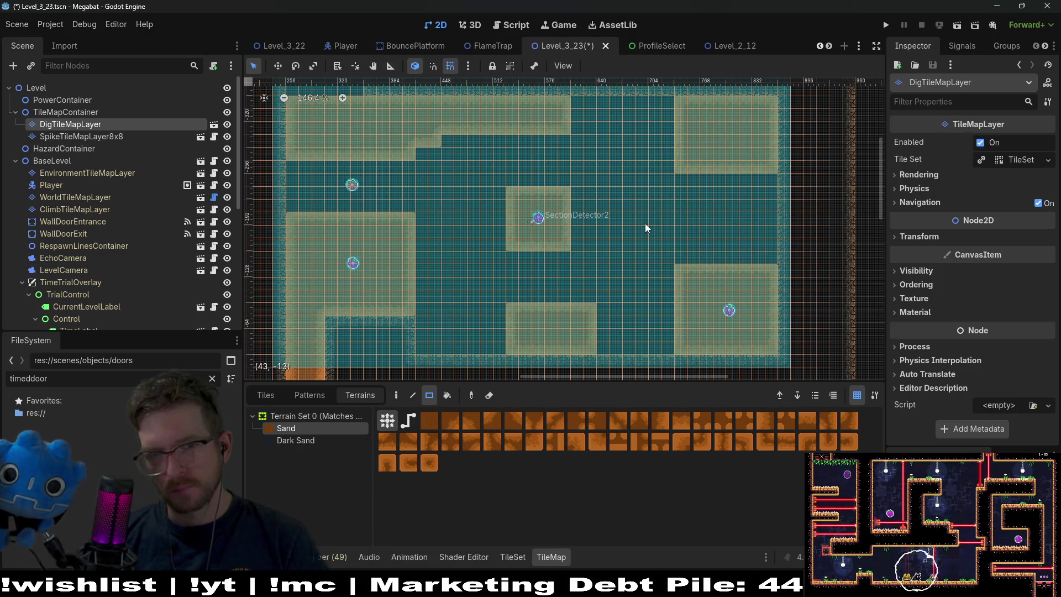
{"action": "scroll", "coordinate": [658, 207], "scroll_direction": "up", "scroll_amount": 2}
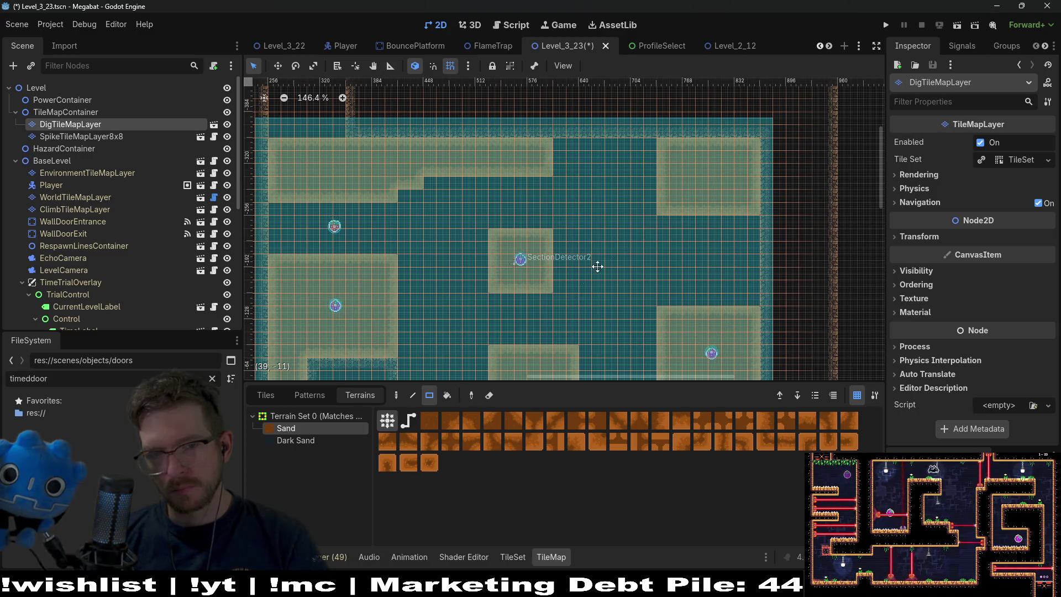
{"action": "scroll", "coordinate": [624, 237], "scroll_direction": "down", "scroll_amount": 2}
{"action": "scroll", "coordinate": [625, 236], "scroll_direction": "left", "scroll_amount": 2}
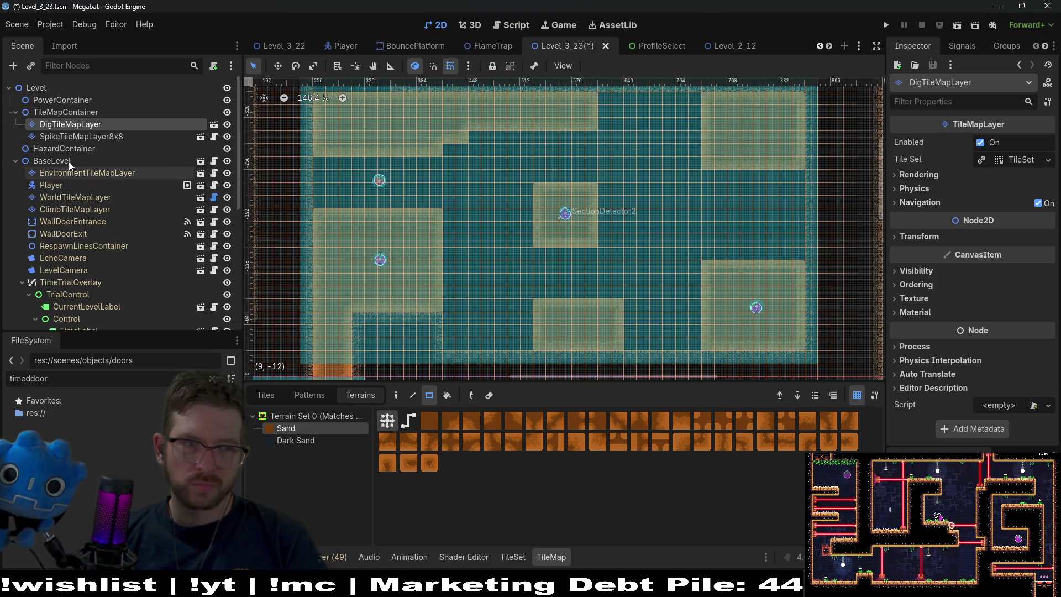
{"action": "left_click", "coordinate": [52, 114]}
Instantiate HazardTileMapLayer.tscn as a child of HazardContainer.
{"action": "right_click", "coordinate": [52, 114]}
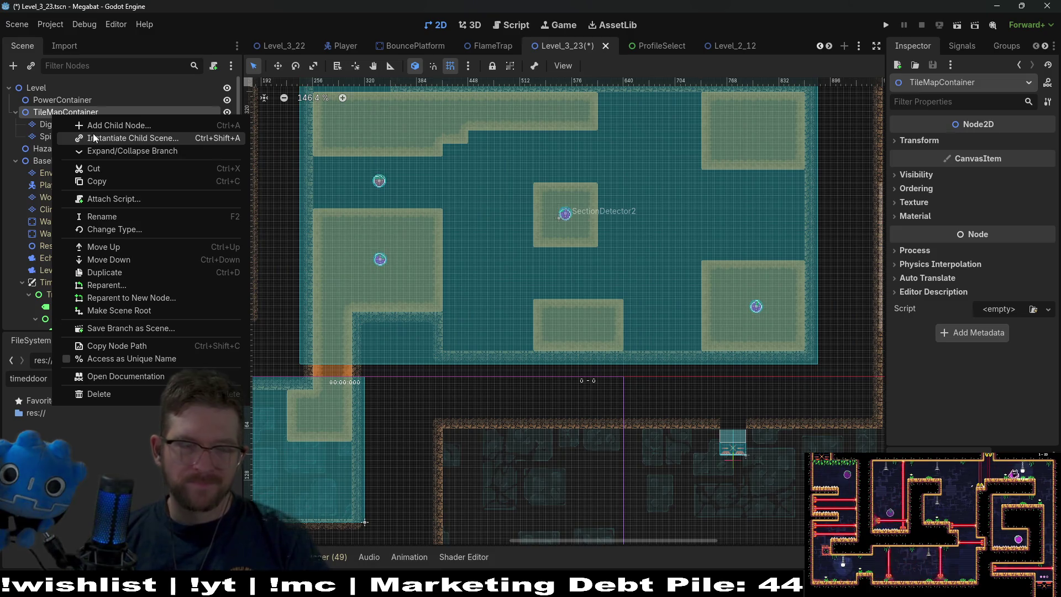
{"action": "left_click", "coordinate": [49, 154]}
{"action": "left_click", "coordinate": [49, 150]}
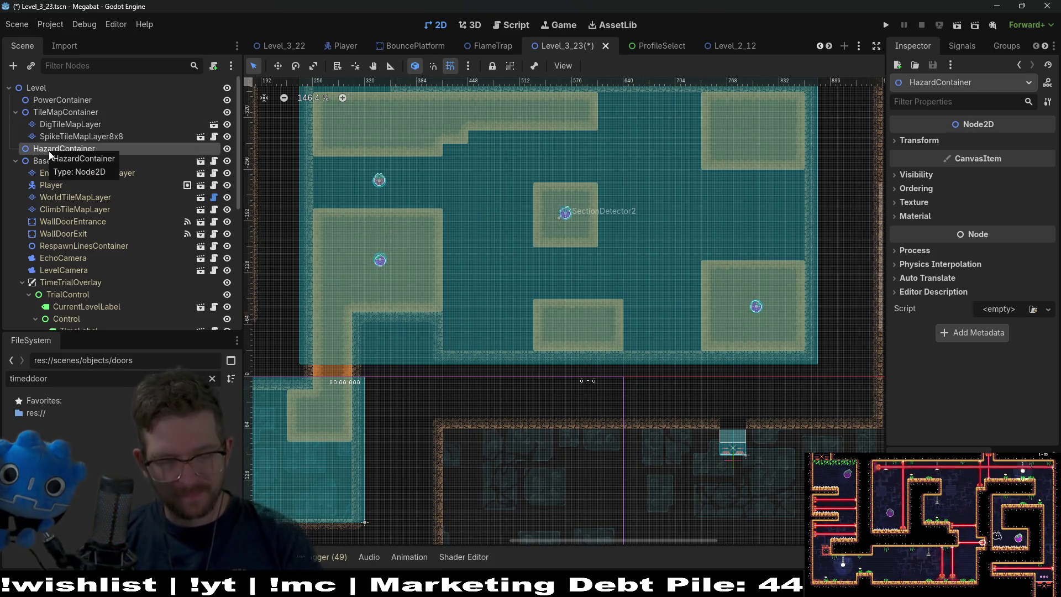
{"action": "key", "text": "ctrl+a"}
{"action": "key", "text": "Escape"}
{"action": "key", "text": "ctrl+shift+a"}
{"action": "type", "text": "hazard"}
{"action": "key", "text": "Return"}
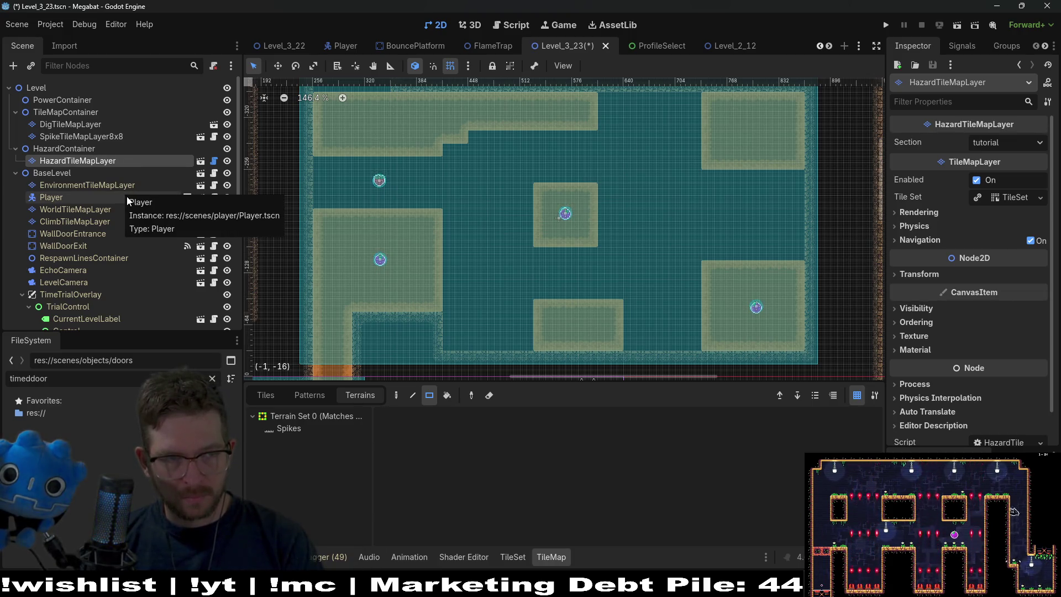
Duplicate the hazard layer and rename the first copy HazardTileMapLayerRight.
{"action": "key", "text": "ctrl+d"}
{"action": "key", "text": "ctrl+d"}
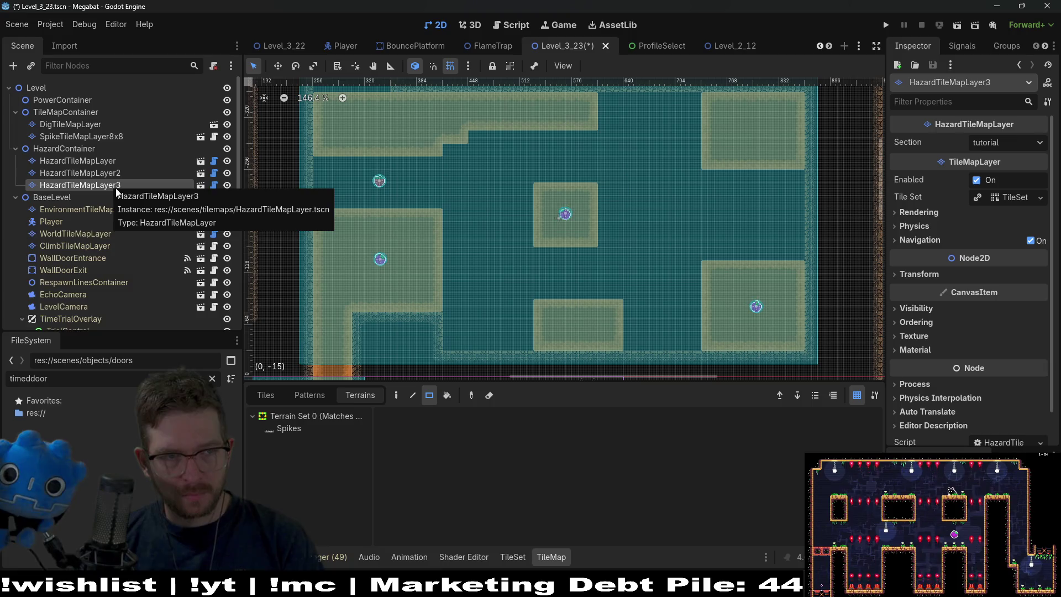
{"action": "key", "text": "ctrl+d"}
{"action": "left_click", "coordinate": [124, 173]}
{"action": "left_click", "coordinate": [129, 172]}
{"action": "left_click", "coordinate": [132, 171]}
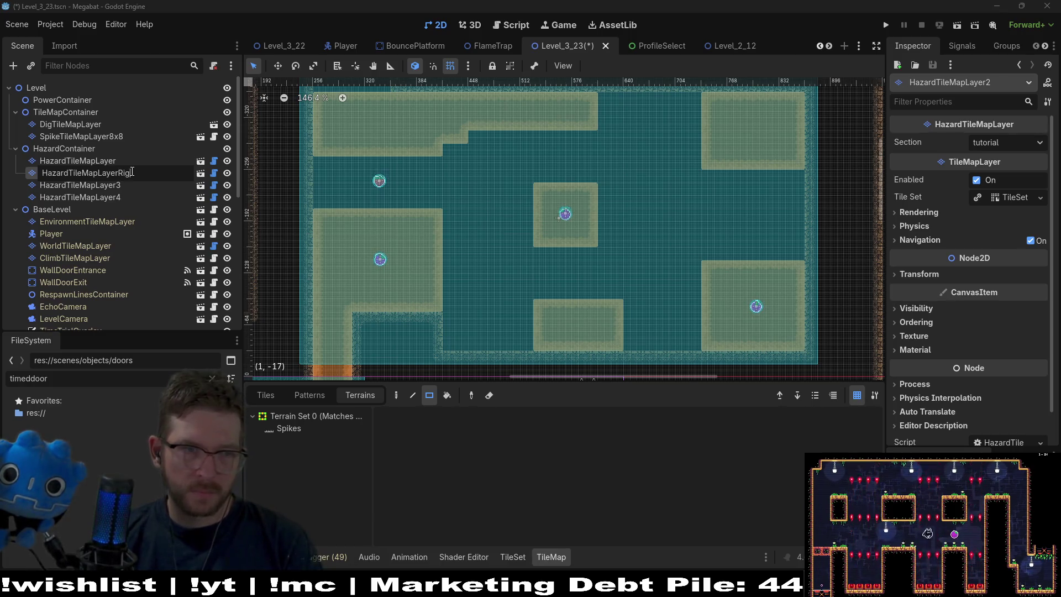
{"action": "type", "text": "ht"}
{"action": "key", "text": "Return"}
Rename the other copies HazardTileMapLayerLeft and HazardTileMapLayerDown.
{"action": "left_click", "coordinate": [131, 184]}
{"action": "left_click", "coordinate": [130, 184]}
{"action": "left_click", "coordinate": [138, 183]}
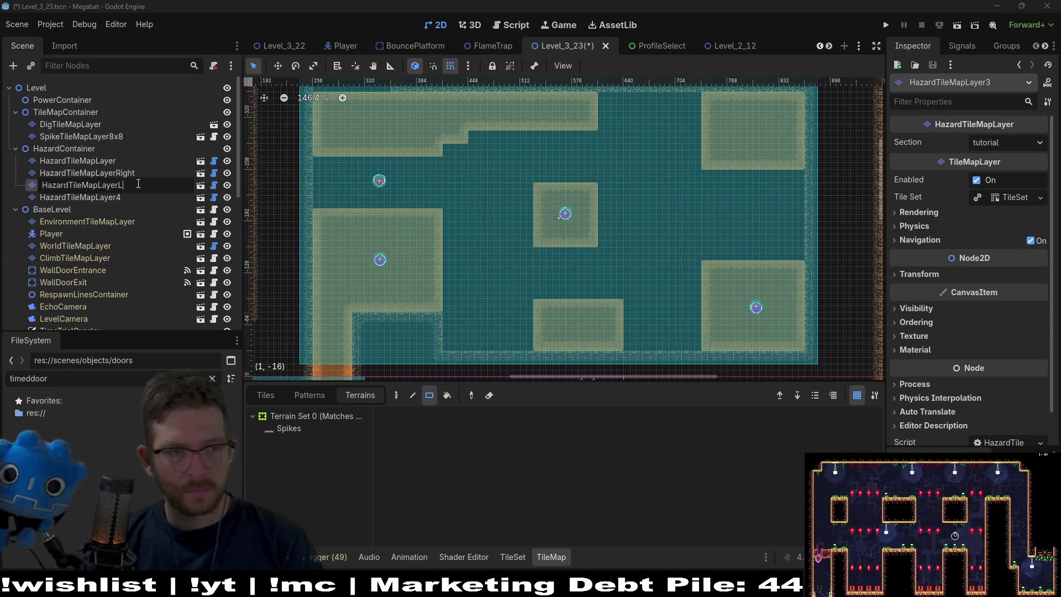
{"action": "type", "text": "Left"}
{"action": "key", "text": "Return"}
{"action": "left_click", "coordinate": [133, 198]}
{"action": "left_click", "coordinate": [138, 197]}
{"action": "left_click", "coordinate": [139, 197]}
{"action": "key", "text": "BackSpace"}
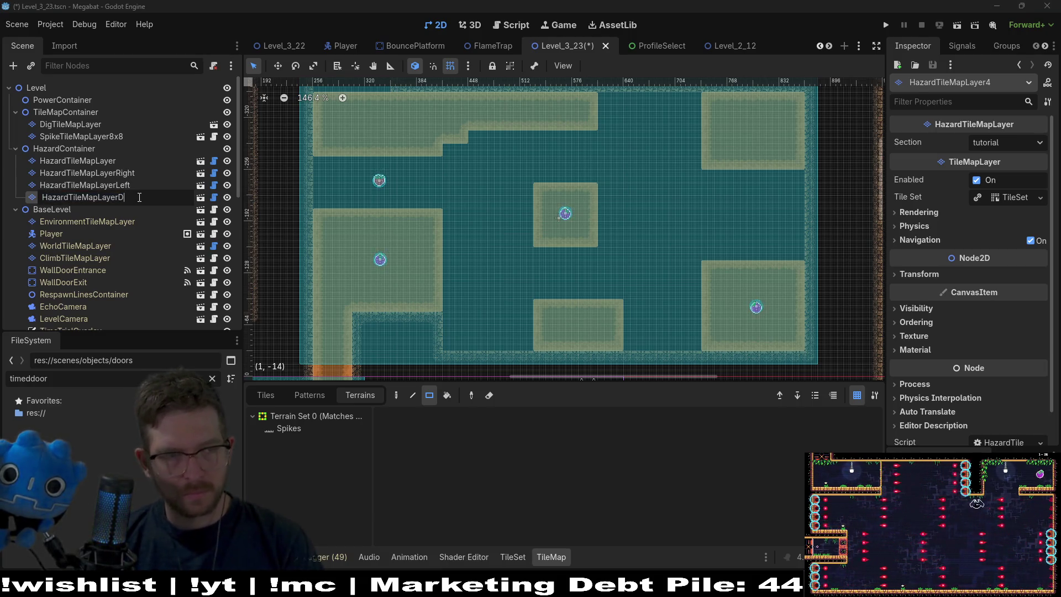
{"action": "type", "text": "Down"}
{"action": "key", "text": "Return"}
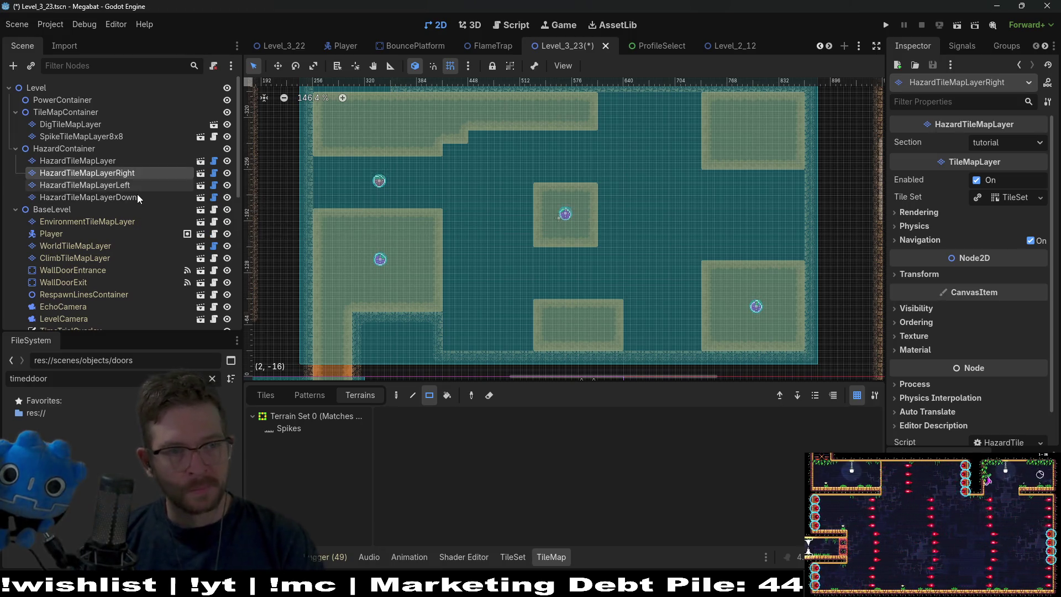
{"action": "left_click", "coordinate": [143, 173]}
Rotate HazardTileMapLayerRight by 90° and HazardTileMapLayerLeft by 270°.
{"action": "left_click", "coordinate": [918, 274]}
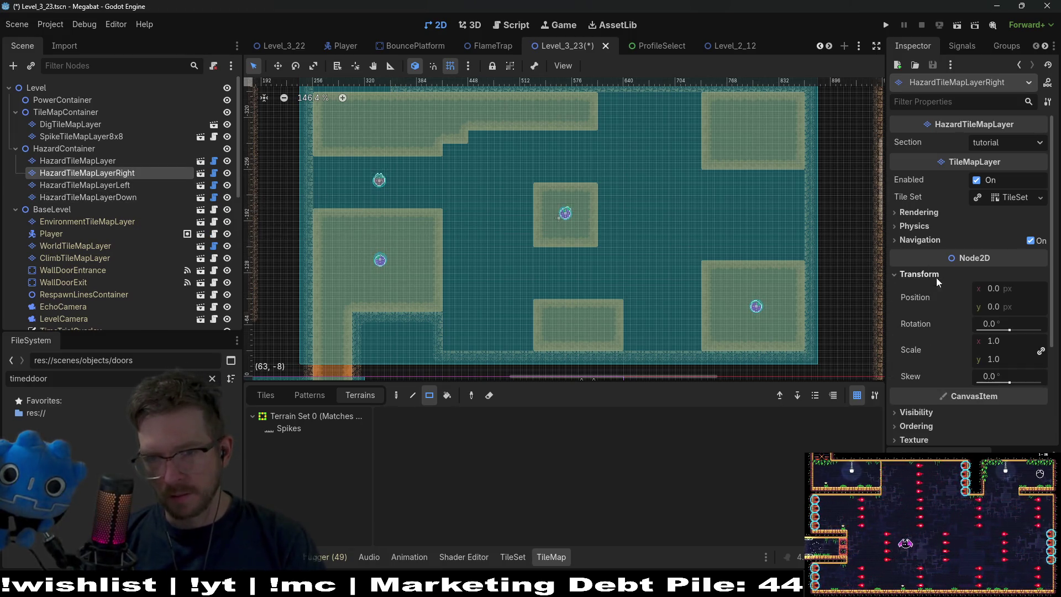
{"action": "left_click", "coordinate": [988, 323]}
{"action": "type", "text": "90"}
{"action": "key", "text": "Return"}
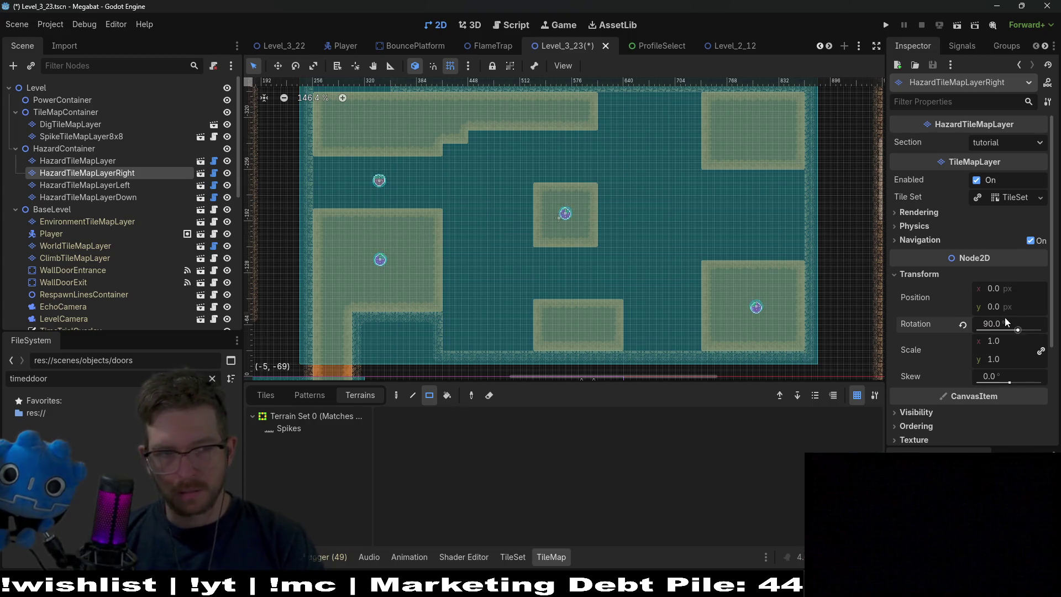
{"action": "left_click", "coordinate": [139, 185]}
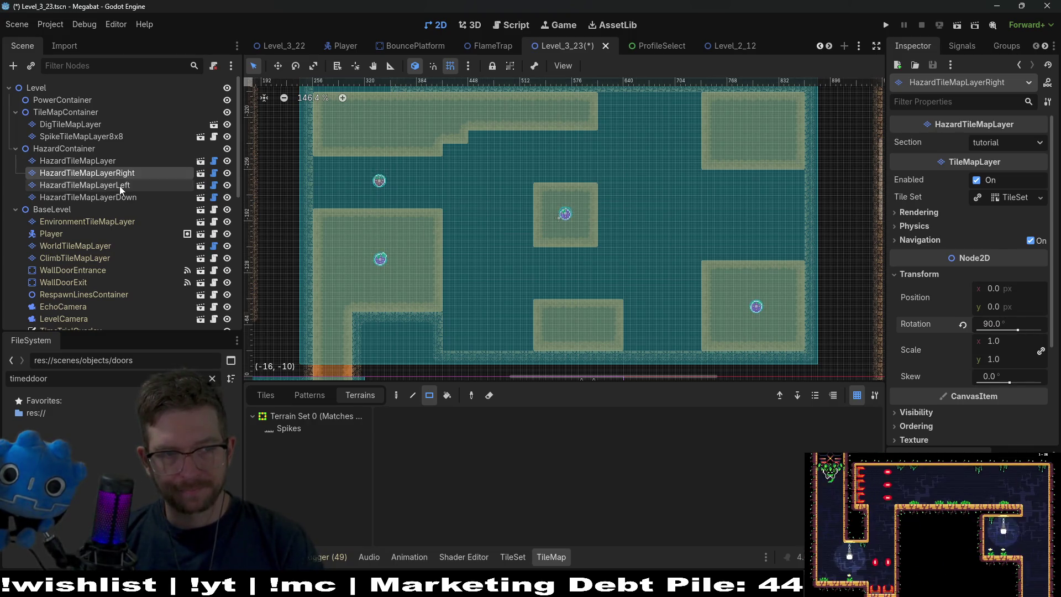
{"action": "left_click", "coordinate": [919, 274]}
{"action": "left_click", "coordinate": [996, 325]}
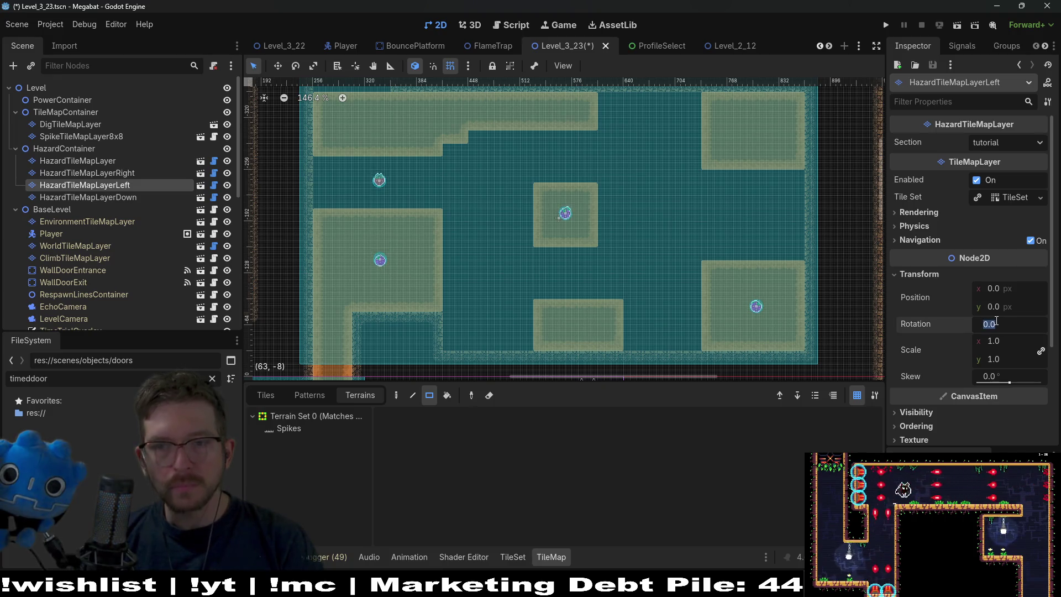
{"action": "type", "text": "270"}
{"action": "key", "text": "Return"}
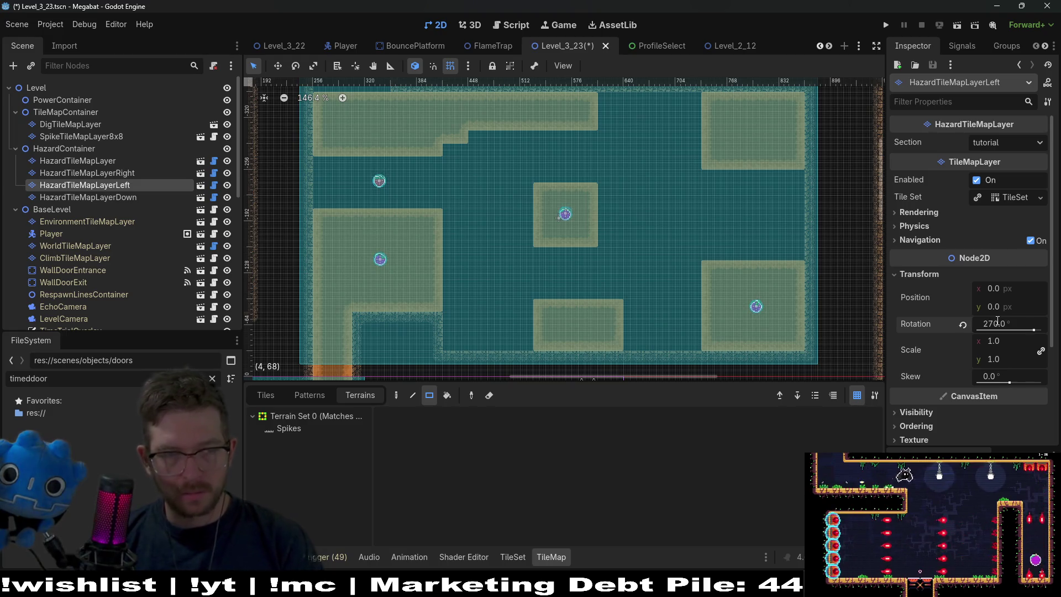
Rotate HazardTileMapLayerDown by 180° and move it above the Left layer.
{"action": "left_click", "coordinate": [127, 197]}
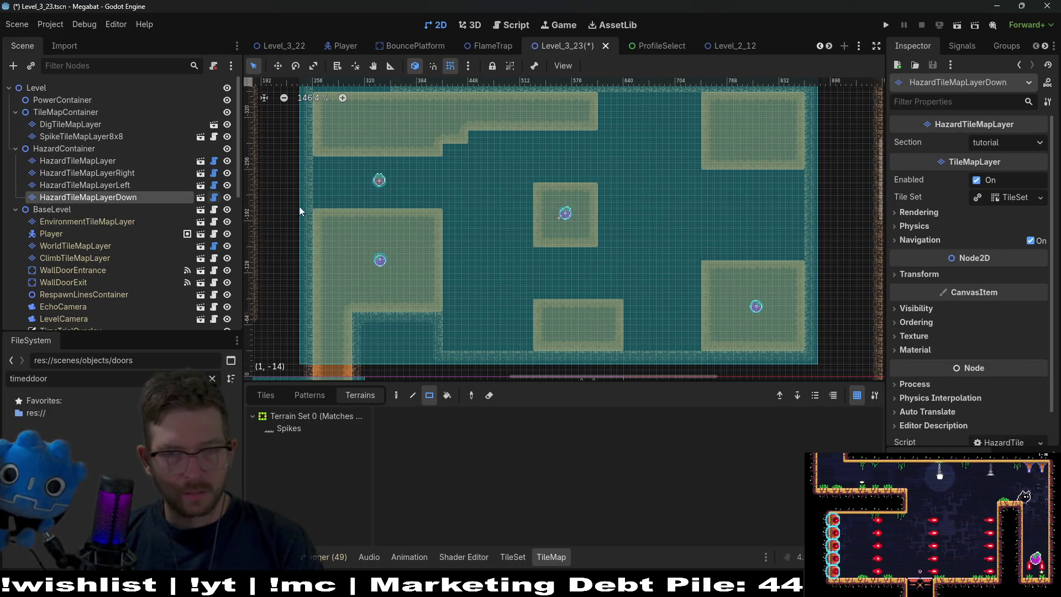
{"action": "left_click", "coordinate": [988, 324]}
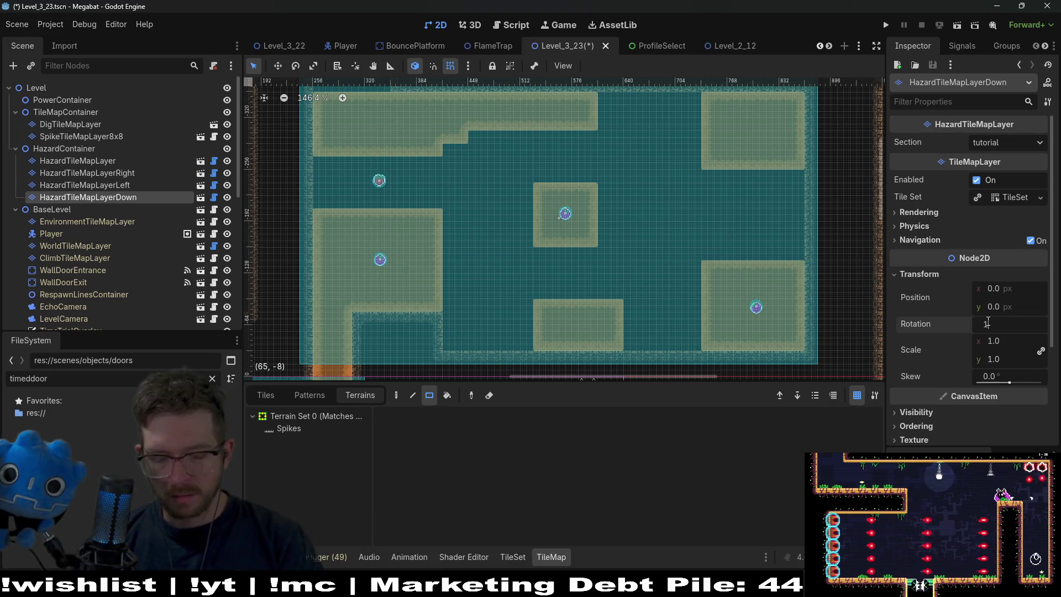
{"action": "type", "text": "180"}
{"action": "key", "text": "Return"}
{"action": "left_click_drag", "start_coordinate": [121, 197], "coordinate": [120, 183]}
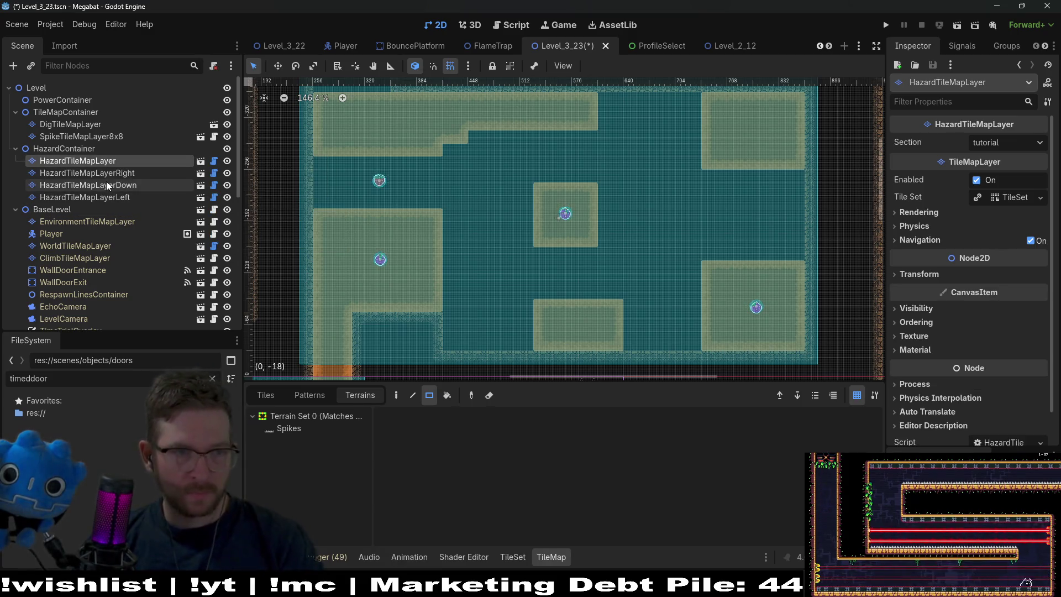
Check the Right layer's rotation, then select all four hazard layers together.
{"action": "left_click", "coordinate": [124, 174]}
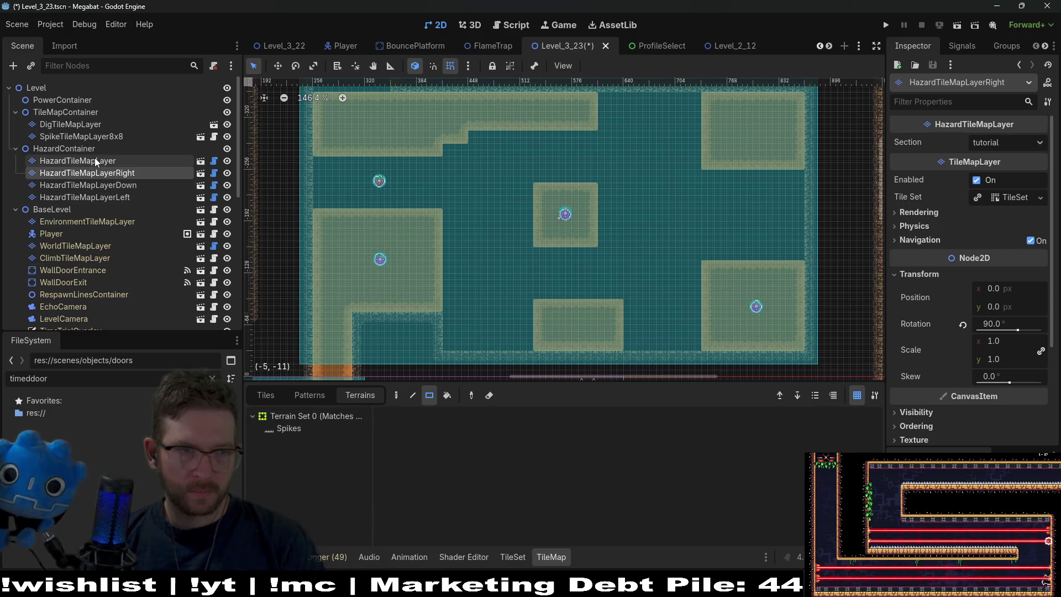
{"action": "left_click", "coordinate": [94, 160]}
{"action": "left_click", "coordinate": [138, 197], "text": "shift"}
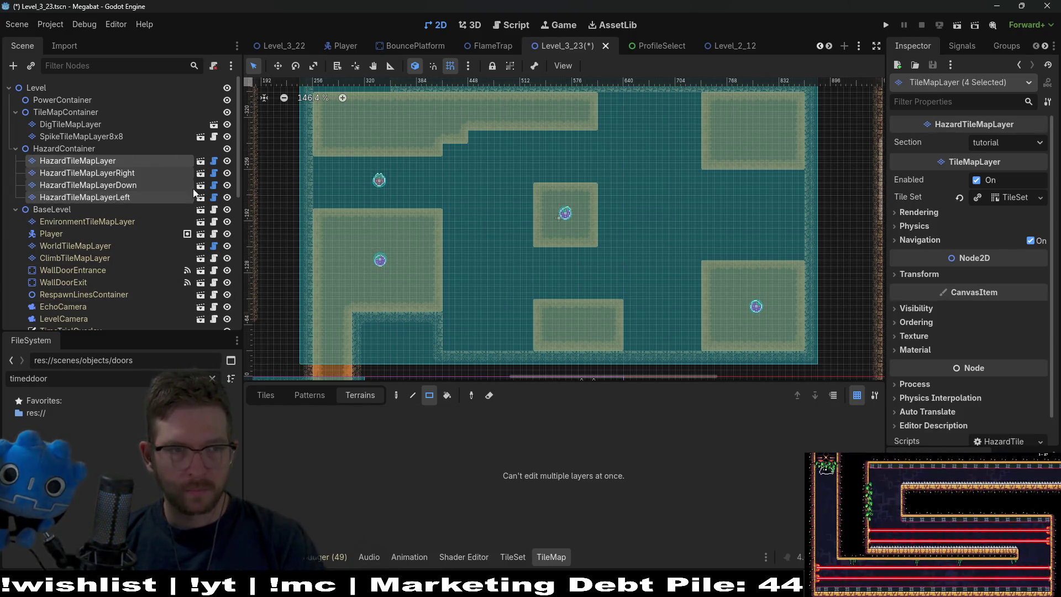
Set the hazard layers' Section to desert and paint spikes along the central block's top edge.
{"action": "left_click", "coordinate": [978, 144]}
{"action": "left_click", "coordinate": [1005, 199]}
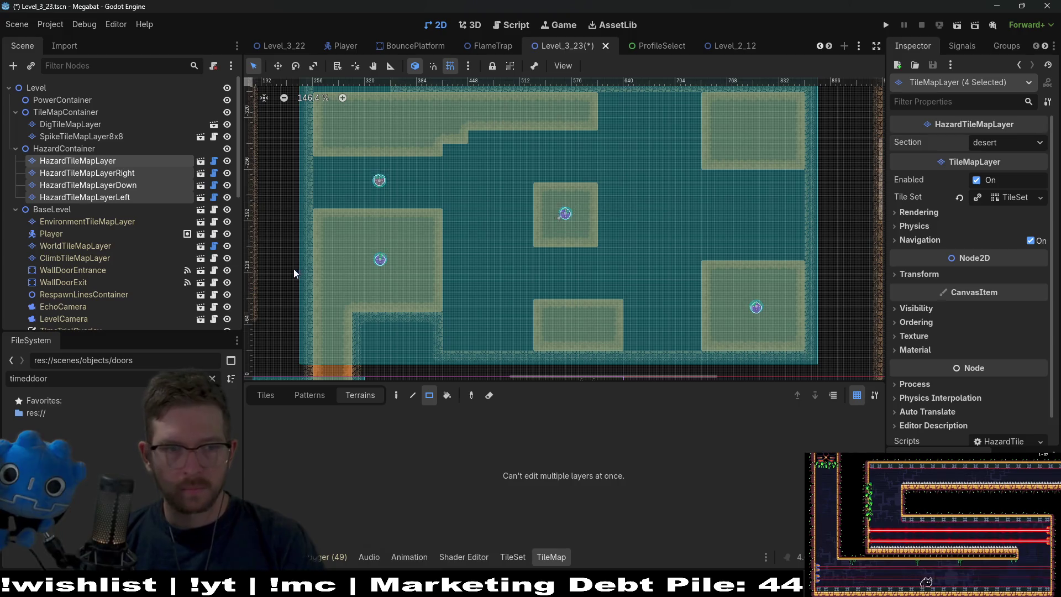
{"action": "left_click", "coordinate": [118, 160]}
{"action": "left_click", "coordinate": [309, 429]}
{"action": "left_click_drag", "start_coordinate": [552, 183], "coordinate": [583, 185]}
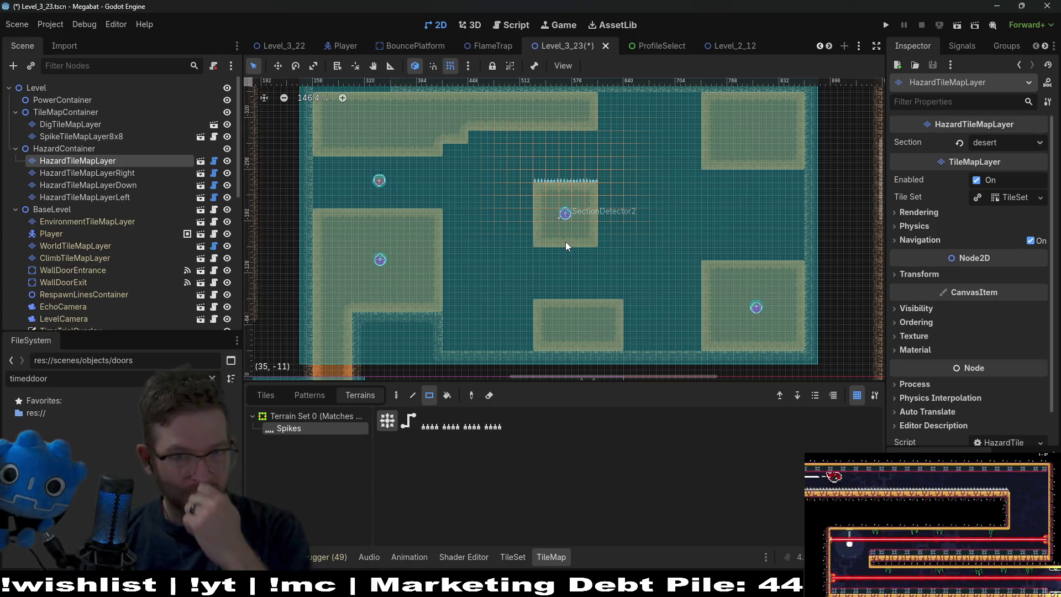
Paint spikes down the central block's right and left sides on their matching hazard layers.
{"action": "left_click", "coordinate": [138, 174]}
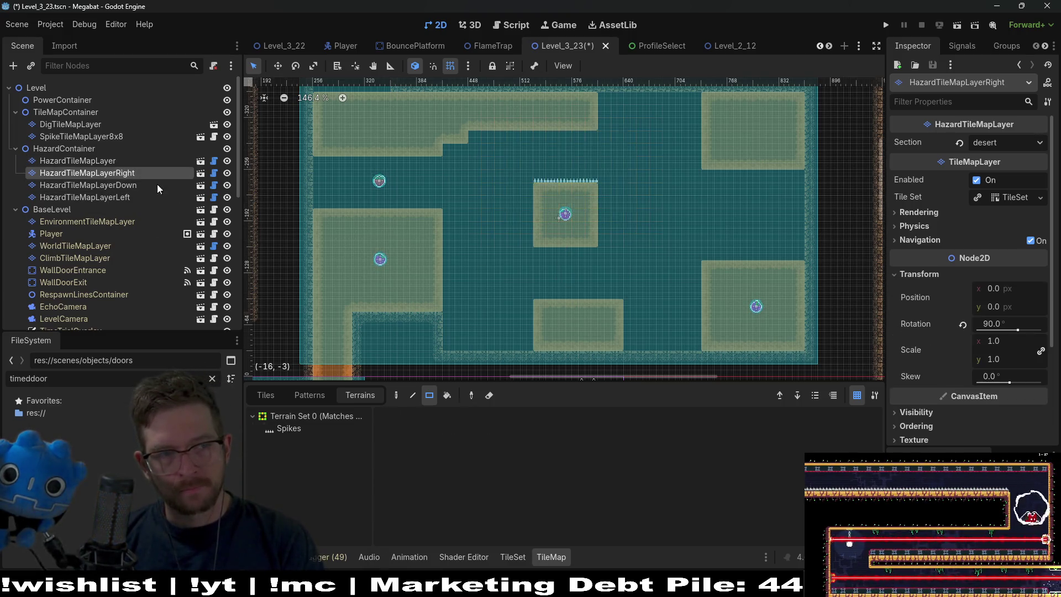
{"action": "left_click", "coordinate": [286, 430]}
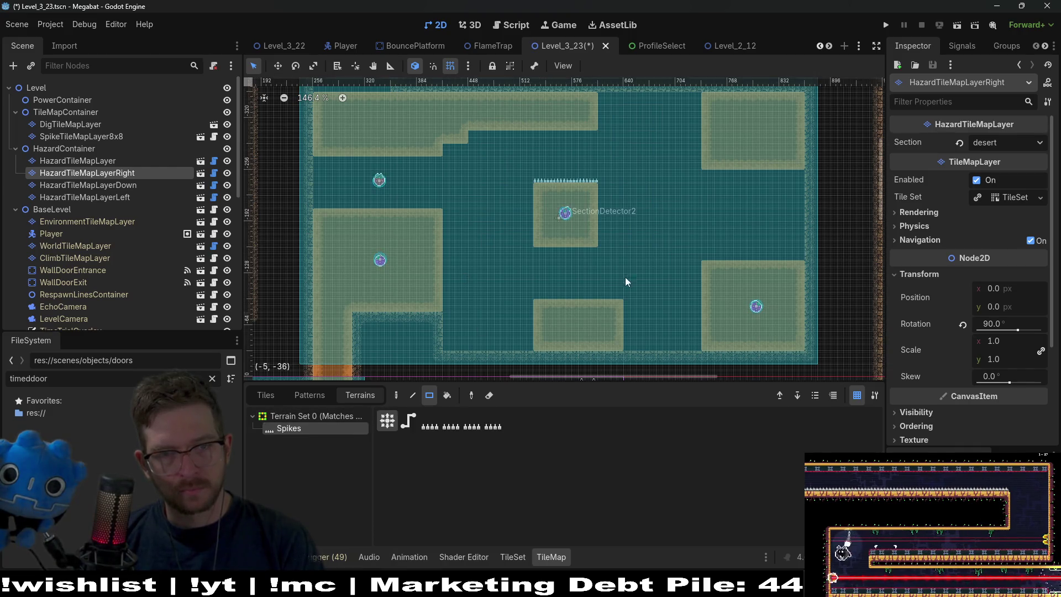
{"action": "left_click_drag", "start_coordinate": [600, 238], "coordinate": [598, 189]}
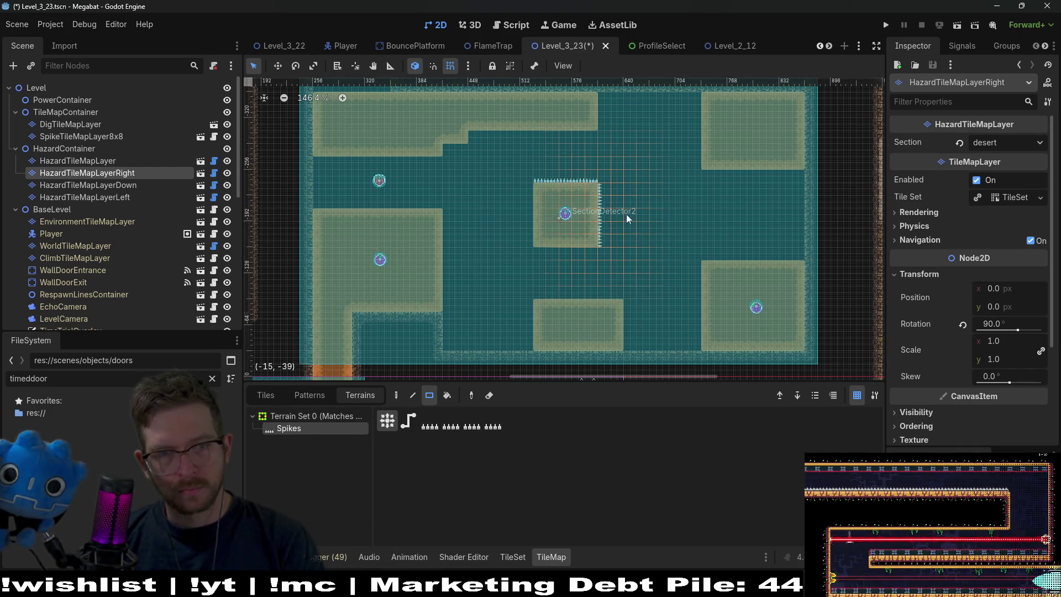
{"action": "left_click", "coordinate": [118, 197]}
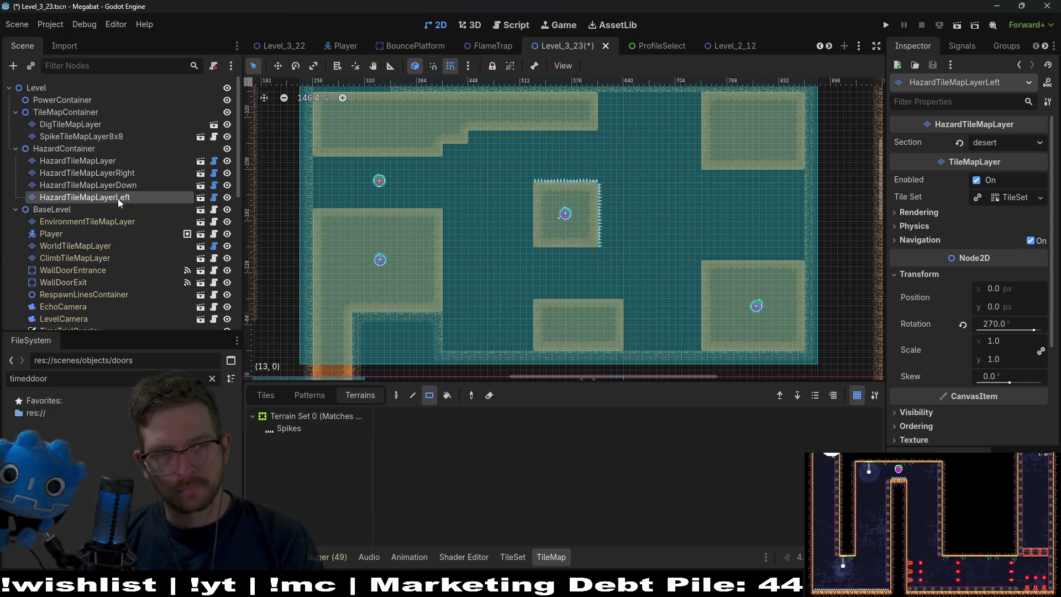
{"action": "left_click", "coordinate": [279, 430]}
{"action": "left_click_drag", "start_coordinate": [526, 240], "coordinate": [528, 187]}
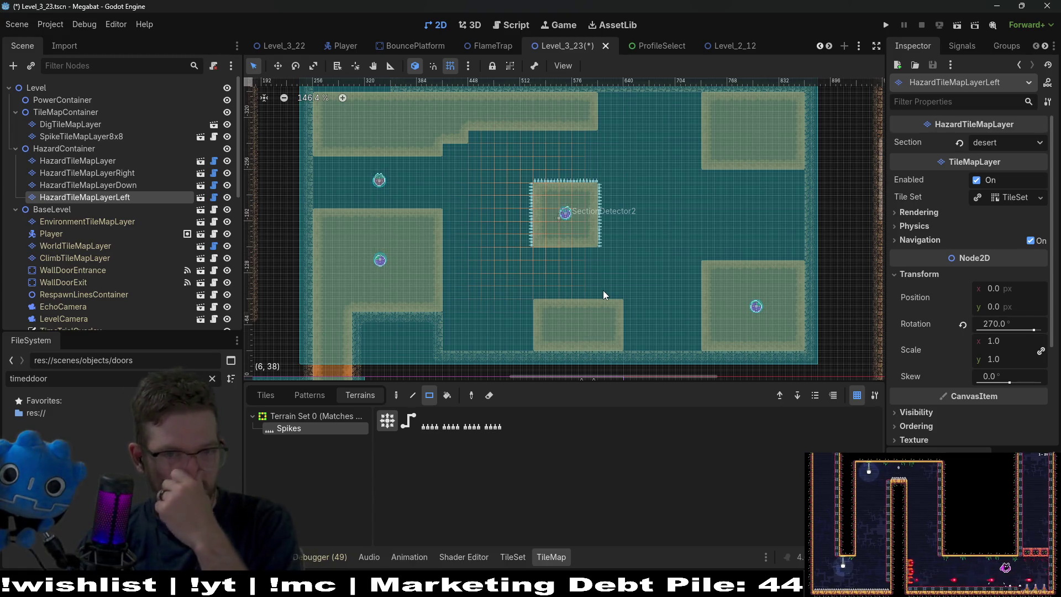
{"action": "scroll", "coordinate": [478, 261], "scroll_direction": "up", "scroll_amount": 2}
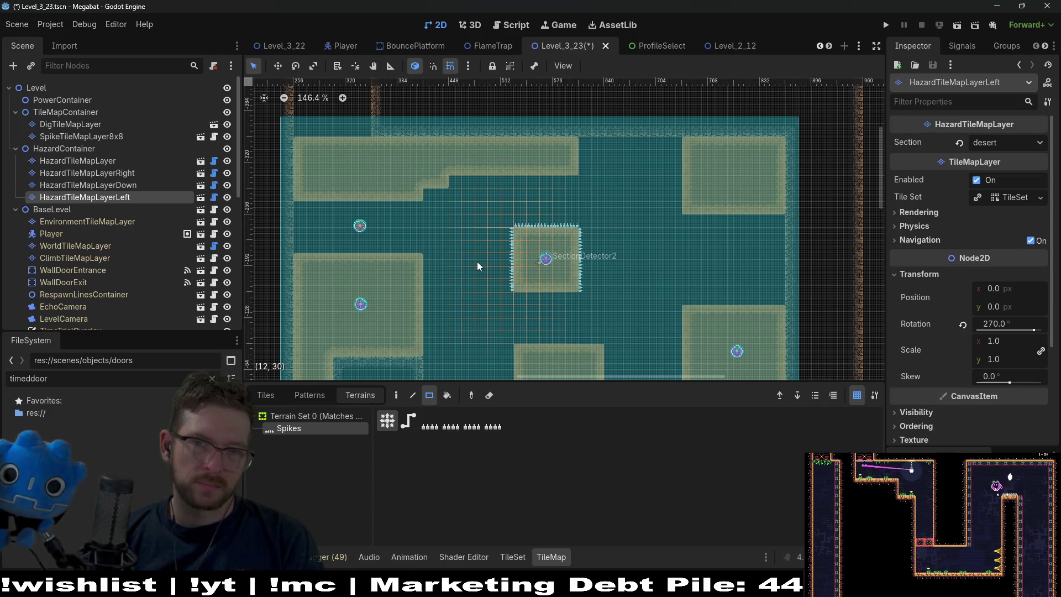
{"action": "scroll", "coordinate": [557, 231], "scroll_direction": "down", "scroll_amount": 2}
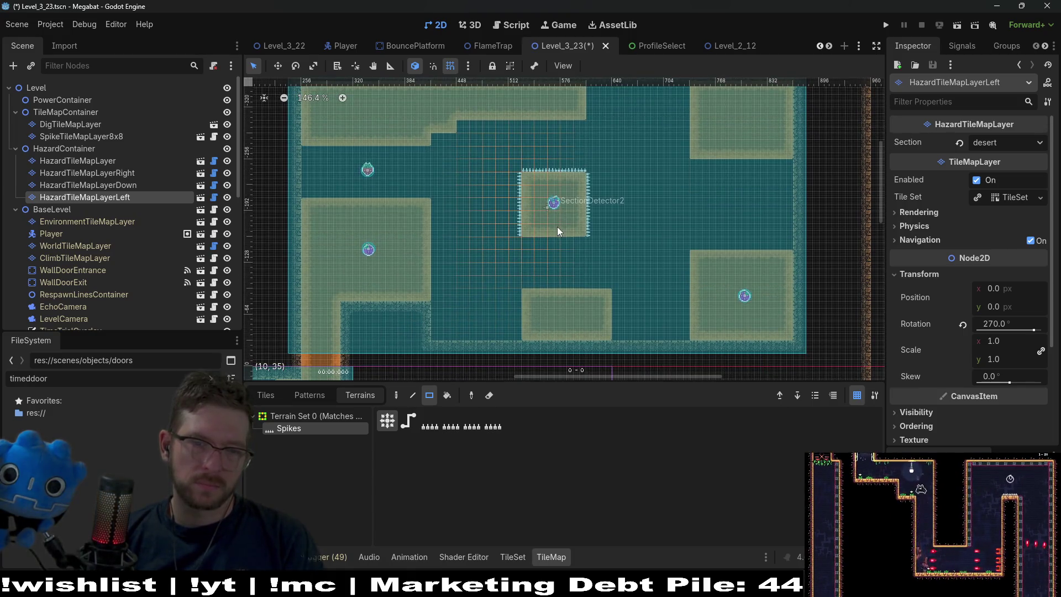
{"action": "scroll", "coordinate": [137, 240], "scroll_direction": "down", "scroll_amount": 10}
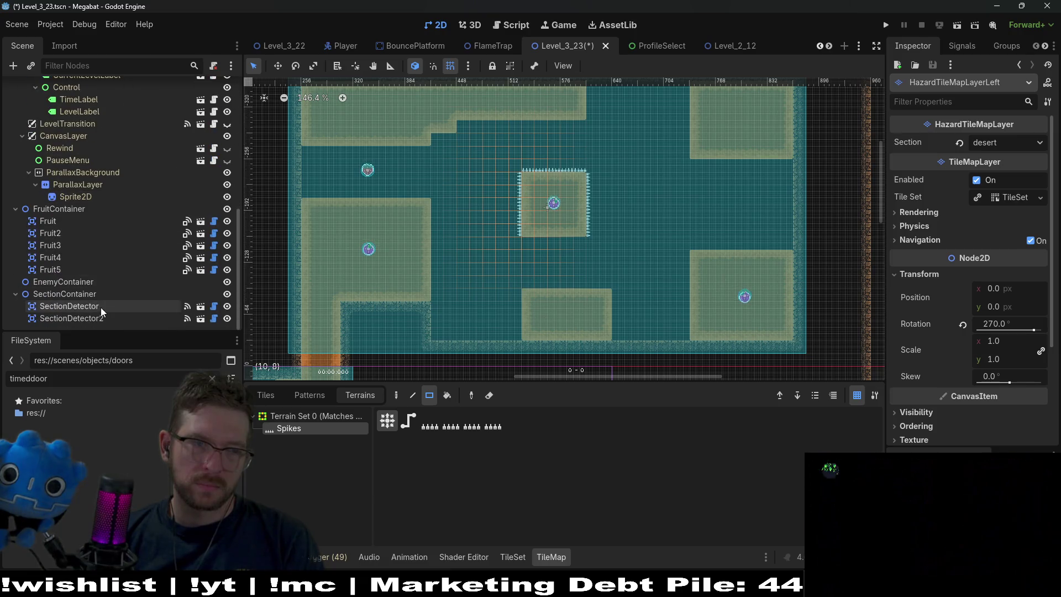
{"action": "left_click", "coordinate": [73, 280]}
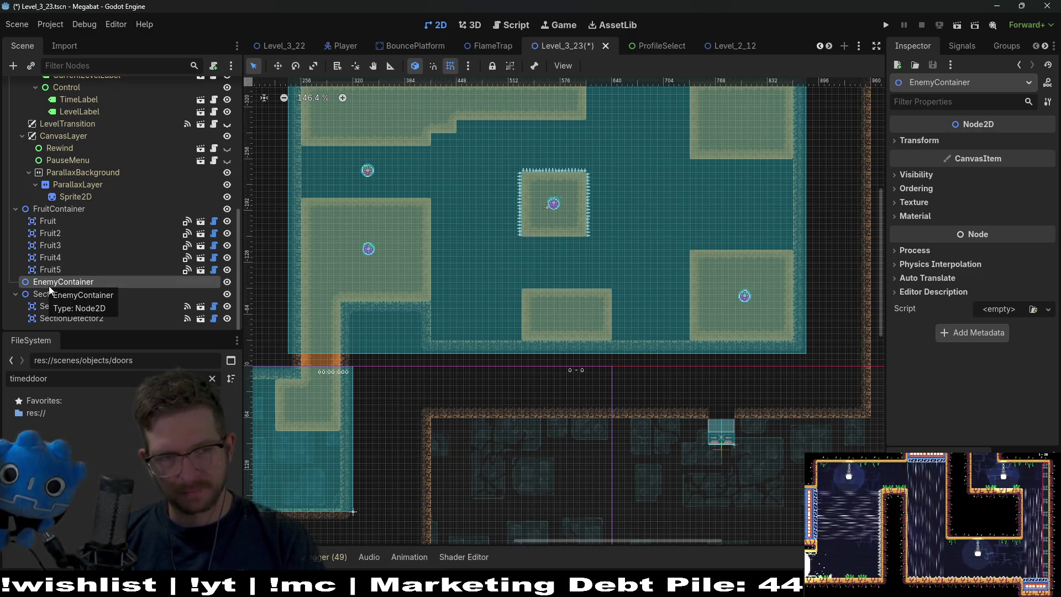
Instance Spear.tscn and place it in the bottom-left floor corner of the room.
{"action": "key", "text": "ctrl+shift+a"}
{"action": "type", "text": "spear"}
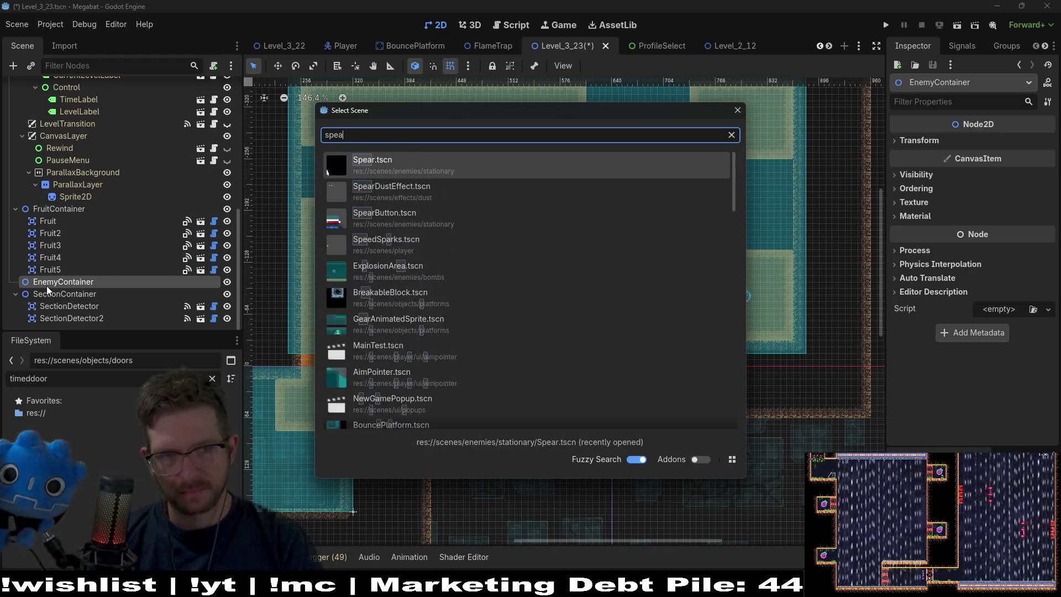
{"action": "key", "text": "Return"}
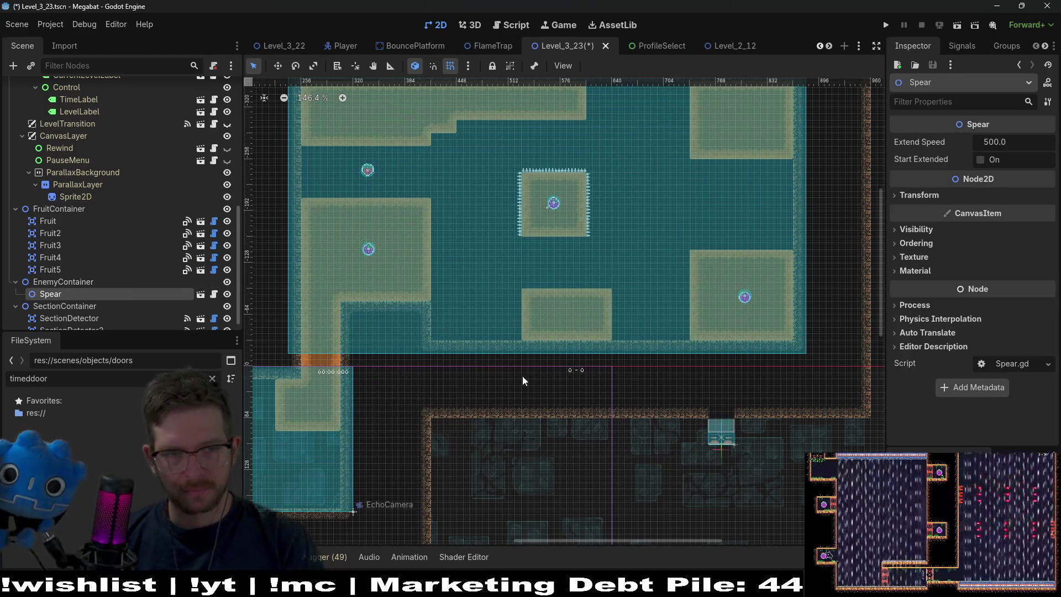
{"action": "key", "text": "w"}
{"action": "mouse_move", "coordinate": [467, 353]}
{"action": "left_mouse_down"}
{"action": "mouse_move", "coordinate": [461, 312]}
{"action": "mouse_move", "coordinate": [481, 345]}
{"action": "left_mouse_up"}
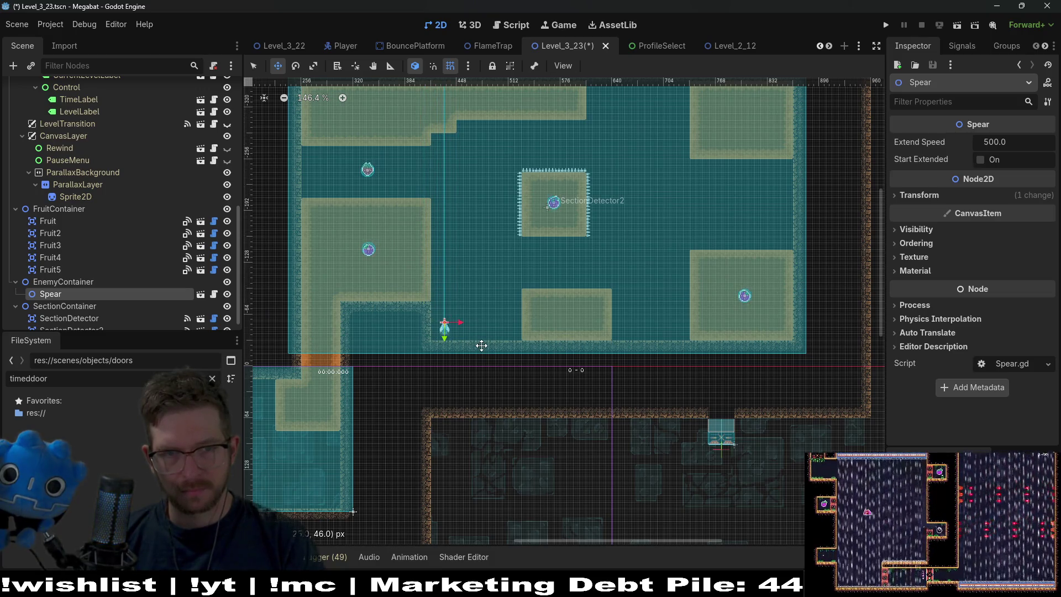
{"action": "scroll", "coordinate": [462, 327], "scroll_direction": "up", "scroll_amount": 6}
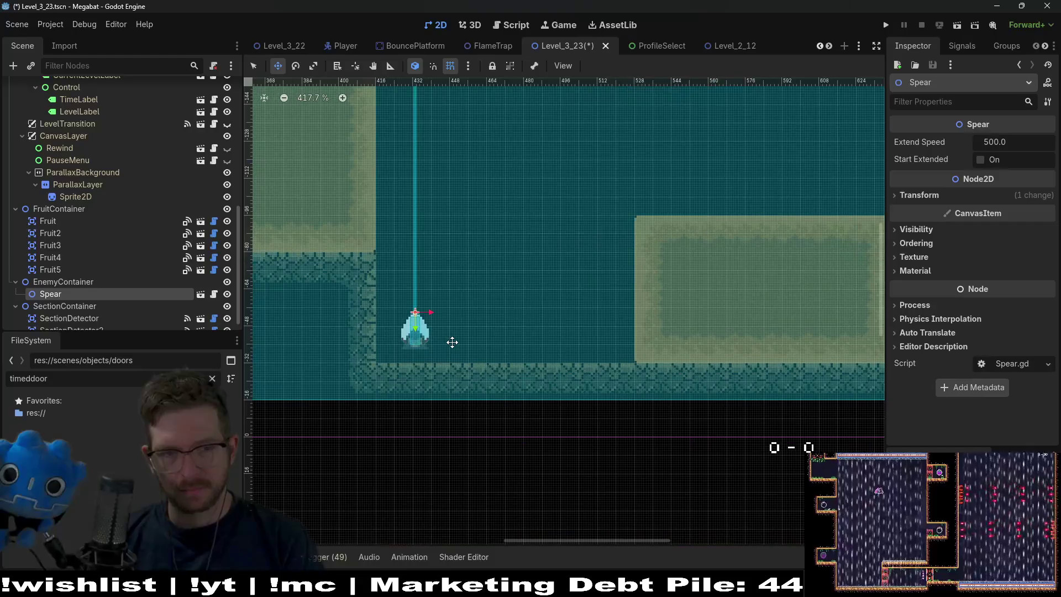
{"action": "key", "text": "Down"}
{"action": "key", "text": "Down"}
{"action": "key", "text": "Down"}
{"action": "key", "text": "Left"}
{"action": "key", "text": "Left"}
{"action": "key", "text": "Left"}
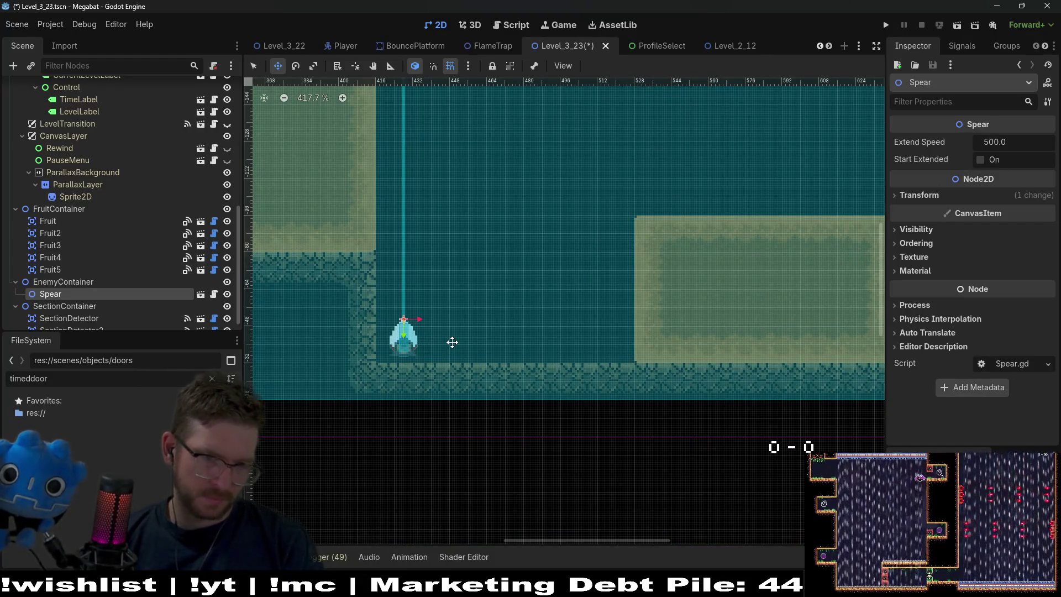
{"action": "key", "text": "Left"}
{"action": "key", "text": "Left"}
{"action": "key", "text": "Left"}
{"action": "key", "text": "Down"}
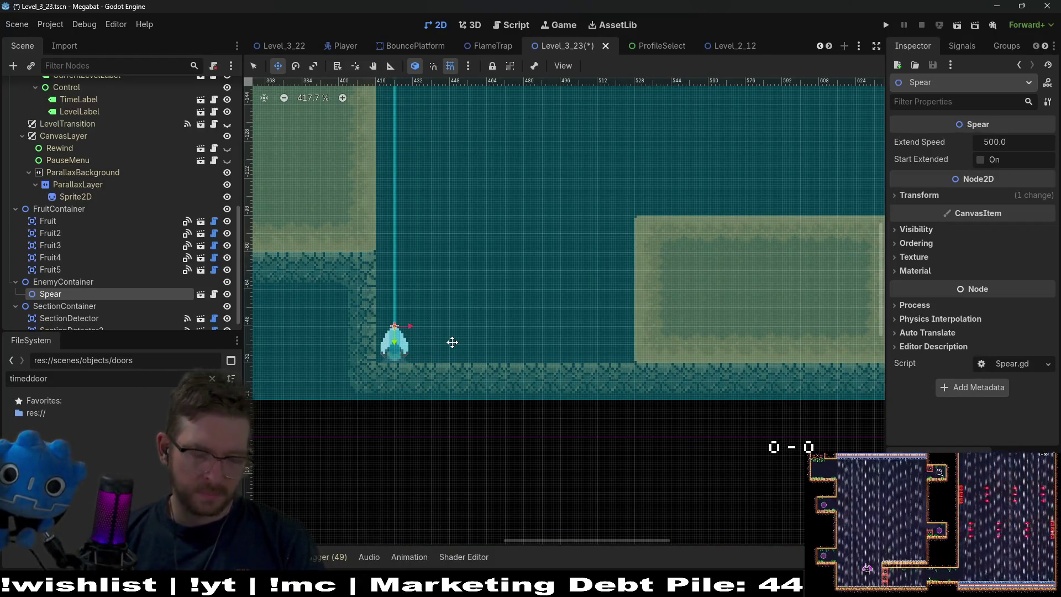
Duplicate the spear twice, lining the second and third copies up to its right.
{"action": "key", "text": "ctrl+d"}
{"action": "left_click_drag", "start_coordinate": [421, 350], "coordinate": [456, 353]}
{"action": "key", "text": "Right"}
{"action": "key", "text": "Right"}
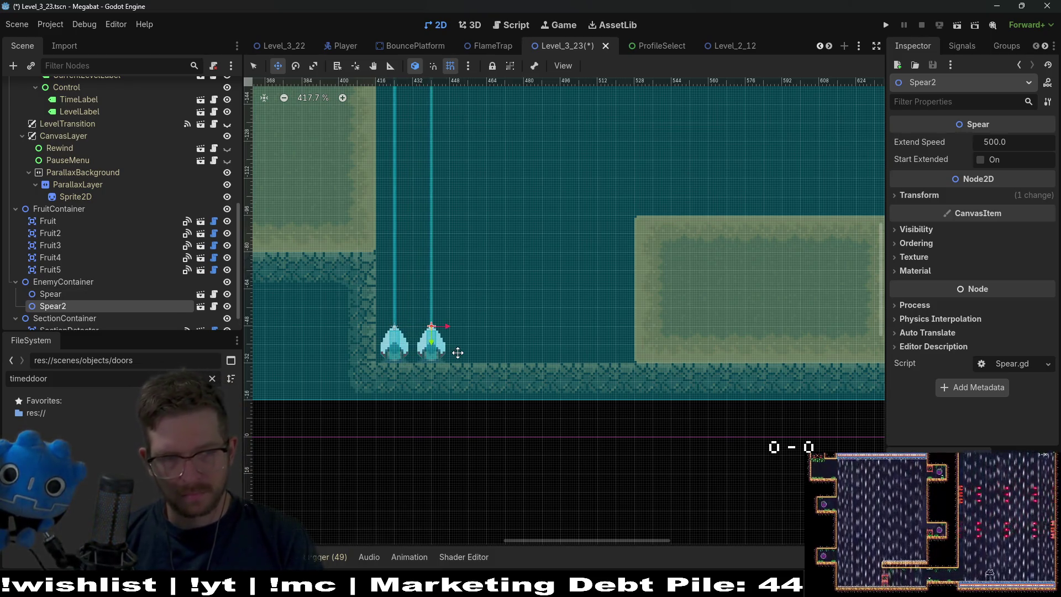
{"action": "key", "text": "ctrl+d"}
{"action": "key", "text": "Right"}
{"action": "key", "text": "Right"}
{"action": "key", "text": "Right"}
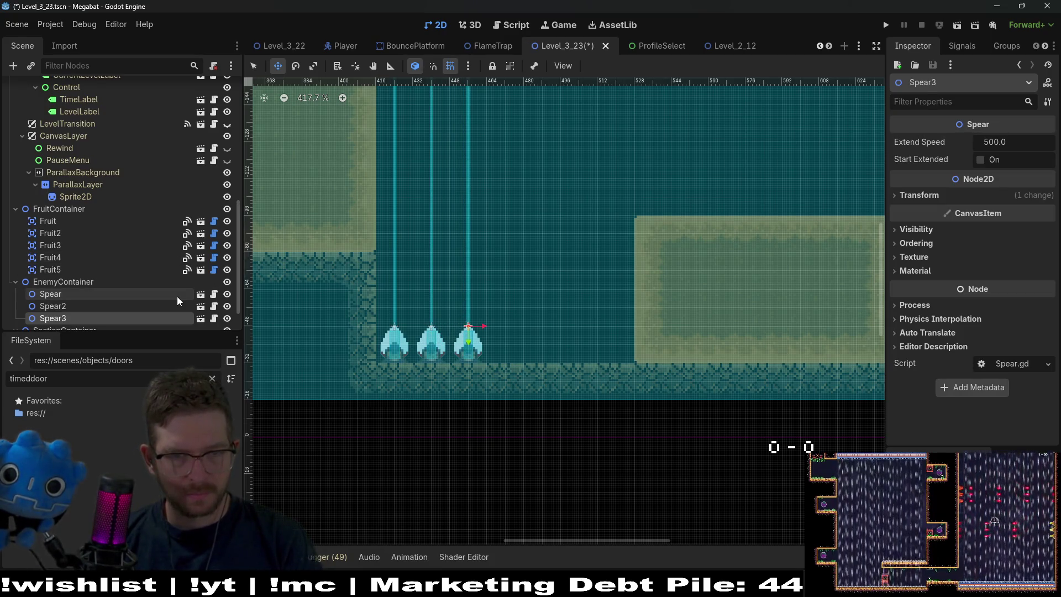
Duplicate the three spears further right and move the seventh to the row's end.
{"action": "left_click", "coordinate": [61, 294], "text": "shift"}
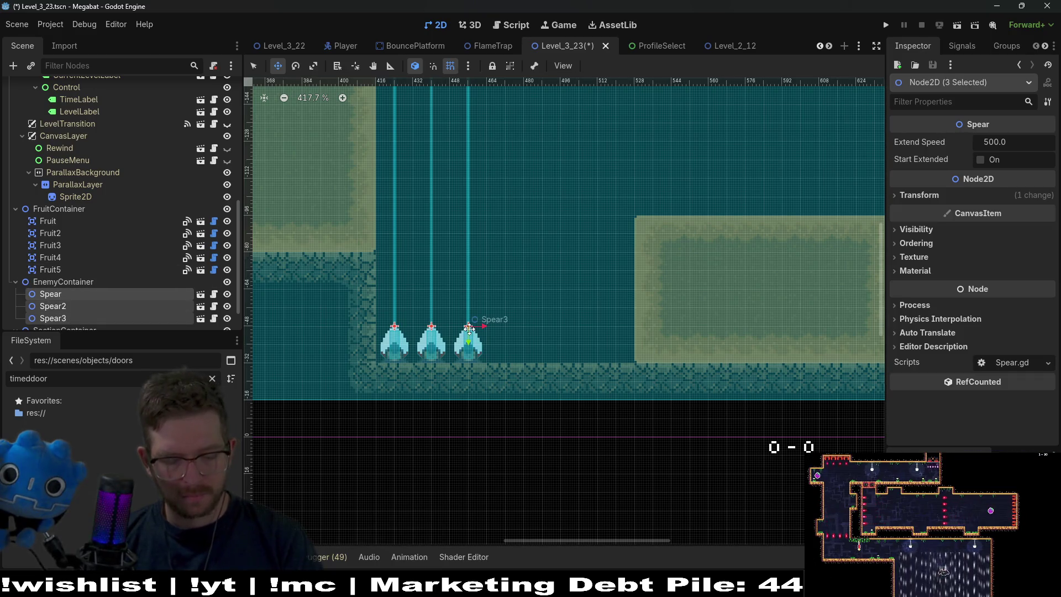
{"action": "key", "text": "ctrl+d"}
{"action": "key", "text": "Right"}
{"action": "key", "text": "Right"}
{"action": "key", "text": "Right"}
{"action": "key", "text": "Right"}
{"action": "key", "text": "Right"}
{"action": "key", "text": "Right"}
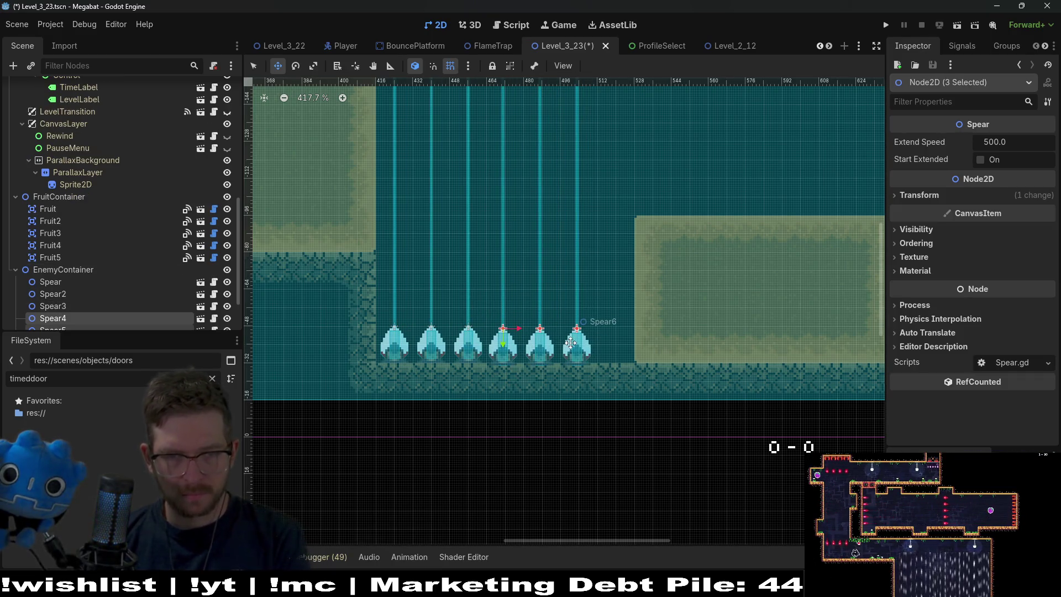
{"action": "scroll", "coordinate": [588, 359], "scroll_direction": "up", "scroll_amount": 8}
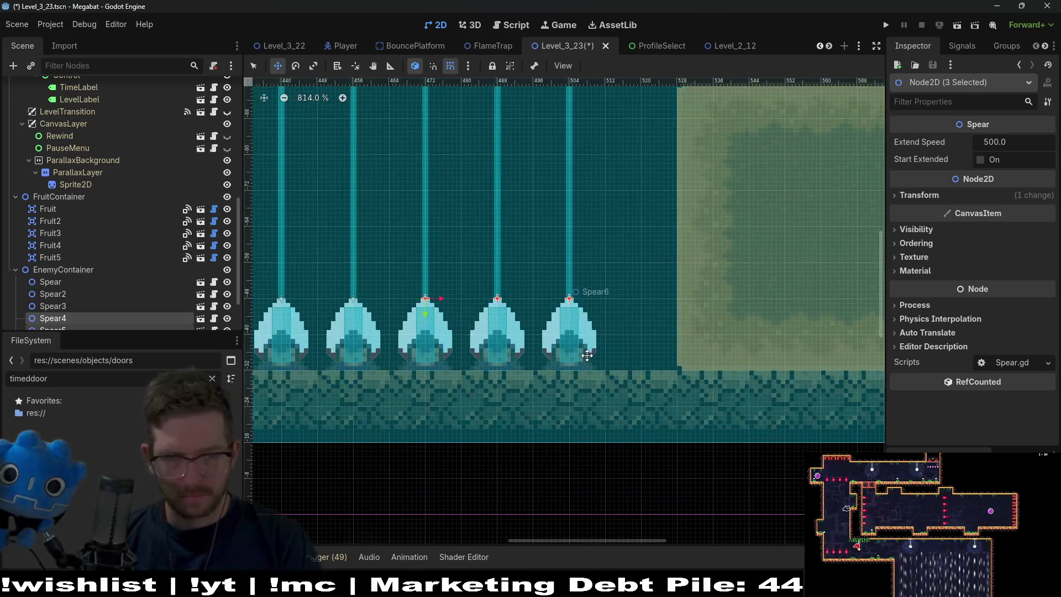
{"action": "scroll", "coordinate": [58, 332], "scroll_direction": "down", "scroll_amount": 3}
{"action": "left_click", "coordinate": [52, 294]}
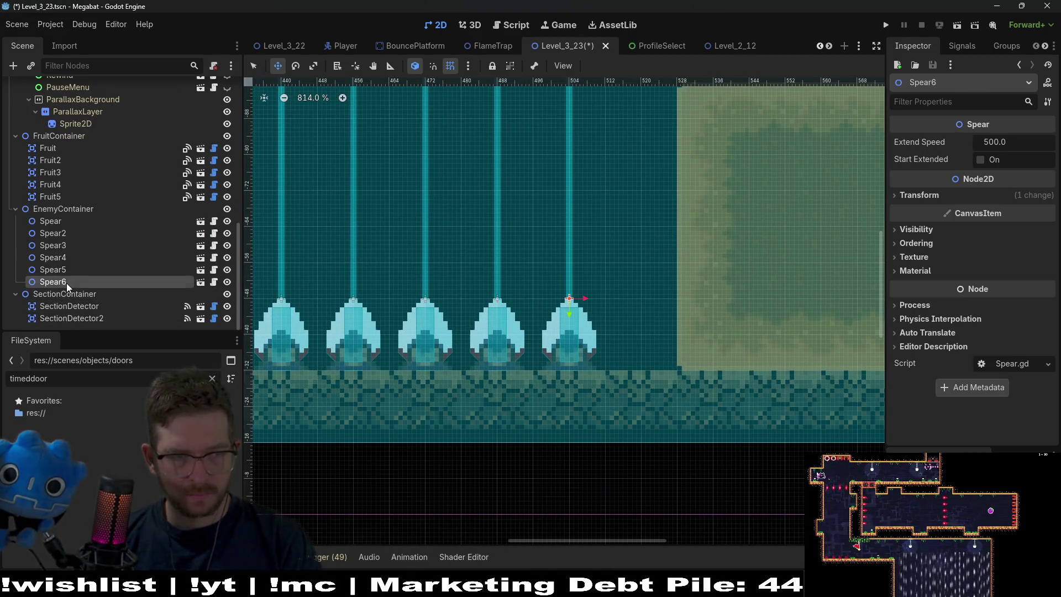
{"action": "left_click_drag", "start_coordinate": [577, 310], "coordinate": [643, 301]}
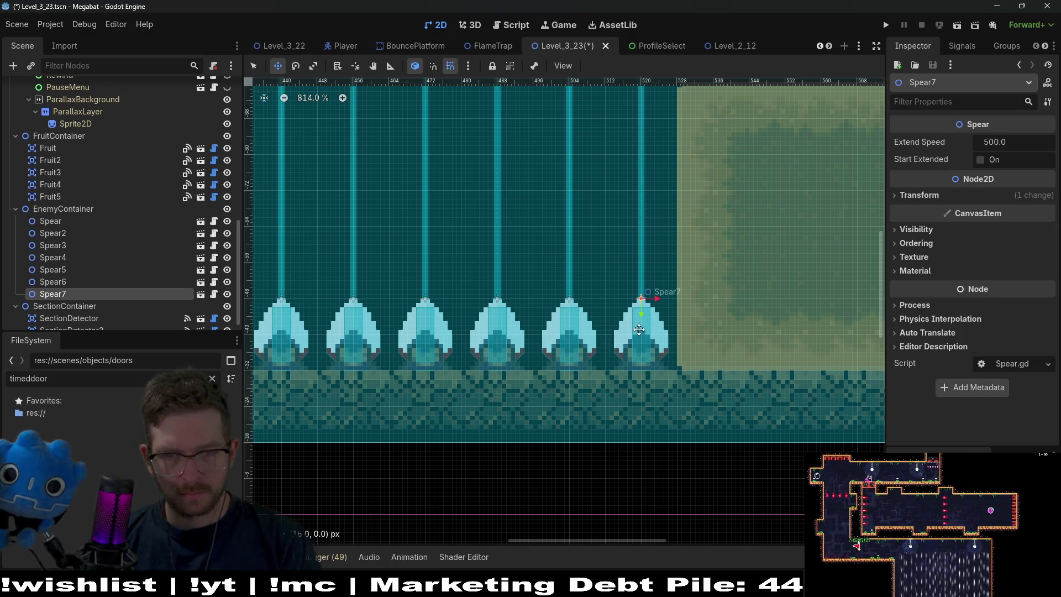
{"action": "scroll", "coordinate": [638, 328], "scroll_direction": "down", "scroll_amount": 20}
{"action": "scroll", "coordinate": [637, 330], "scroll_direction": "right", "scroll_amount": 3}
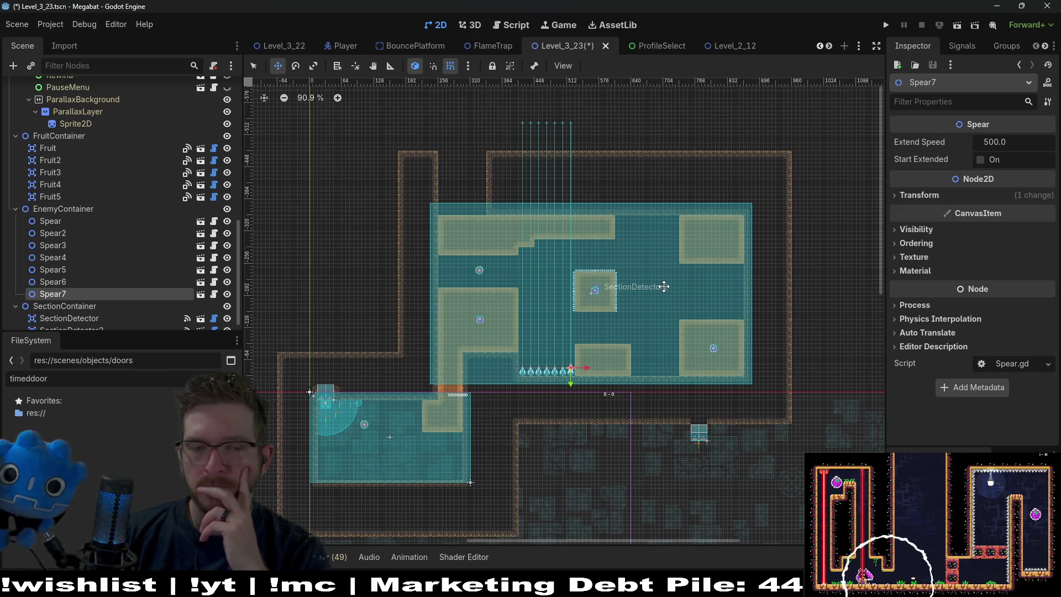
Save and run Level_3_23, then focus the debug game window to play.
{"action": "left_click", "coordinate": [962, 28]}
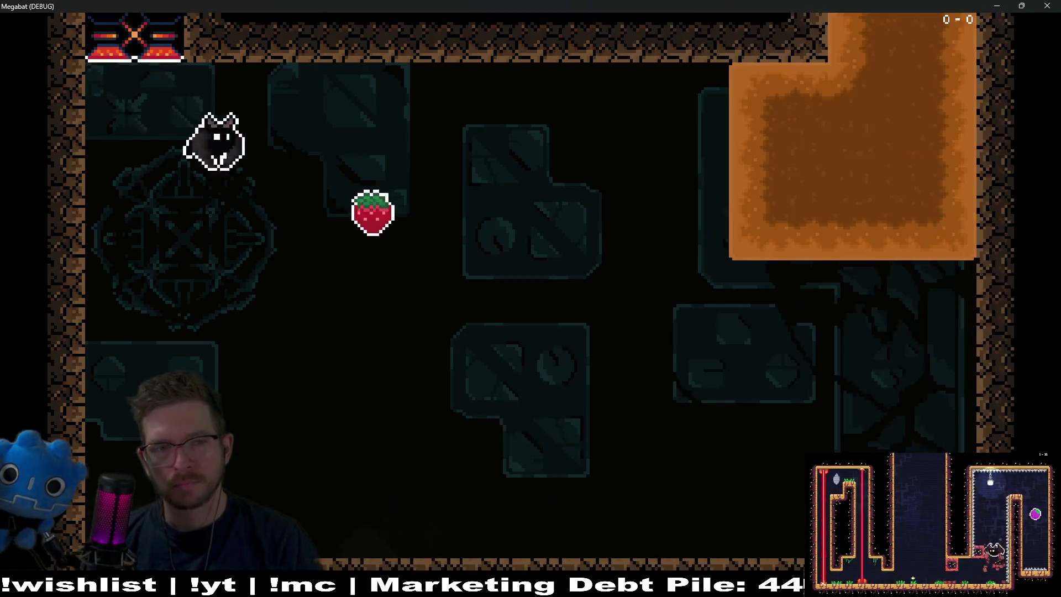
{"action": "left_click", "coordinate": [370, 210]}
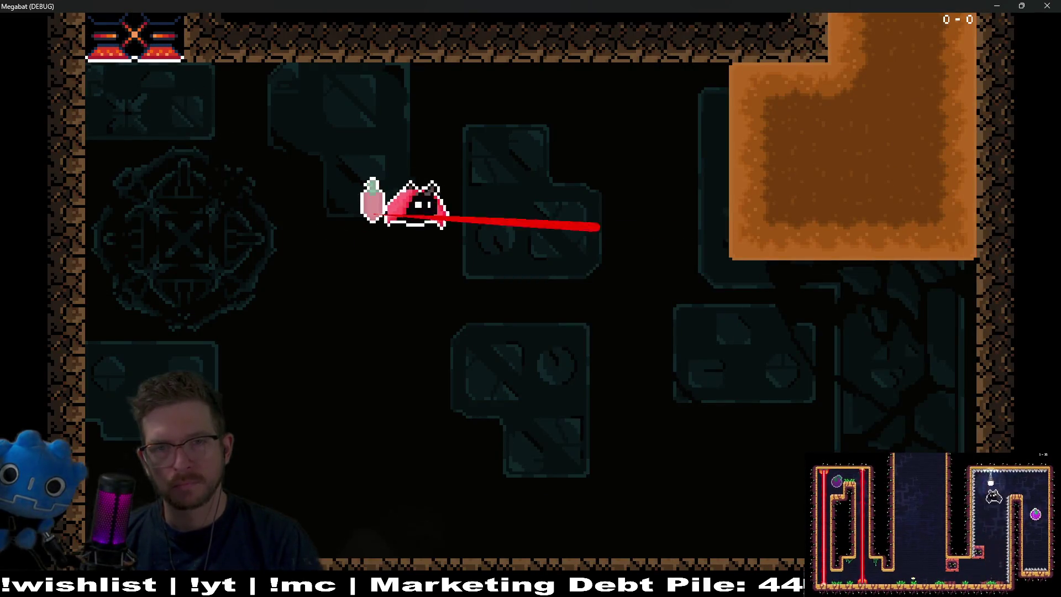
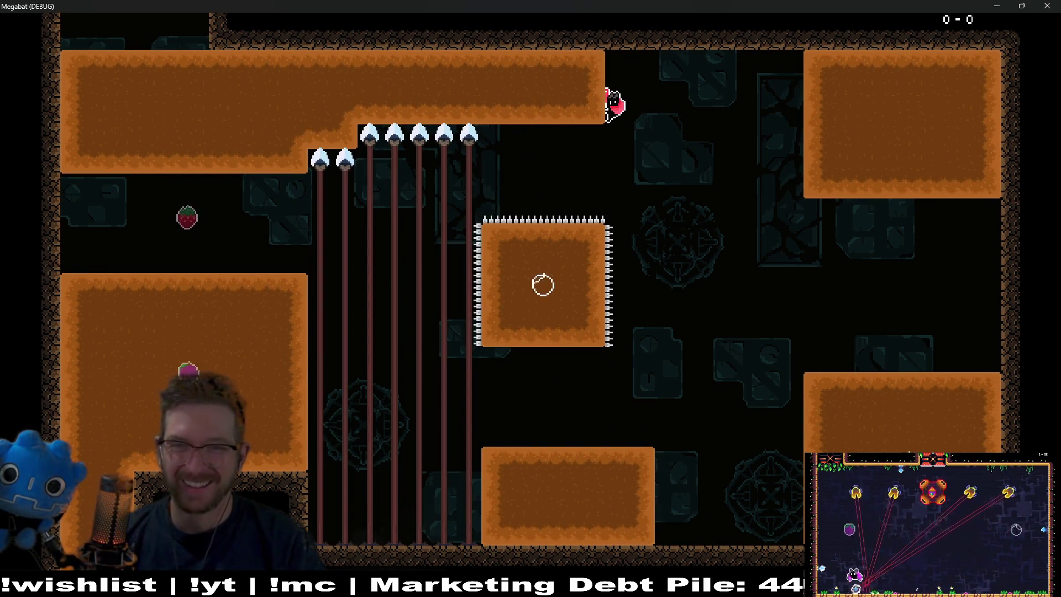
Close the Megabat (DEBUG) game window to get back to the Level_3_23 editor.
{"action": "left_click", "coordinate": [1047, 5]}
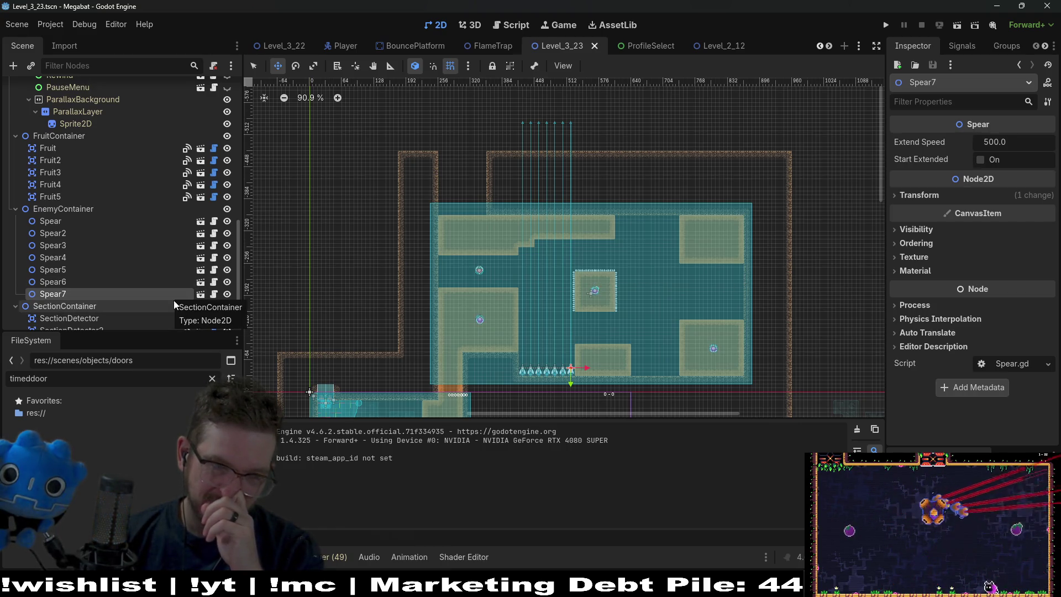
Select Spear through Spear7 in EnemyContainer and delete all seven nodes.
{"action": "left_click", "coordinate": [69, 222]}
{"action": "left_click", "coordinate": [77, 296], "text": "shift"}
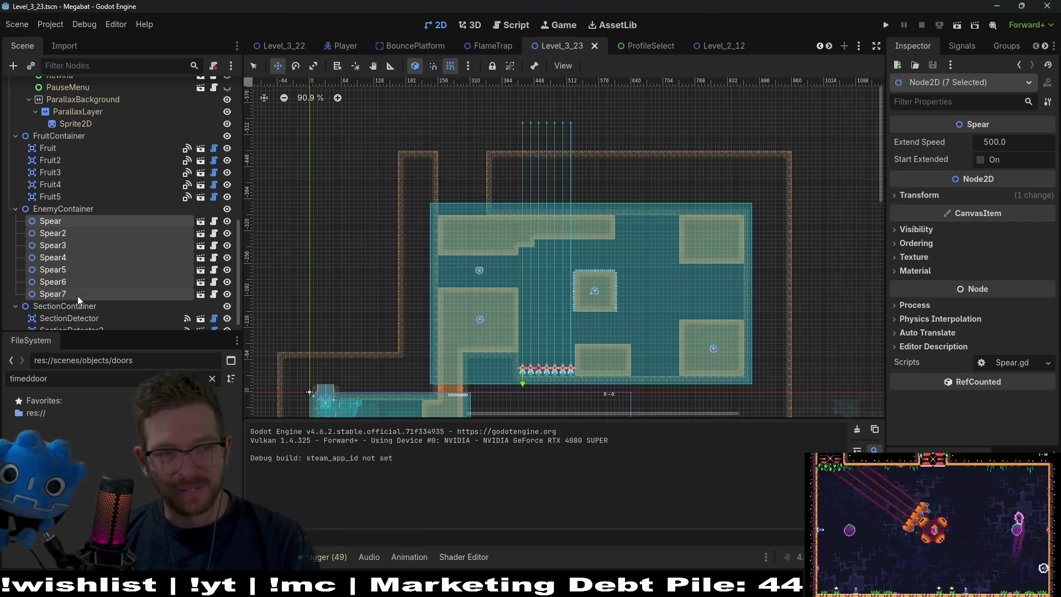
{"action": "key", "text": "Delete"}
{"action": "key", "text": "Return"}
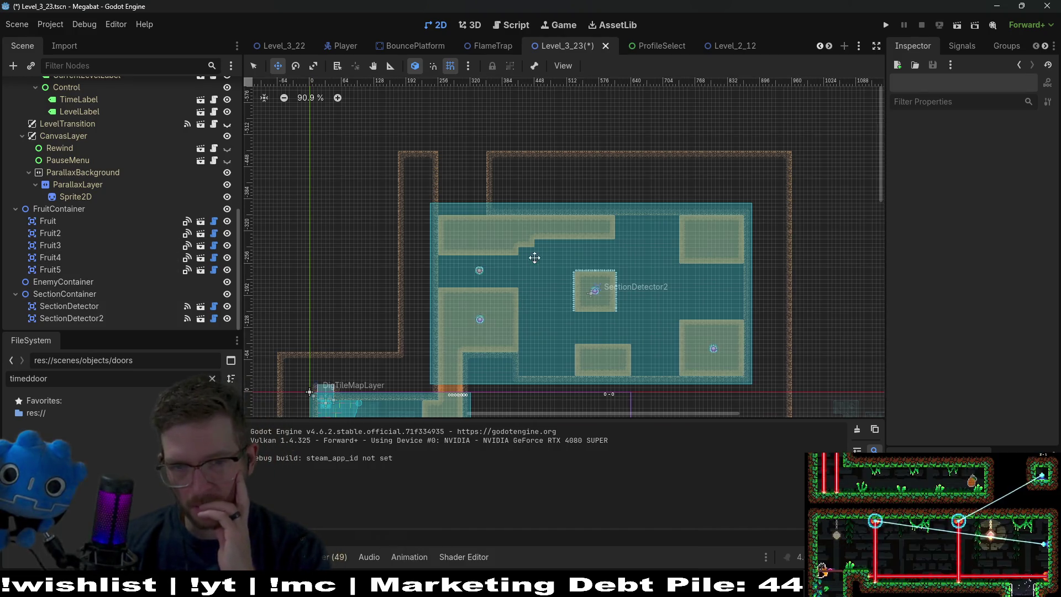
{"action": "scroll", "coordinate": [531, 272], "scroll_direction": "down", "scroll_amount": 5}
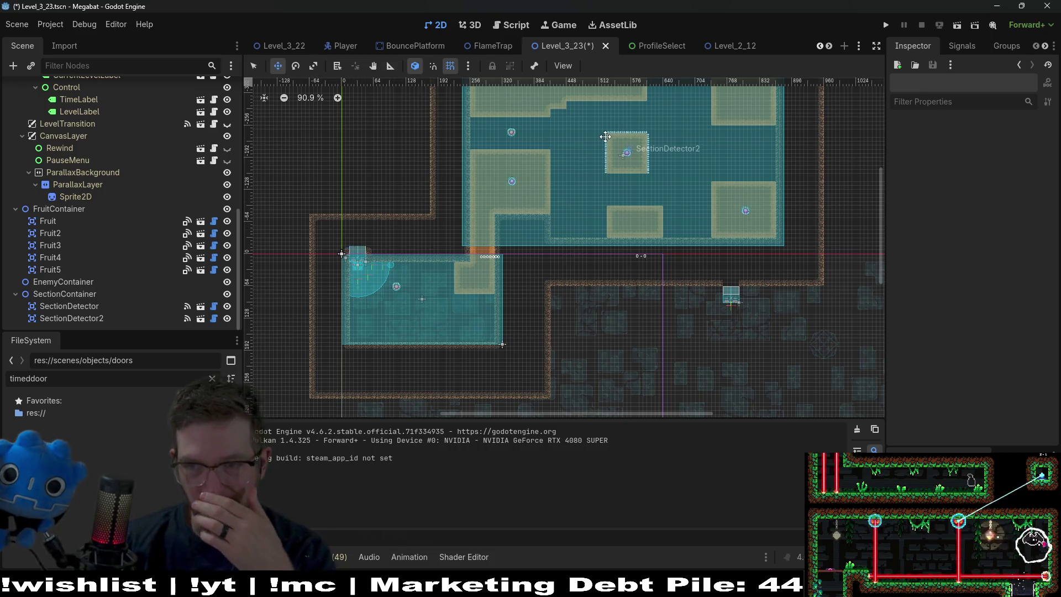
{"action": "left_click_drag", "start_coordinate": [605, 136], "coordinate": [549, 208]}
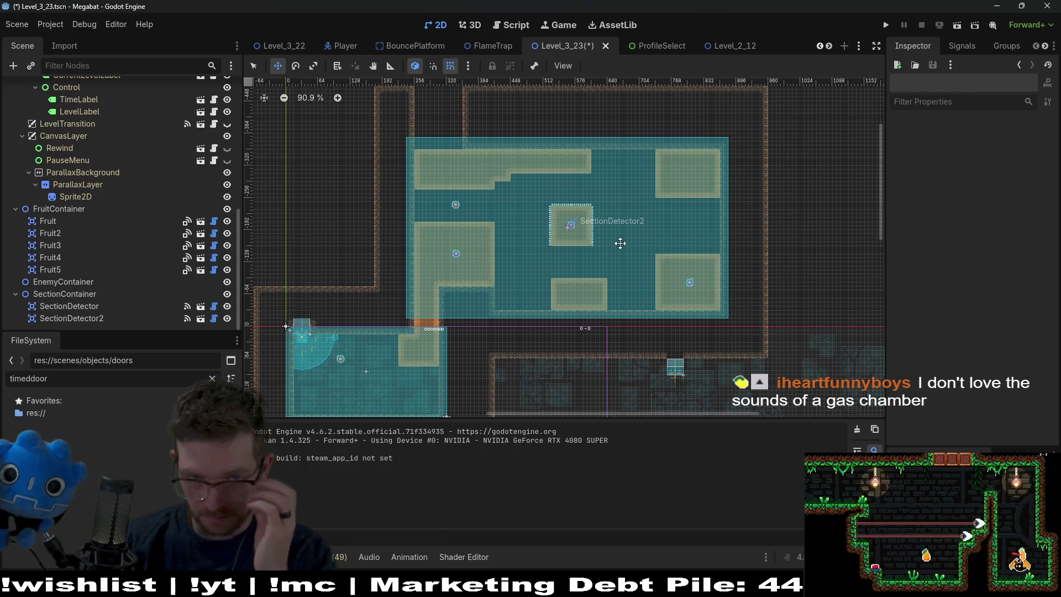
{"action": "scroll", "coordinate": [525, 246], "scroll_direction": "up", "scroll_amount": 3}
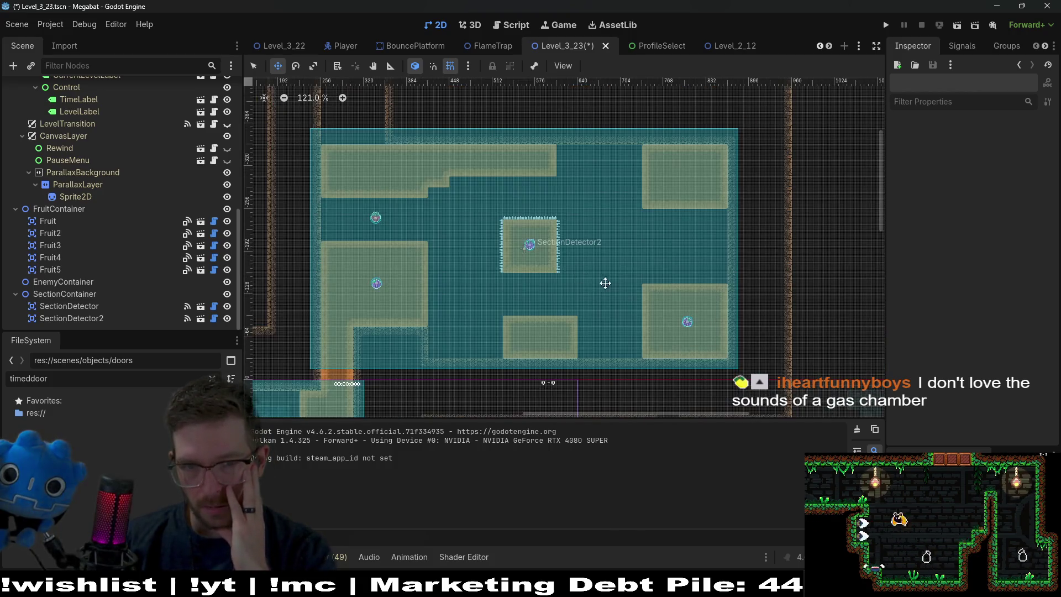
{"action": "scroll", "coordinate": [557, 279], "scroll_direction": "up", "scroll_amount": 2}
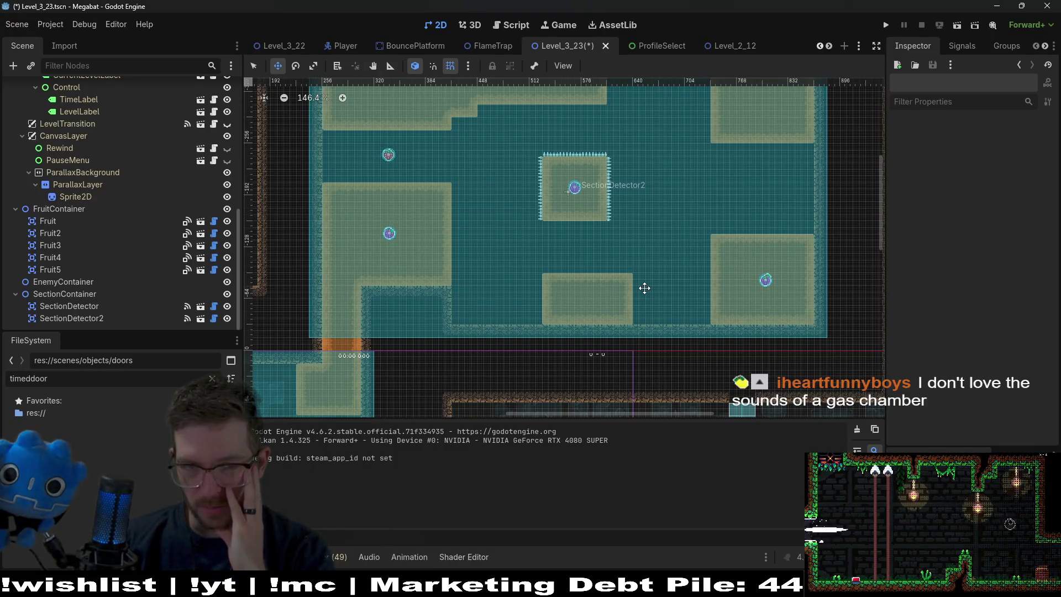
{"action": "left_click_drag", "start_coordinate": [645, 287], "coordinate": [618, 318]}
{"action": "left_click_drag", "start_coordinate": [586, 223], "coordinate": [580, 227]}
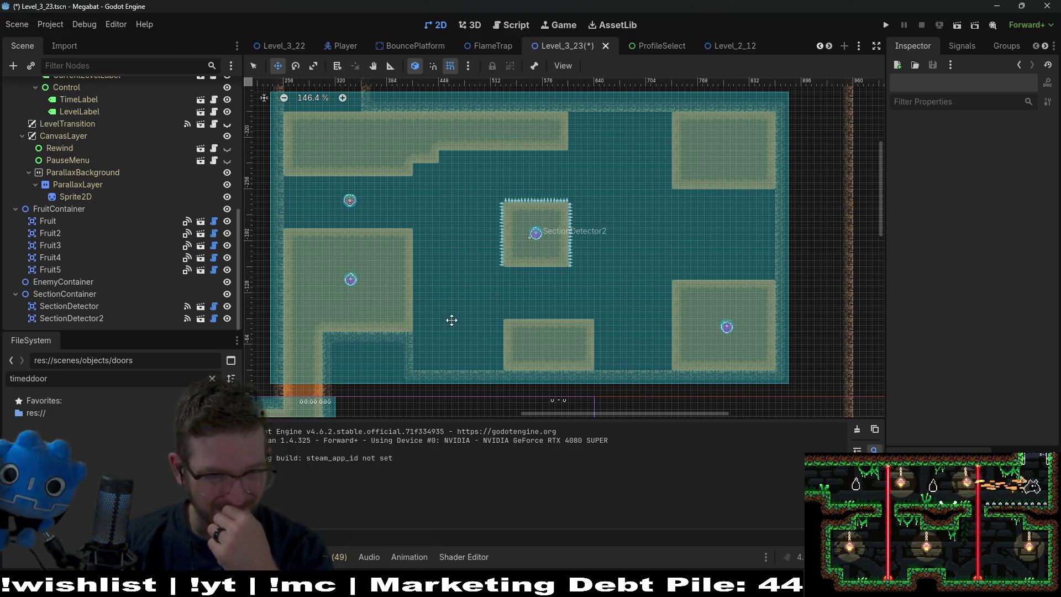
{"action": "scroll", "coordinate": [459, 320], "scroll_direction": "down", "scroll_amount": 5}
{"action": "scroll", "coordinate": [464, 299], "scroll_direction": "left", "scroll_amount": 5}
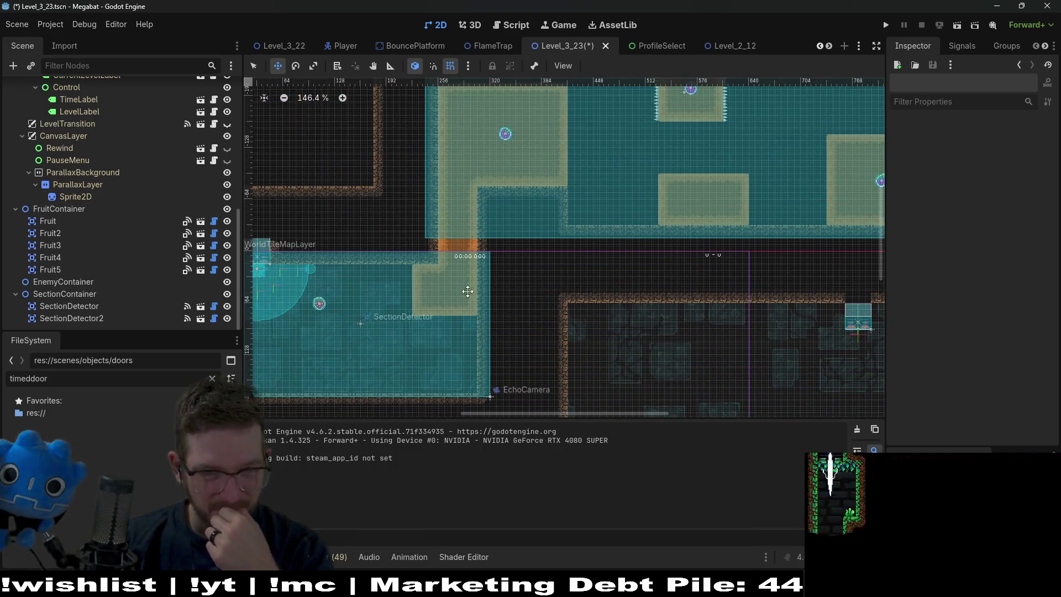
{"action": "scroll", "coordinate": [607, 240], "scroll_direction": "right", "scroll_amount": 5}
{"action": "scroll", "coordinate": [544, 265], "scroll_direction": "up", "scroll_amount": 3}
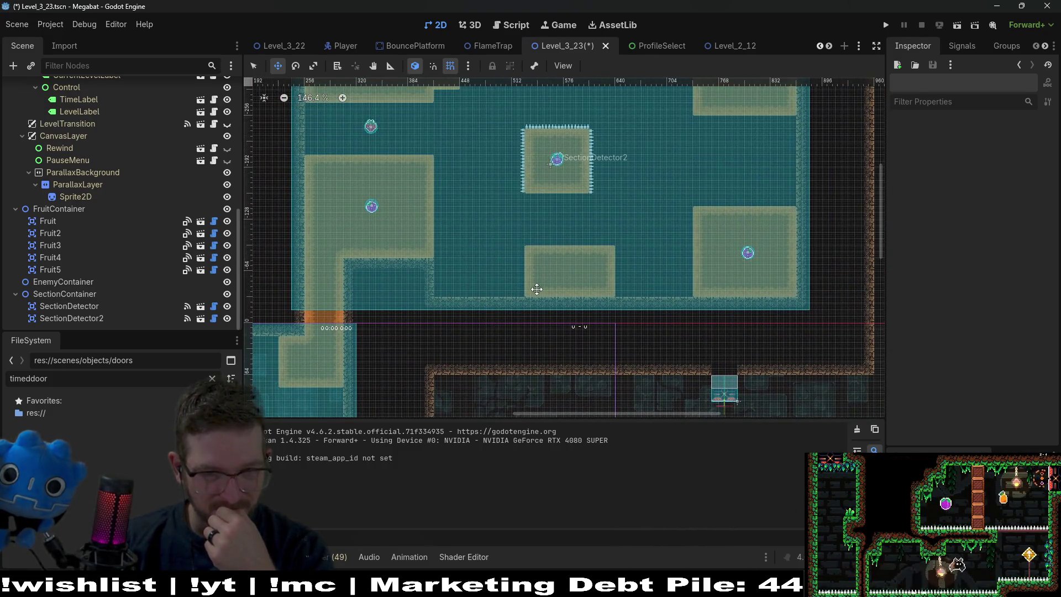
{"action": "scroll", "coordinate": [552, 282], "scroll_direction": "down", "scroll_amount": 4}
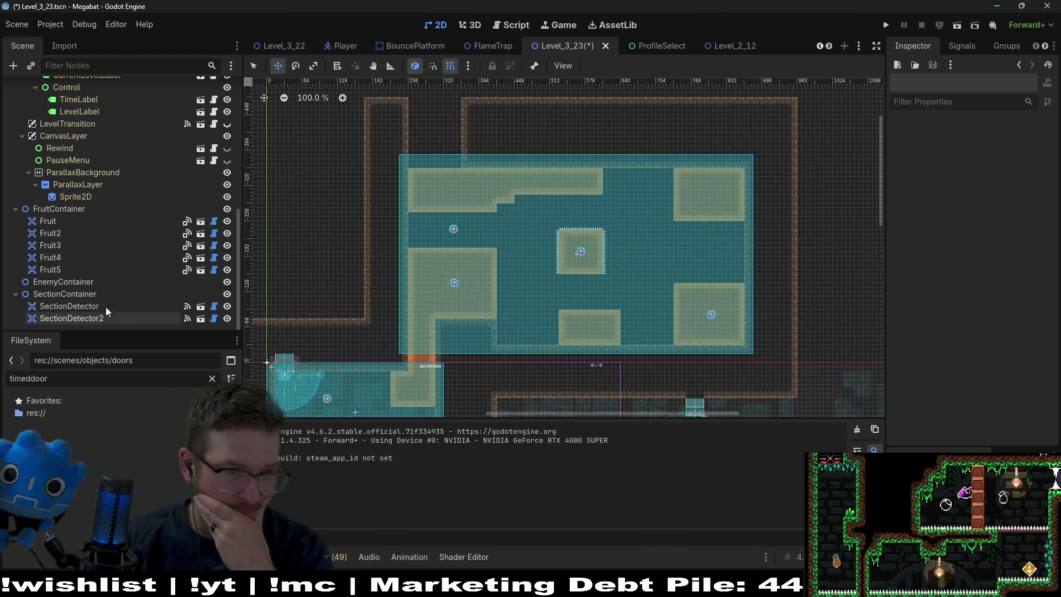
Add SectionDetector.tscn under SectionContainer and drag SectionDetector3 above the central room.
{"action": "left_click", "coordinate": [113, 294]}
{"action": "key", "text": "ctrl+shift+a"}
{"action": "type", "text": "sectiondet"}
{"action": "key", "text": "Return"}
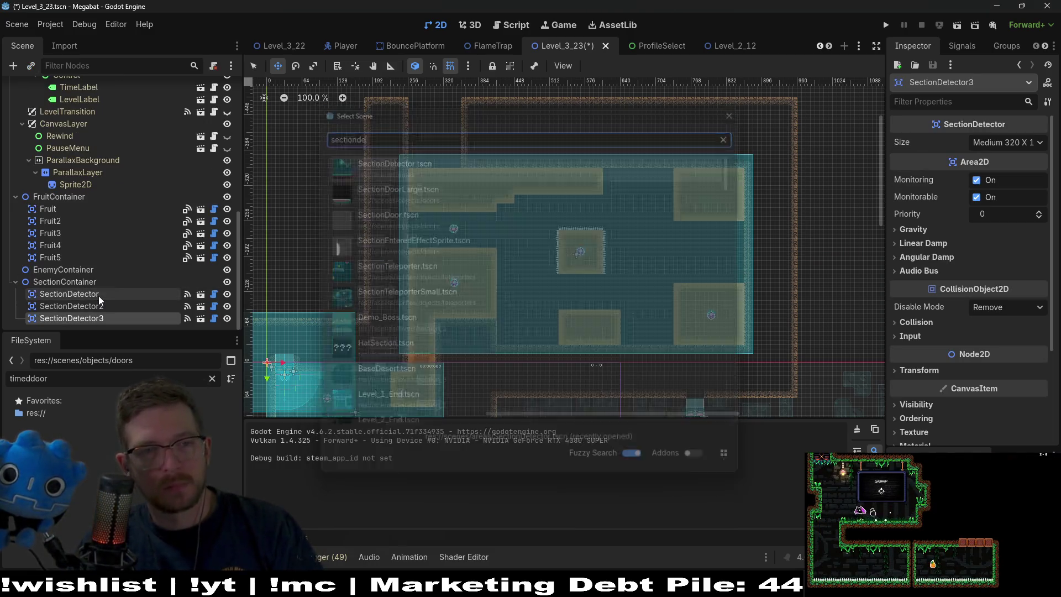
{"action": "mouse_move", "coordinate": [529, 243]}
{"action": "left_mouse_down"}
{"action": "mouse_move", "coordinate": [348, 356]}
{"action": "mouse_move", "coordinate": [500, 224]}
{"action": "mouse_move", "coordinate": [433, 202]}
{"action": "mouse_move", "coordinate": [445, 201]}
{"action": "mouse_move", "coordinate": [407, 206]}
{"action": "left_mouse_up"}
{"action": "scroll", "coordinate": [478, 192], "scroll_direction": "up", "scroll_amount": 3}
{"action": "scroll", "coordinate": [503, 202], "scroll_direction": "up", "scroll_amount": 1}
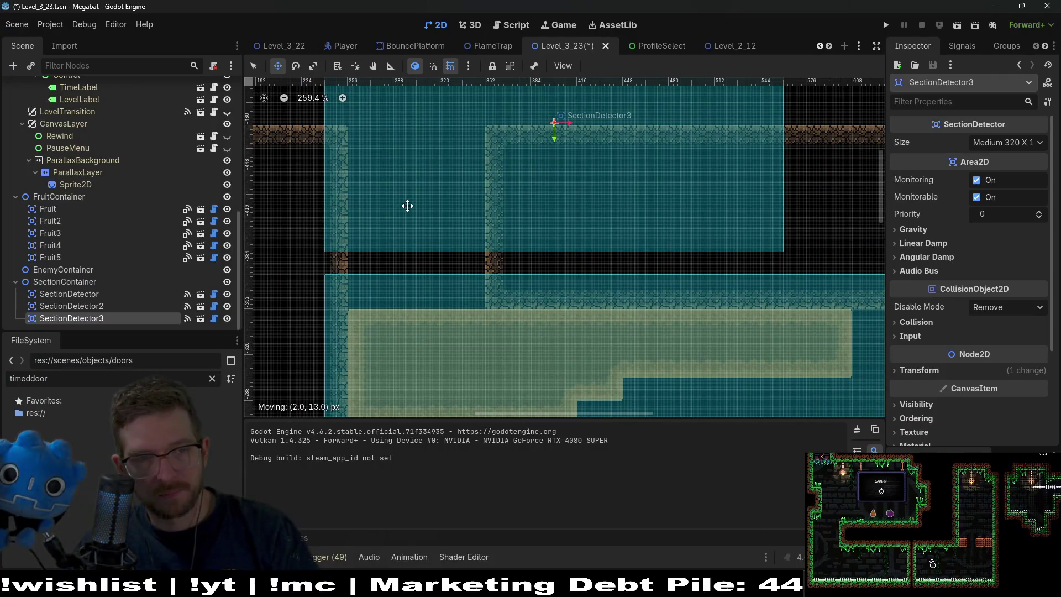
{"action": "scroll", "coordinate": [407, 206], "scroll_direction": "down", "scroll_amount": 2}
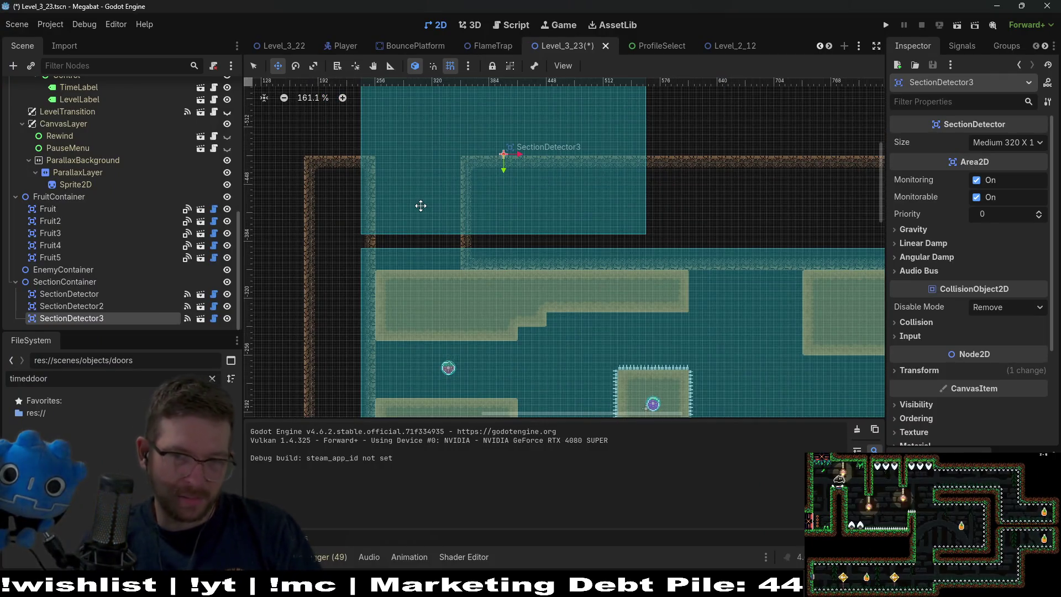
{"action": "scroll", "coordinate": [534, 257], "scroll_direction": "down", "scroll_amount": 2}
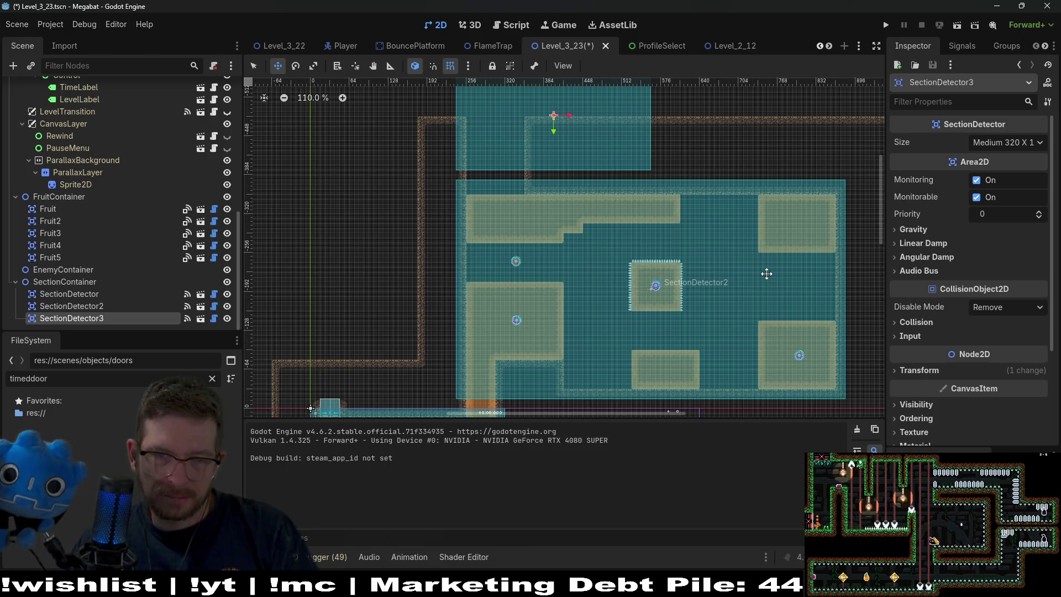
{"action": "scroll", "coordinate": [94, 193], "scroll_direction": "up", "scroll_amount": 5}
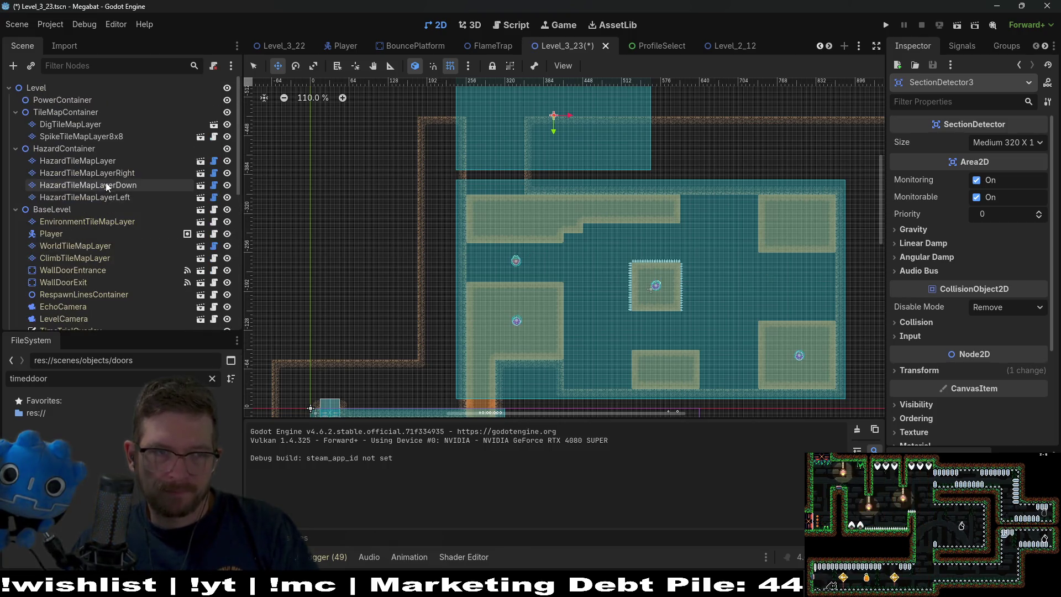
On DigTileMapLayer, rectangle-paint Sand blocks across the central room's left-centre and top-left.
{"action": "left_click", "coordinate": [83, 124]}
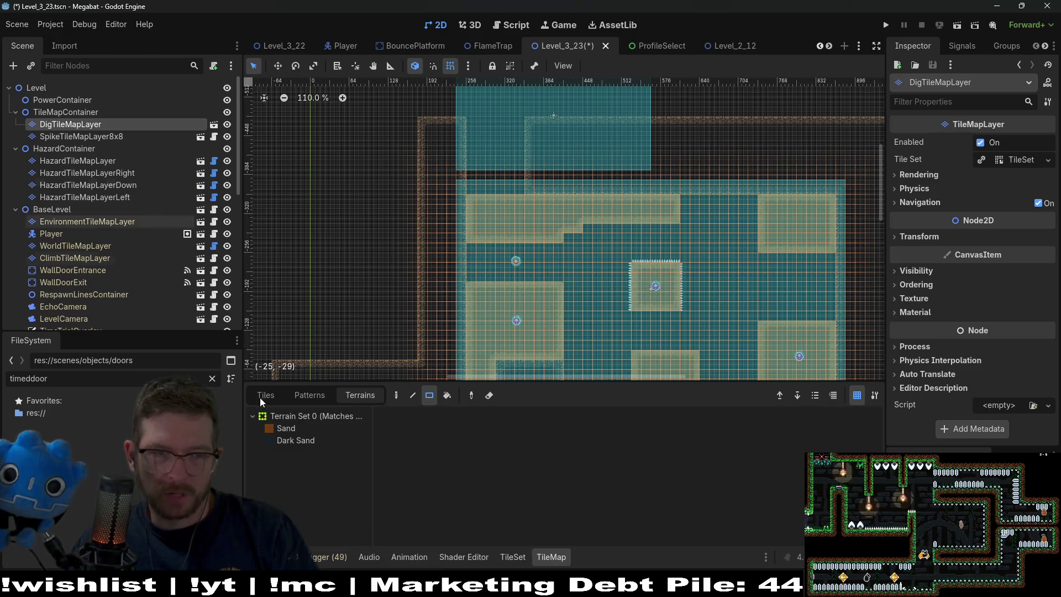
{"action": "left_click", "coordinate": [298, 428]}
{"action": "left_click_drag", "start_coordinate": [482, 263], "coordinate": [557, 288]}
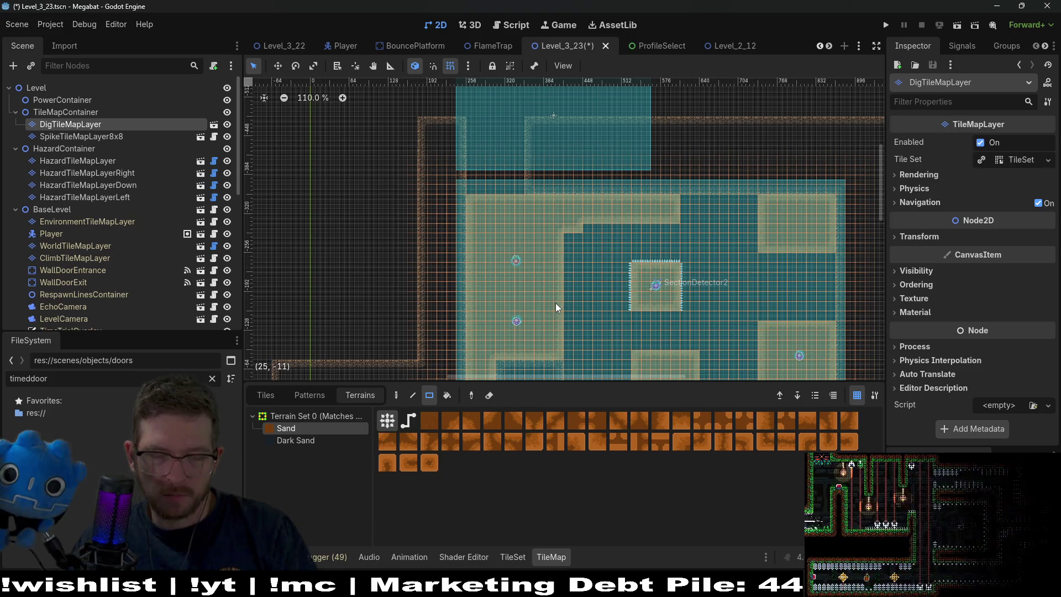
{"action": "scroll", "coordinate": [567, 232], "scroll_direction": "up", "scroll_amount": 3}
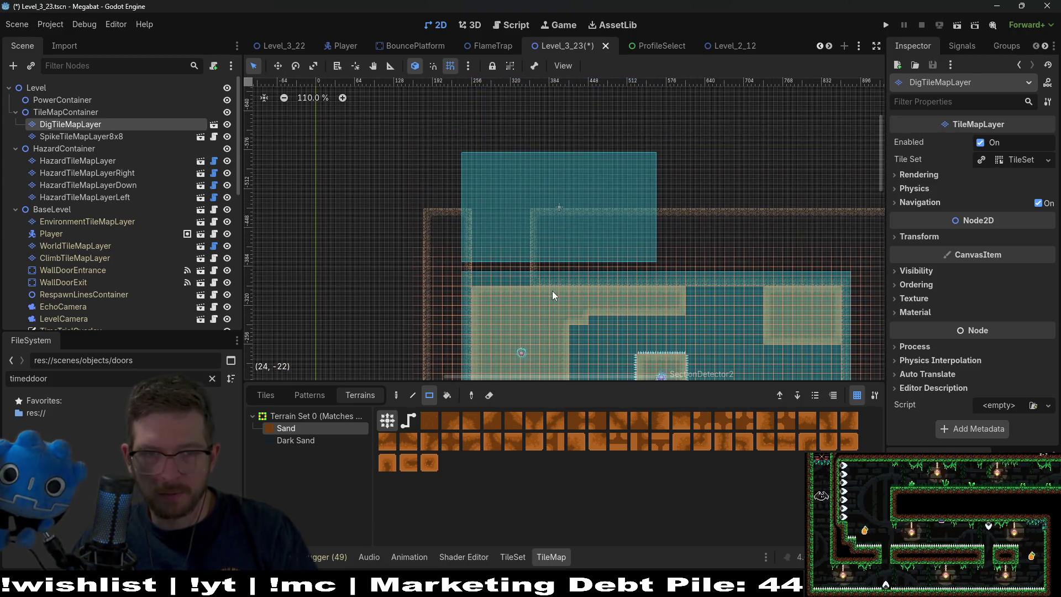
{"action": "mouse_move", "coordinate": [478, 214]}
{"action": "left_mouse_down"}
{"action": "mouse_move", "coordinate": [531, 273]}
{"action": "mouse_move", "coordinate": [521, 280]}
{"action": "mouse_move", "coordinate": [578, 250]}
{"action": "mouse_move", "coordinate": [589, 211]}
{"action": "left_mouse_up"}
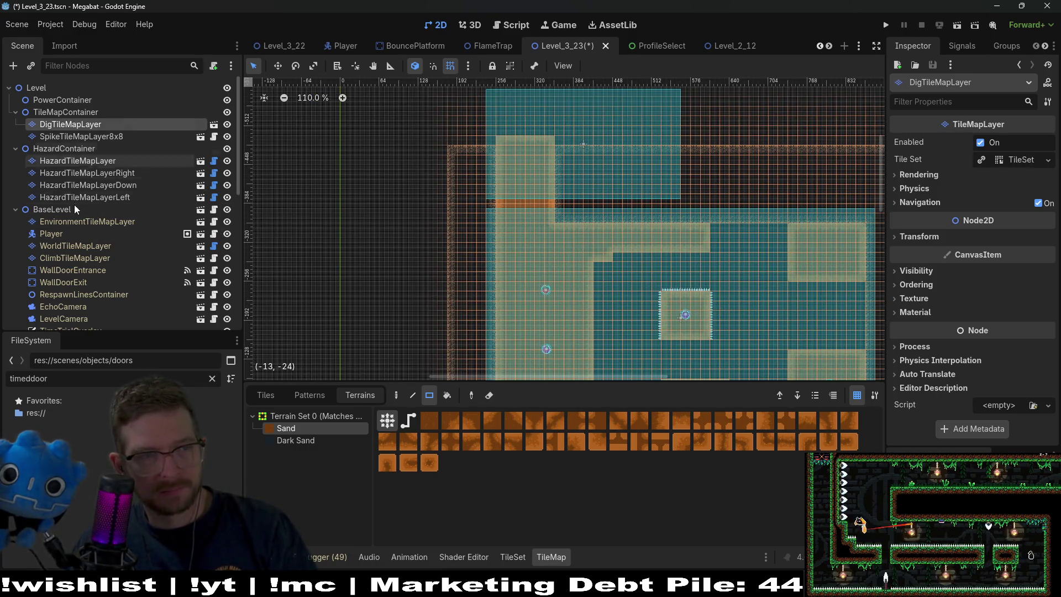
On WorldTileMapLayer, paint a DESERT wall strip across the upper section and patch gaps.
{"action": "left_click", "coordinate": [75, 248]}
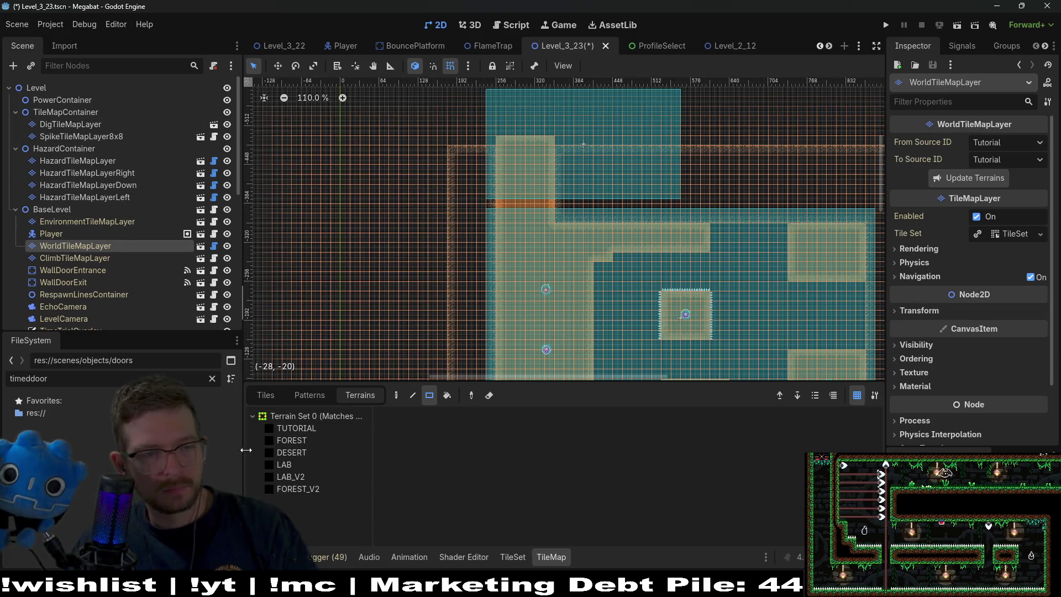
{"action": "left_click", "coordinate": [316, 453]}
{"action": "scroll", "coordinate": [530, 260], "scroll_direction": "up", "scroll_amount": 3}
{"action": "left_click_drag", "start_coordinate": [444, 133], "coordinate": [492, 234]}
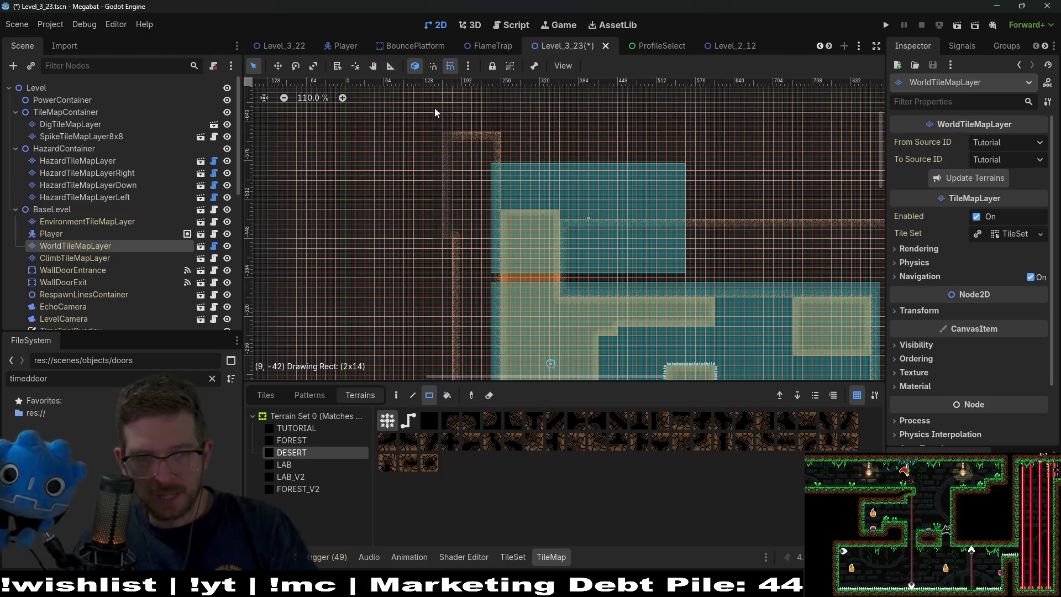
{"action": "left_click_drag", "start_coordinate": [445, 125], "coordinate": [696, 172]}
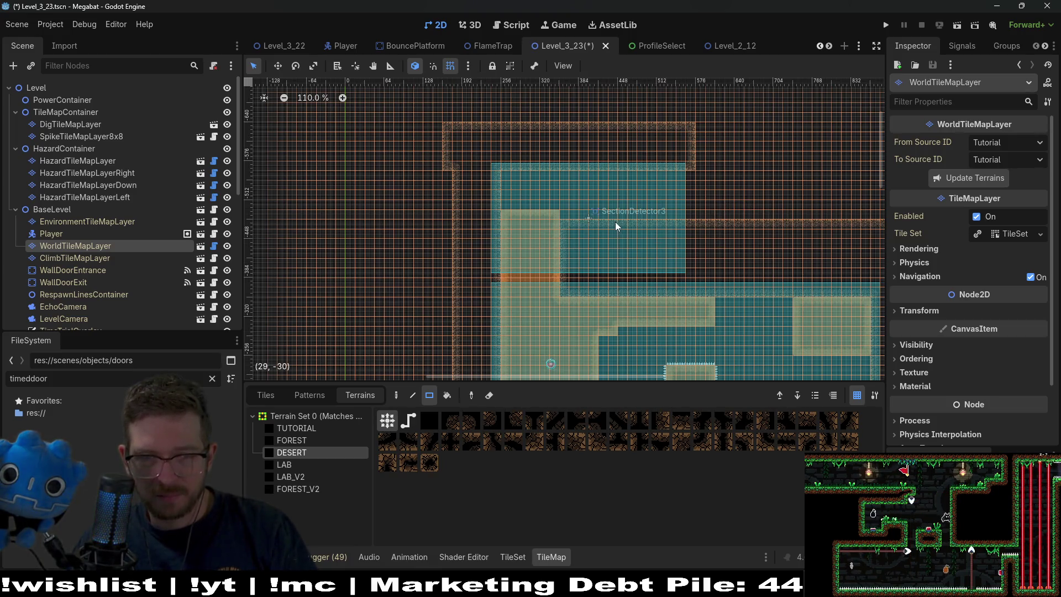
{"action": "left_click_drag", "start_coordinate": [661, 247], "coordinate": [661, 247]}
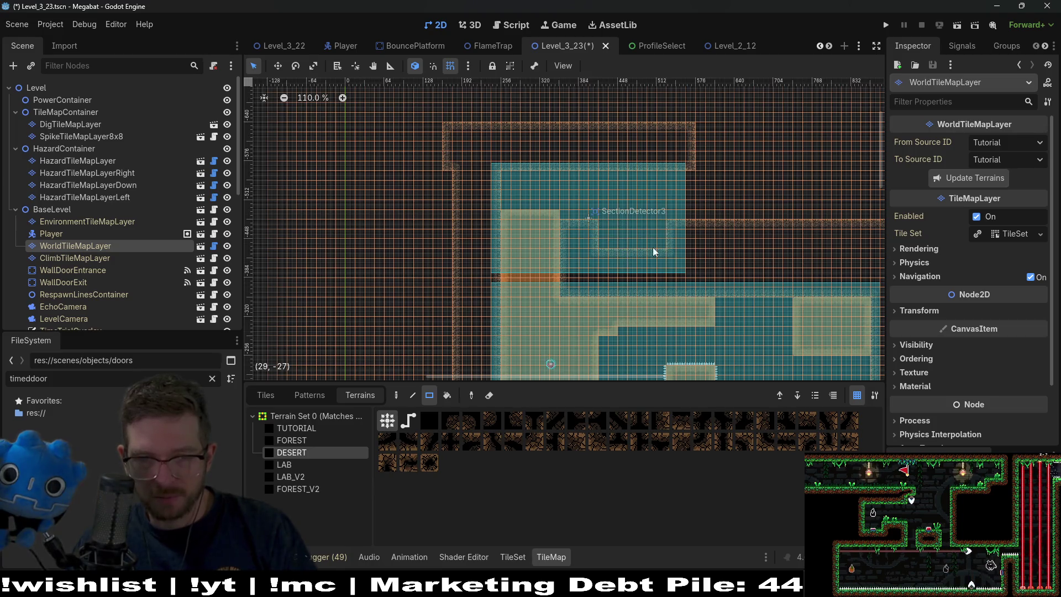
{"action": "left_click_drag", "start_coordinate": [669, 236], "coordinate": [670, 244]}
Reshape the upper section's right desert wall border and extend the wall rightward.
{"action": "left_click_drag", "start_coordinate": [681, 158], "coordinate": [717, 260]}
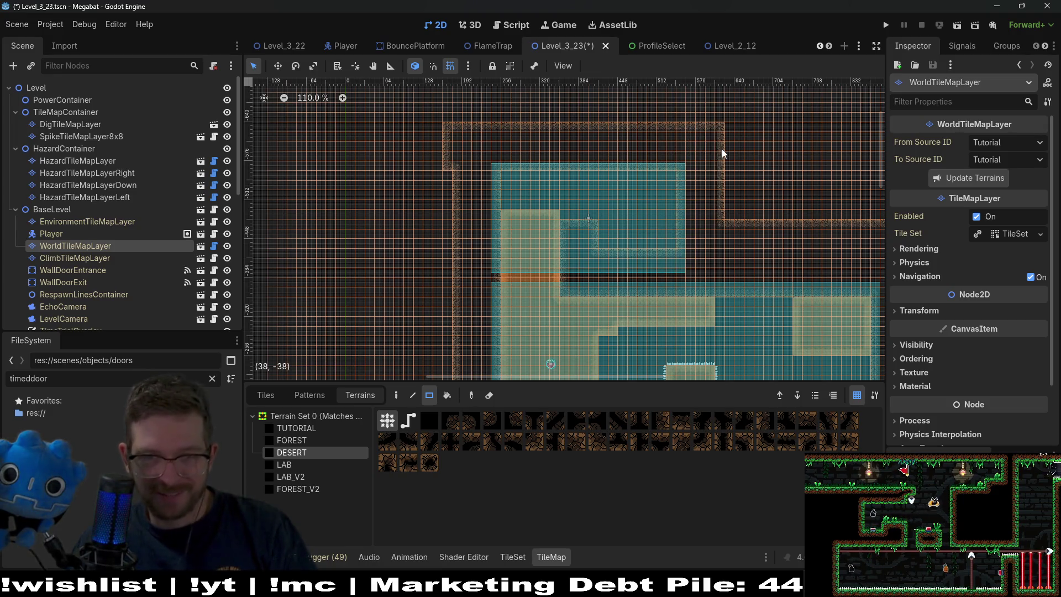
{"action": "scroll", "coordinate": [701, 198], "scroll_direction": "up", "scroll_amount": 5}
{"action": "left_click_drag", "start_coordinate": [581, 166], "coordinate": [644, 162]}
{"action": "scroll", "coordinate": [607, 232], "scroll_direction": "down", "scroll_amount": 2}
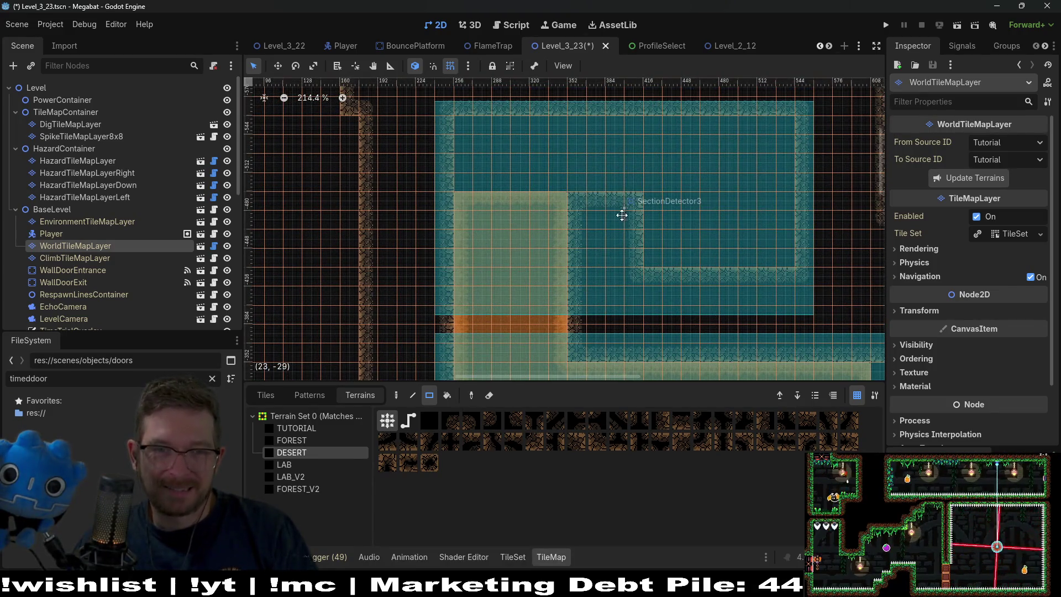
{"action": "scroll", "coordinate": [642, 180], "scroll_direction": "left", "scroll_amount": 2}
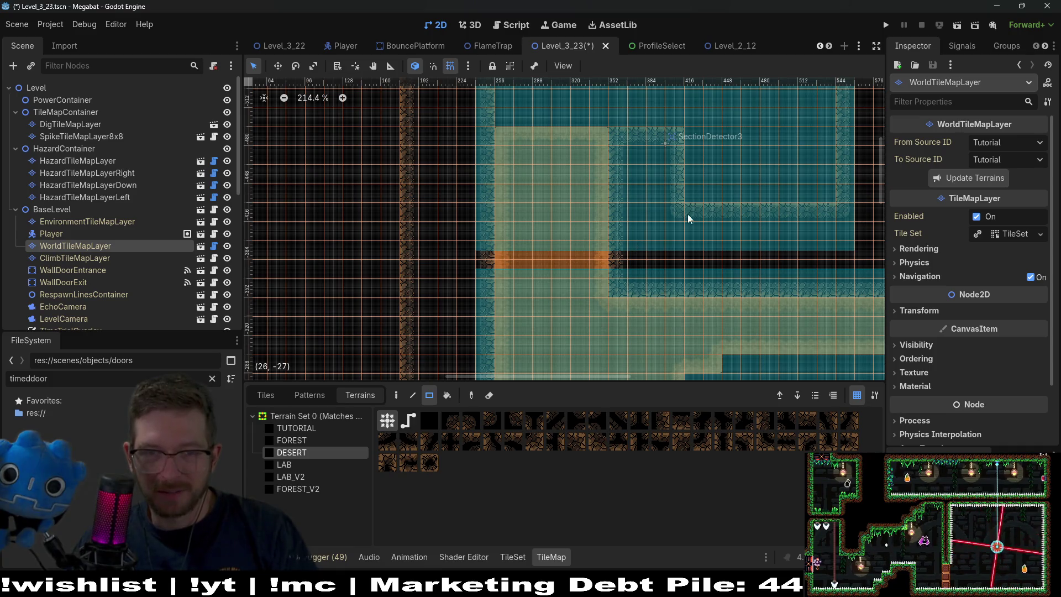
{"action": "scroll", "coordinate": [610, 258], "scroll_direction": "down", "scroll_amount": 1}
{"action": "scroll", "coordinate": [610, 258], "scroll_direction": "down", "scroll_amount": 2}
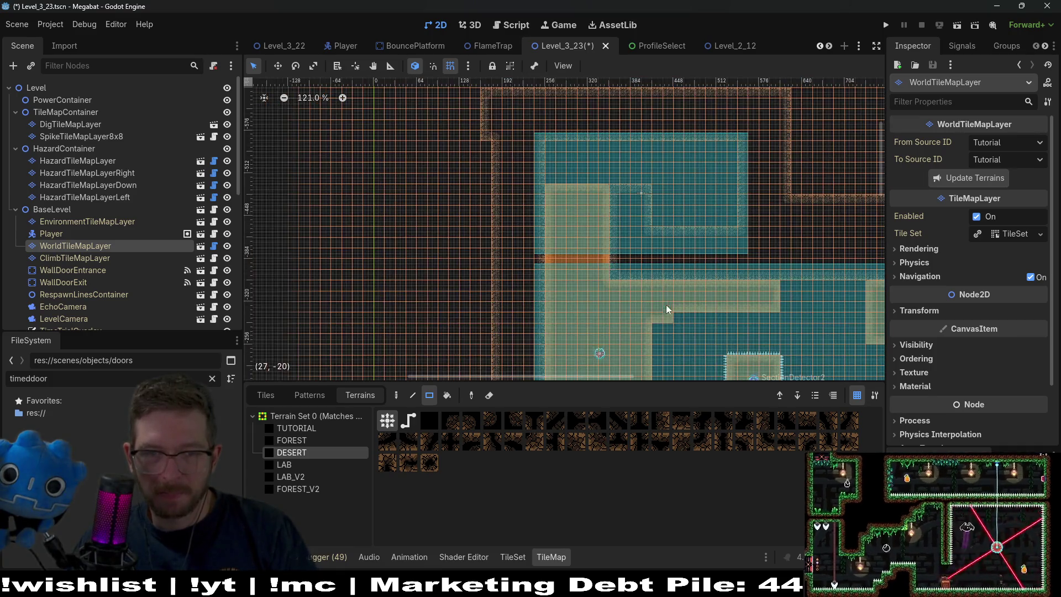
Select Fruit2 and change its Type from Dig to Dash in the Inspector.
{"action": "left_click", "coordinate": [61, 236]}
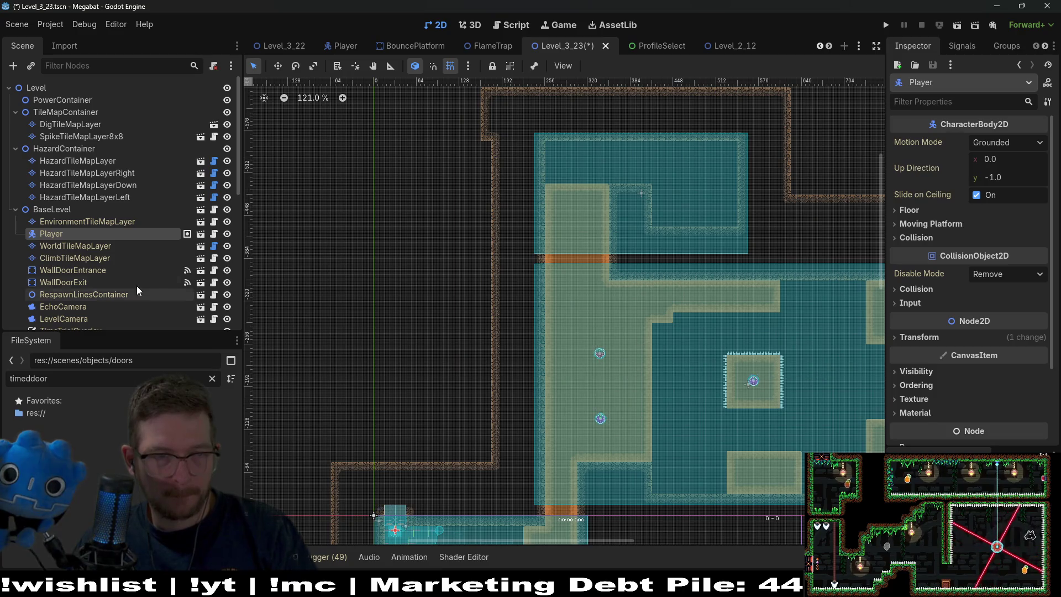
{"action": "left_click", "coordinate": [100, 269]}
{"action": "scroll", "coordinate": [90, 270], "scroll_direction": "down", "scroll_amount": 8}
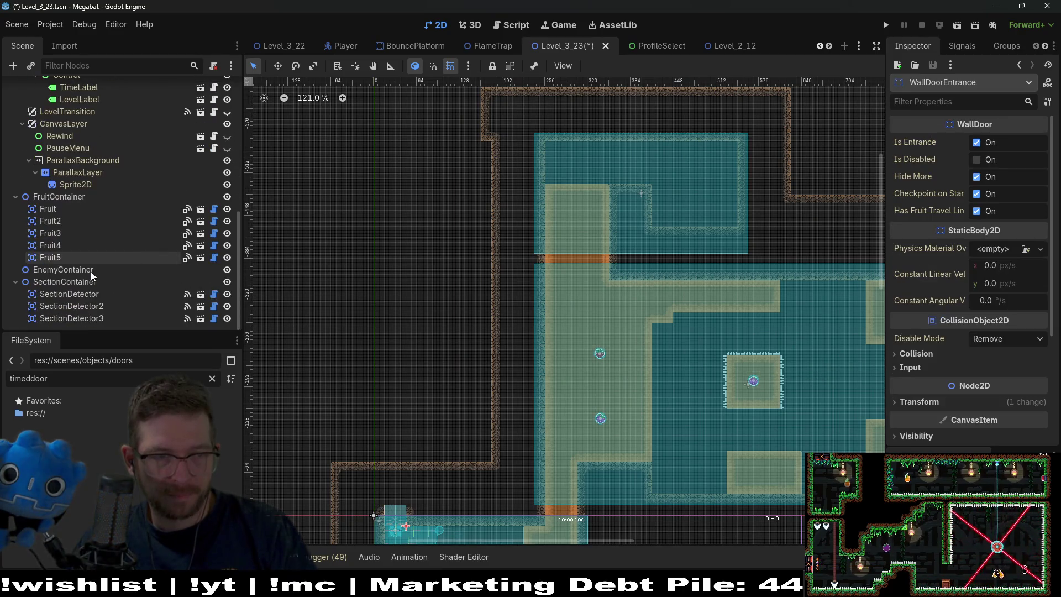
{"action": "left_click", "coordinate": [63, 223]}
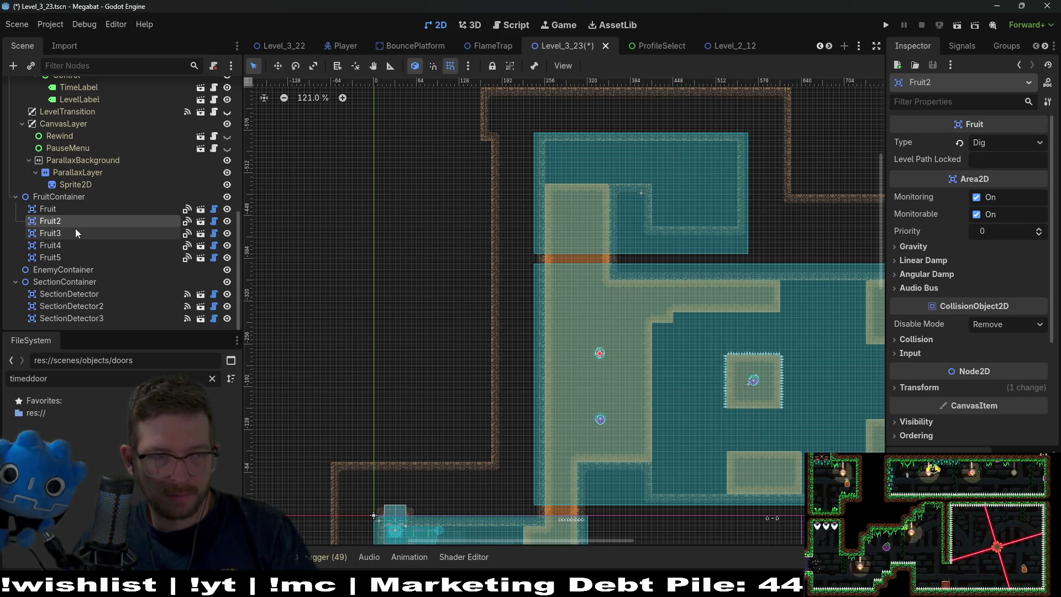
{"action": "left_click", "coordinate": [1012, 143]}
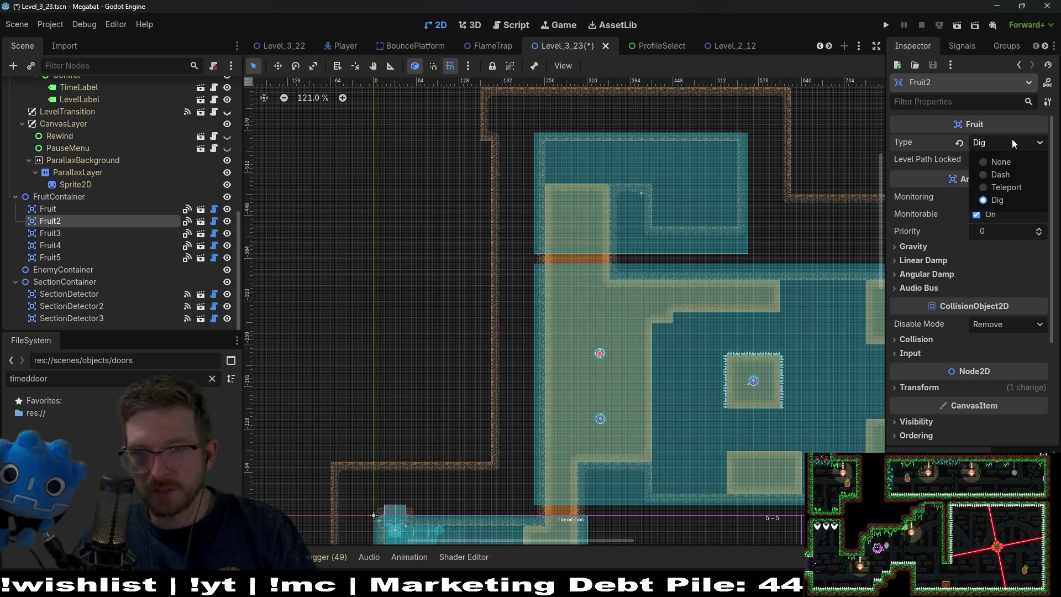
{"action": "left_click", "coordinate": [1006, 175]}
{"action": "left_click_drag", "start_coordinate": [720, 336], "coordinate": [568, 270]}
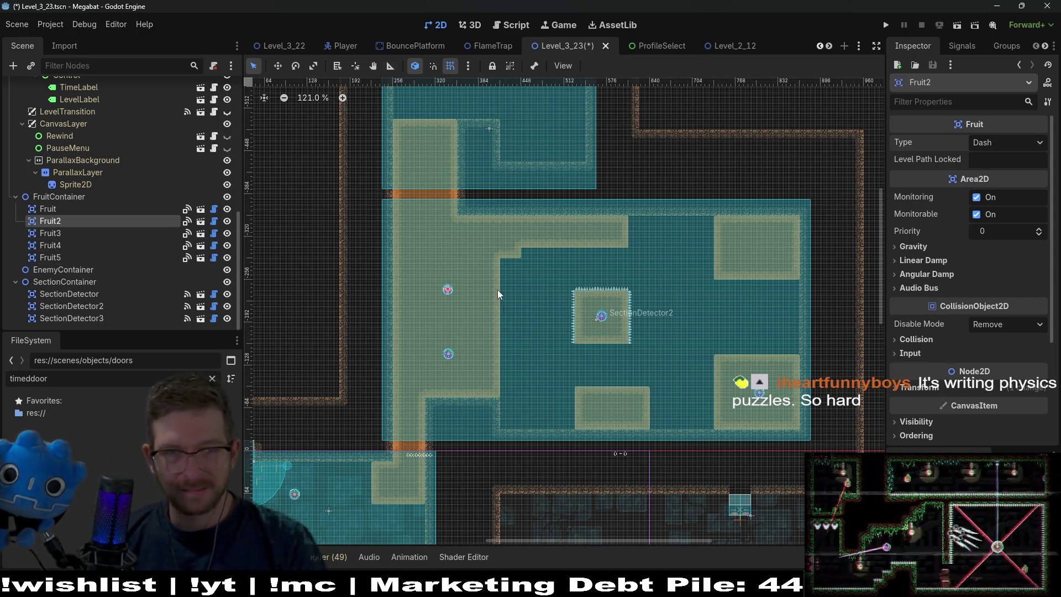
{"action": "scroll", "coordinate": [460, 254], "scroll_direction": "up", "scroll_amount": 3}
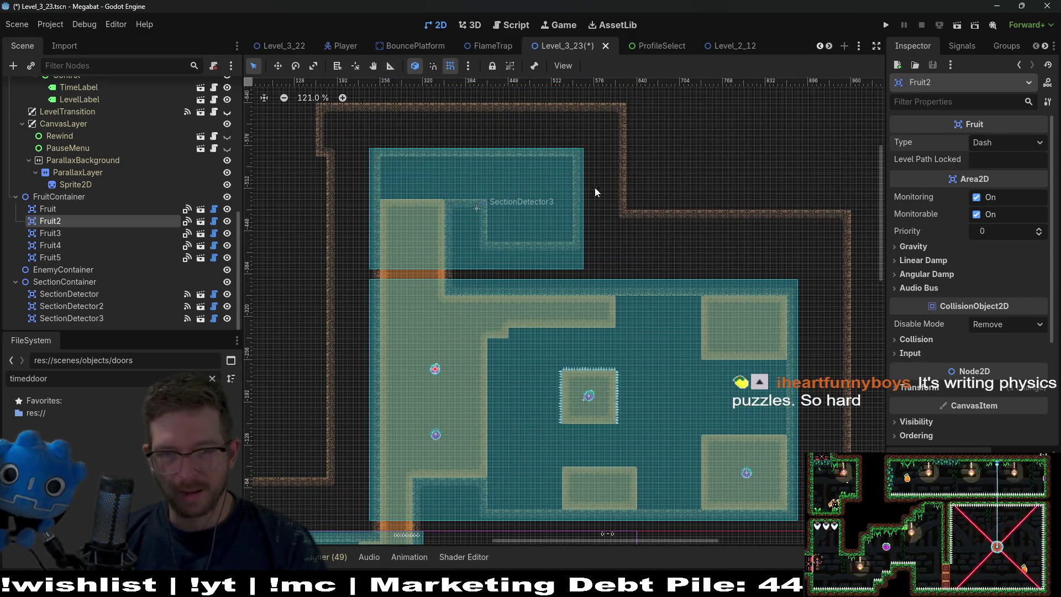
{"action": "scroll", "coordinate": [600, 223], "scroll_direction": "down", "scroll_amount": 2}
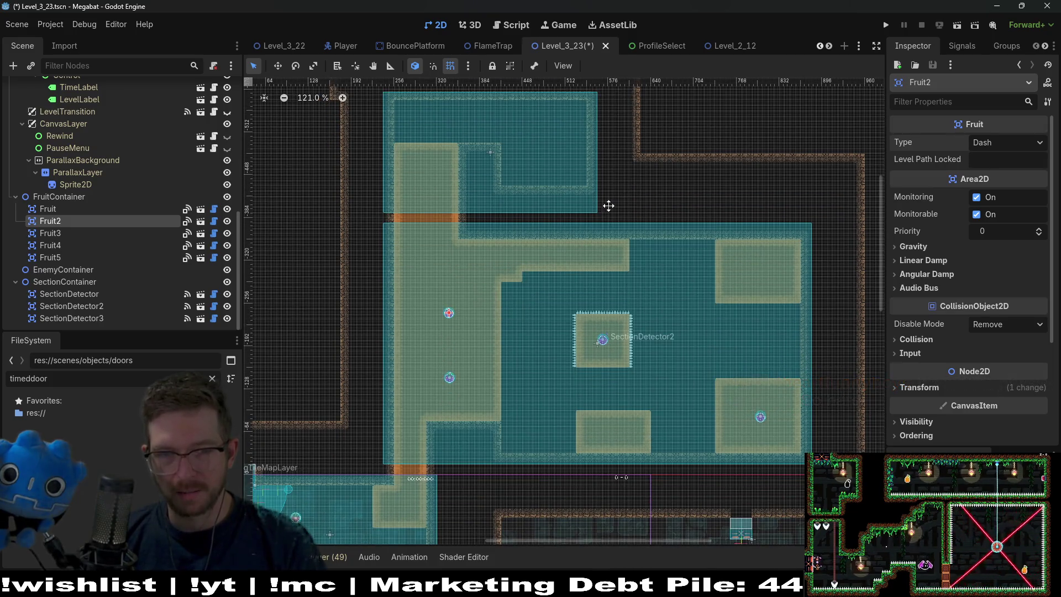
{"action": "scroll", "coordinate": [638, 310], "scroll_direction": "down", "scroll_amount": 3}
{"action": "scroll", "coordinate": [638, 309], "scroll_direction": "left", "scroll_amount": 2}
{"action": "scroll", "coordinate": [453, 342], "scroll_direction": "down", "scroll_amount": 2}
{"action": "scroll", "coordinate": [453, 342], "scroll_direction": "left", "scroll_amount": 3}
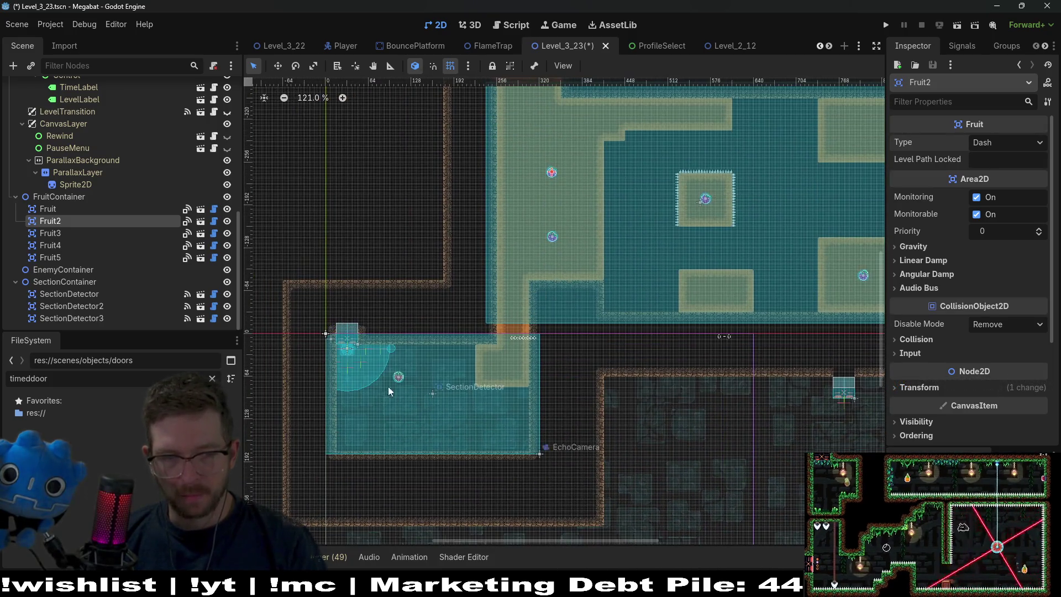
{"action": "scroll", "coordinate": [543, 319], "scroll_direction": "up", "scroll_amount": 1}
{"action": "scroll", "coordinate": [544, 319], "scroll_direction": "right", "scroll_amount": 1}
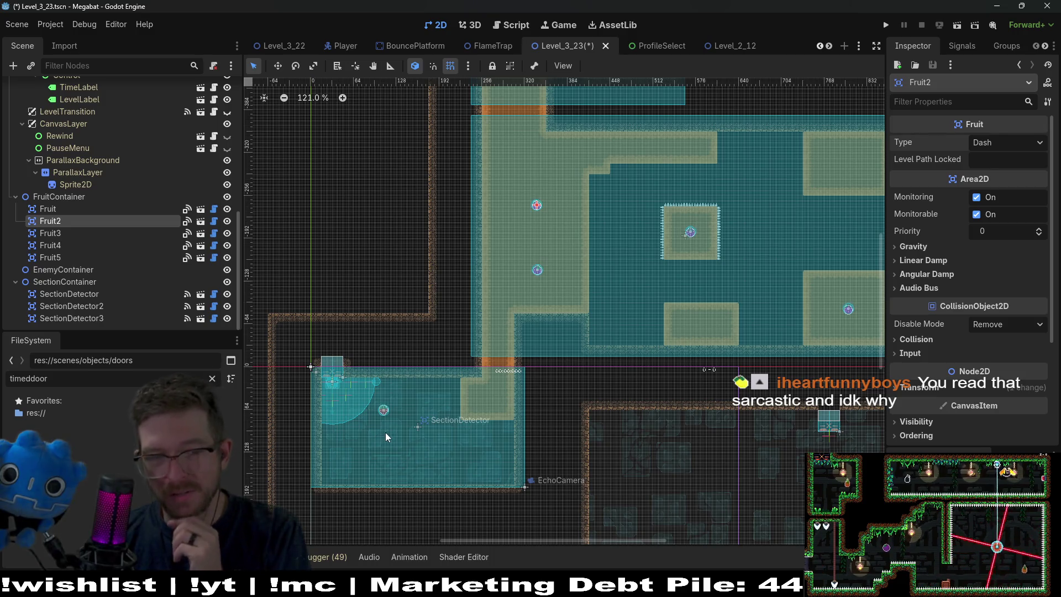
{"action": "mouse_move", "coordinate": [642, 320]}
{"action": "left_mouse_down"}
{"action": "mouse_move", "coordinate": [620, 379]}
{"action": "mouse_move", "coordinate": [535, 383]}
{"action": "left_mouse_up"}
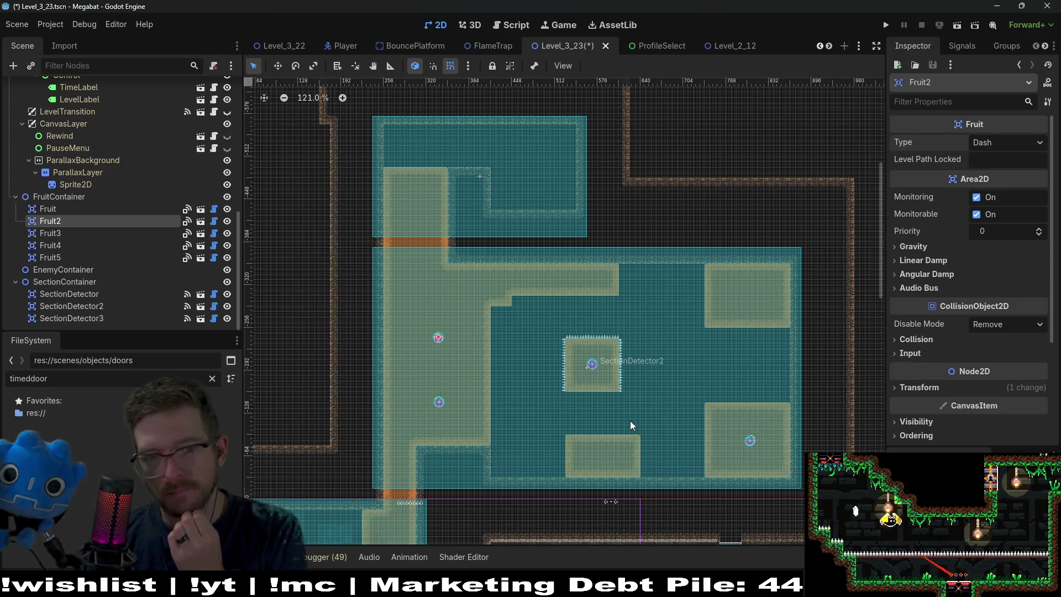
{"action": "scroll", "coordinate": [630, 387], "scroll_direction": "down", "scroll_amount": 3}
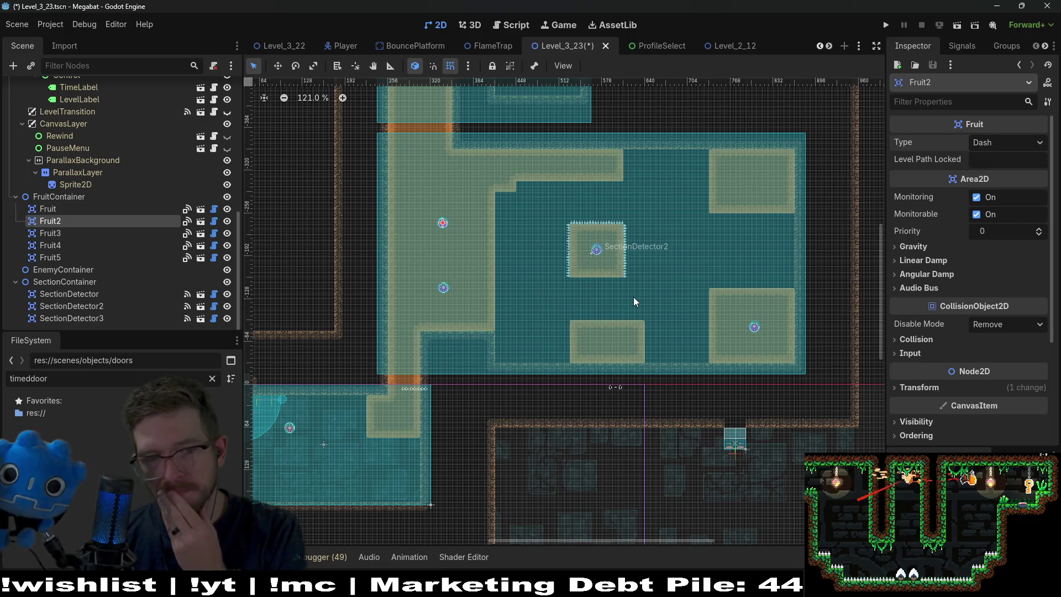
{"action": "scroll", "coordinate": [600, 317], "scroll_direction": "down", "scroll_amount": 2}
{"action": "scroll", "coordinate": [600, 316], "scroll_direction": "left", "scroll_amount": 3}
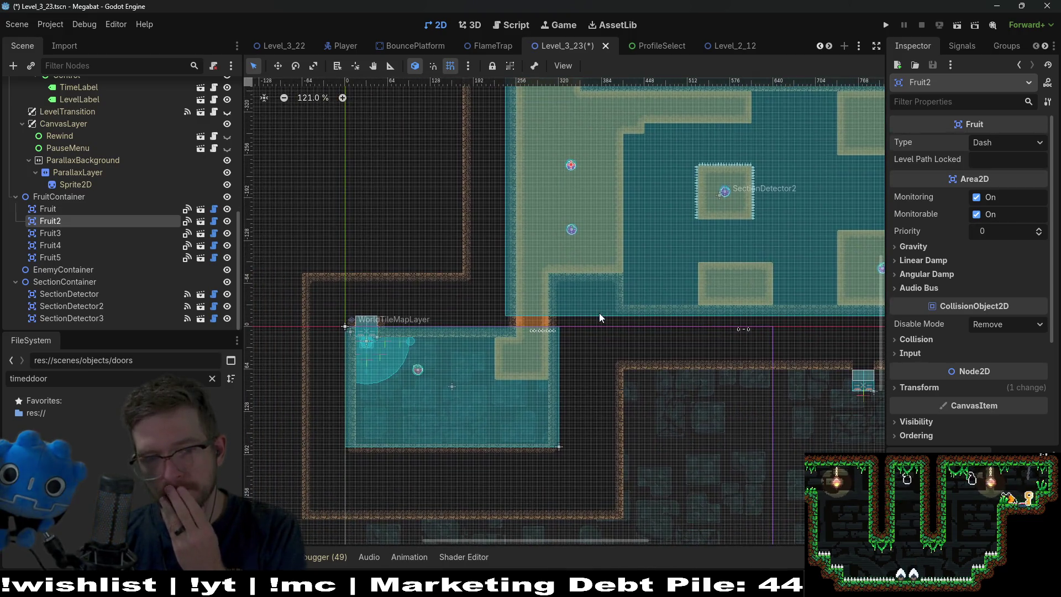
{"action": "scroll", "coordinate": [702, 280], "scroll_direction": "up", "scroll_amount": 1}
{"action": "scroll", "coordinate": [702, 281], "scroll_direction": "right", "scroll_amount": 2}
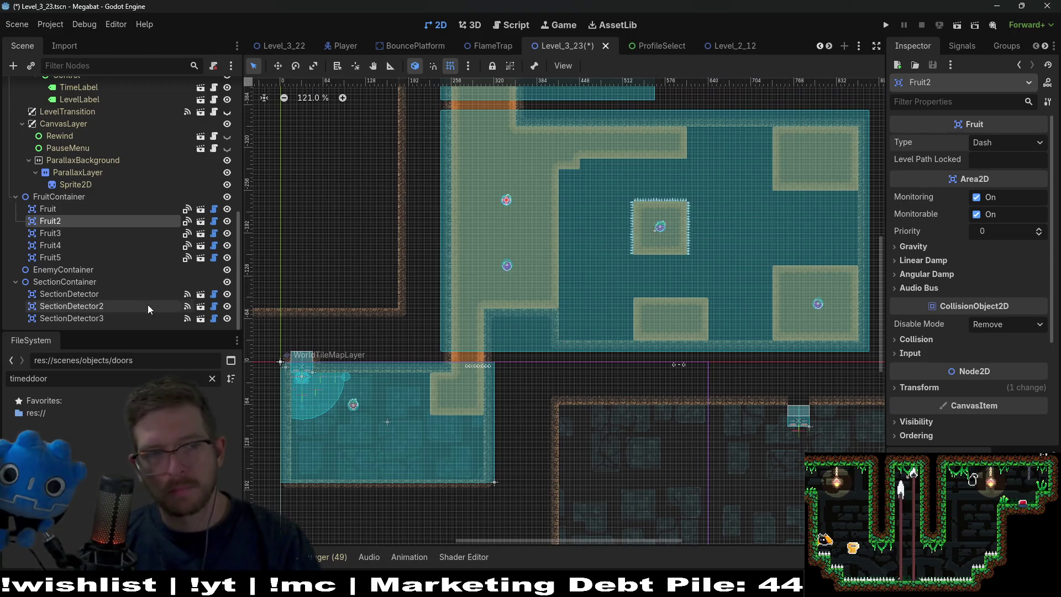
{"action": "scroll", "coordinate": [105, 238], "scroll_direction": "up", "scroll_amount": 4}
{"action": "scroll", "coordinate": [106, 240], "scroll_direction": "up", "scroll_amount": 5}
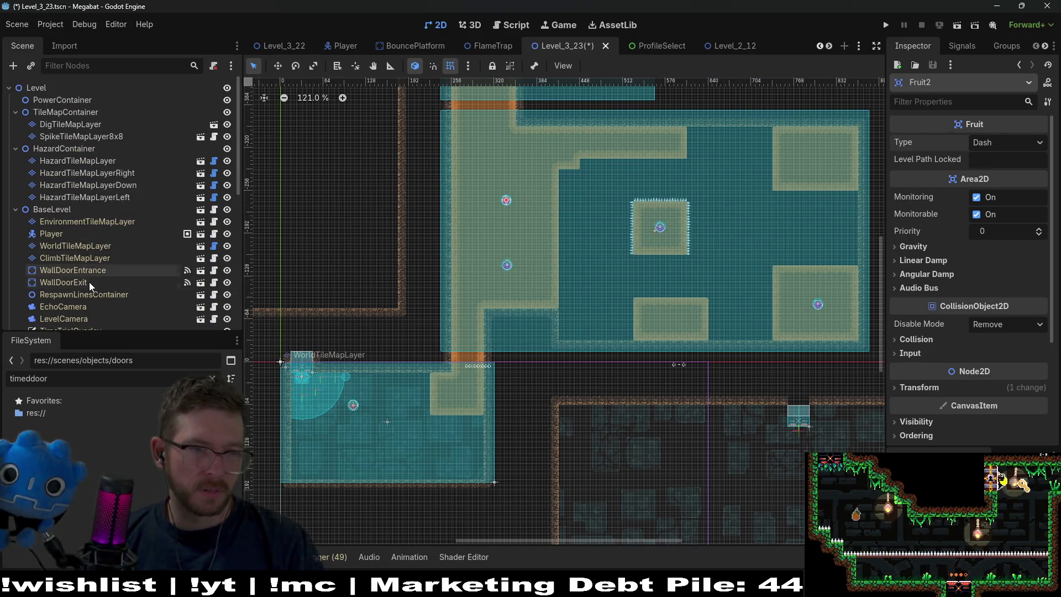
Move WallDoorExit up into the upper room beside its right wall.
{"action": "left_click", "coordinate": [63, 282]}
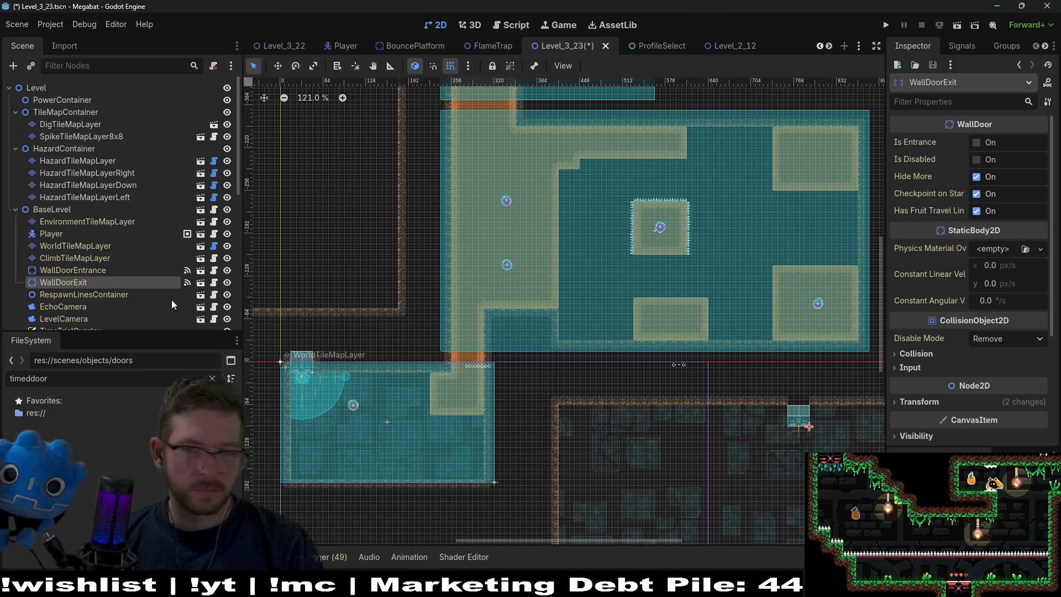
{"action": "key", "text": "w"}
{"action": "left_click_drag", "start_coordinate": [798, 415], "coordinate": [654, 187]}
{"action": "scroll", "coordinate": [654, 187], "scroll_direction": "up", "scroll_amount": 3}
{"action": "left_click_drag", "start_coordinate": [647, 304], "coordinate": [619, 140]}
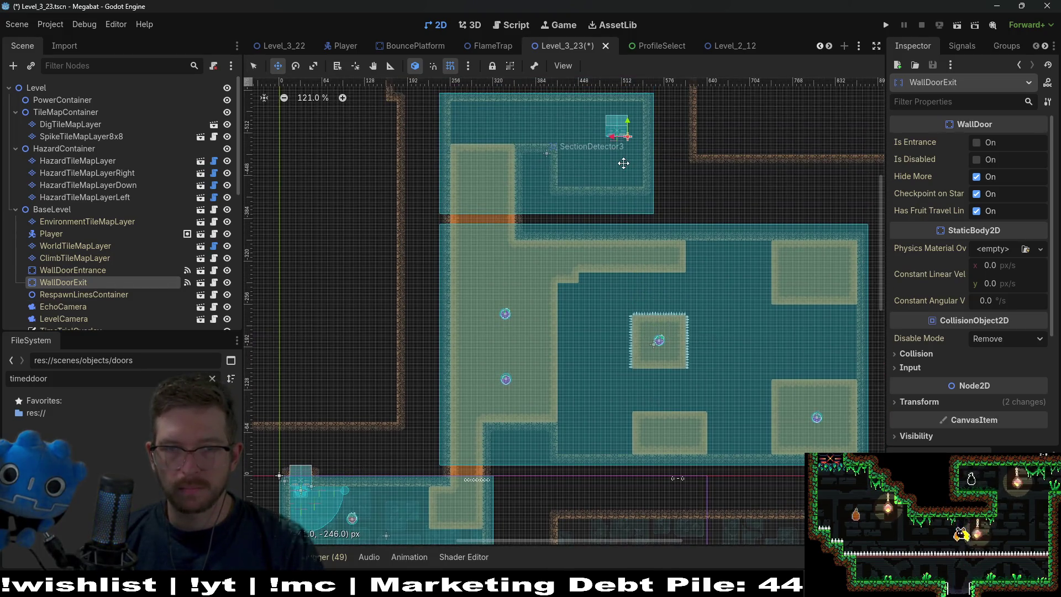
{"action": "scroll", "coordinate": [619, 139], "scroll_direction": "up", "scroll_amount": 3}
{"action": "scroll", "coordinate": [619, 139], "scroll_direction": "right", "scroll_amount": 2}
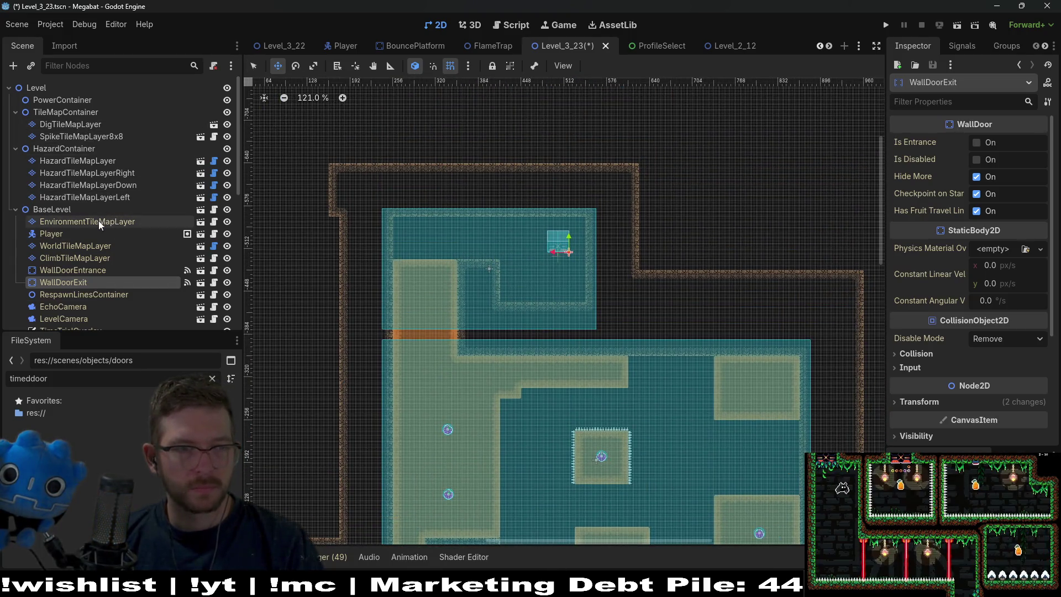
Repaint the DESERT terrain wall right of the upper room on WorldTileMapLayer.
{"action": "left_click", "coordinate": [84, 245]}
{"action": "left_click", "coordinate": [336, 439]}
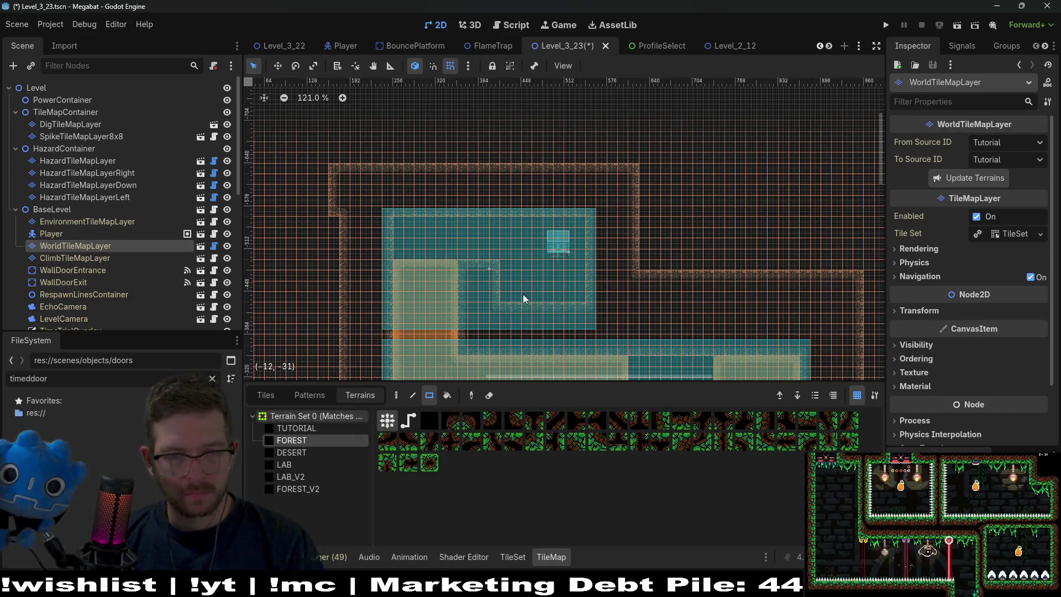
{"action": "scroll", "coordinate": [575, 248], "scroll_direction": "up", "scroll_amount": 5}
{"action": "left_click", "coordinate": [294, 452]}
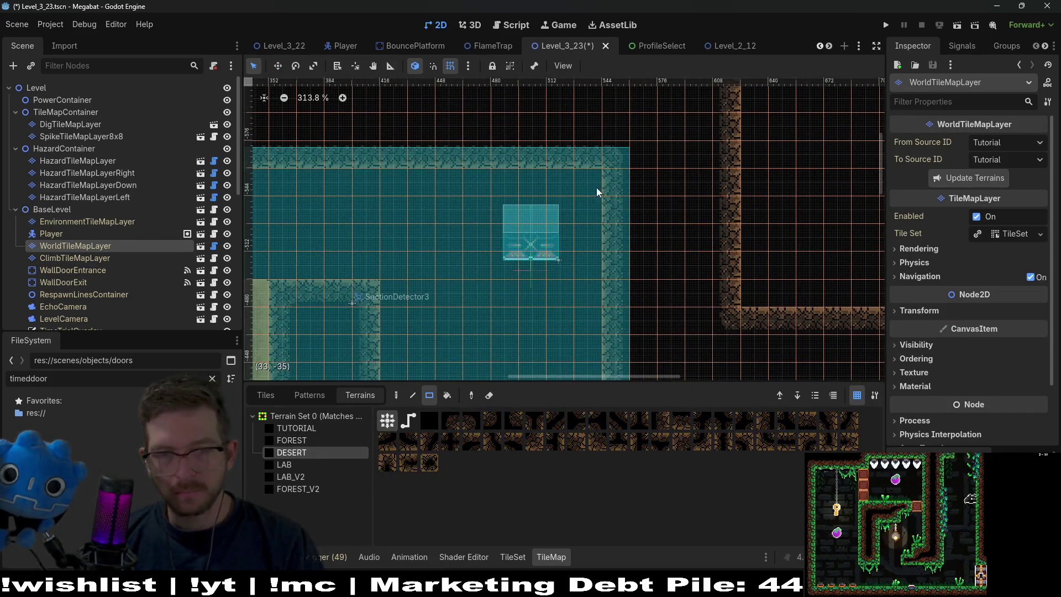
{"action": "left_click_drag", "start_coordinate": [633, 158], "coordinate": [658, 218]}
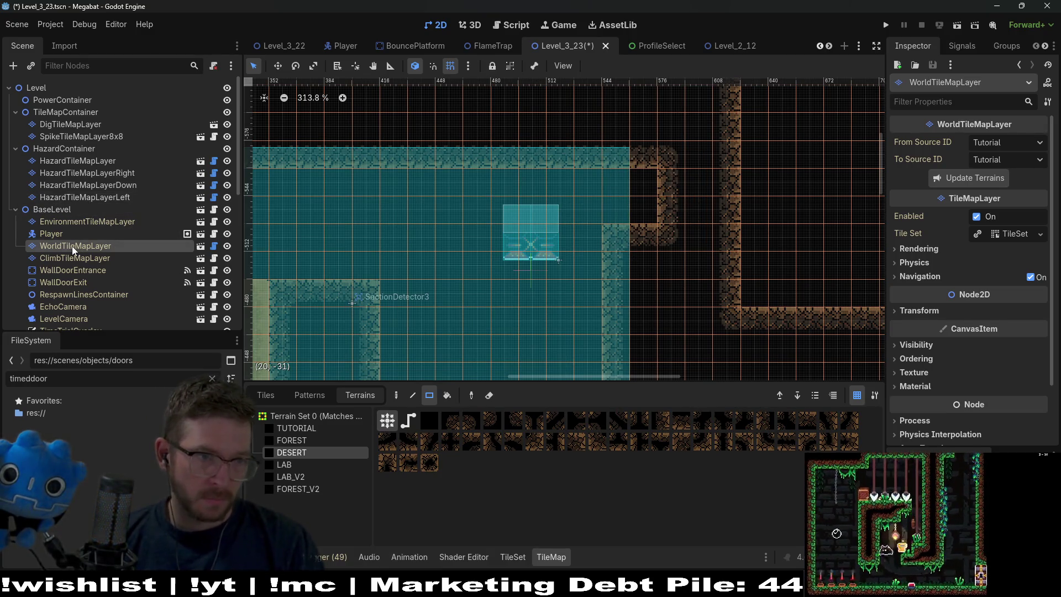
Set WallDoorExit's rotation to 270° and nudge it into the wall opening at (544, -529).
{"action": "left_click", "coordinate": [74, 282]}
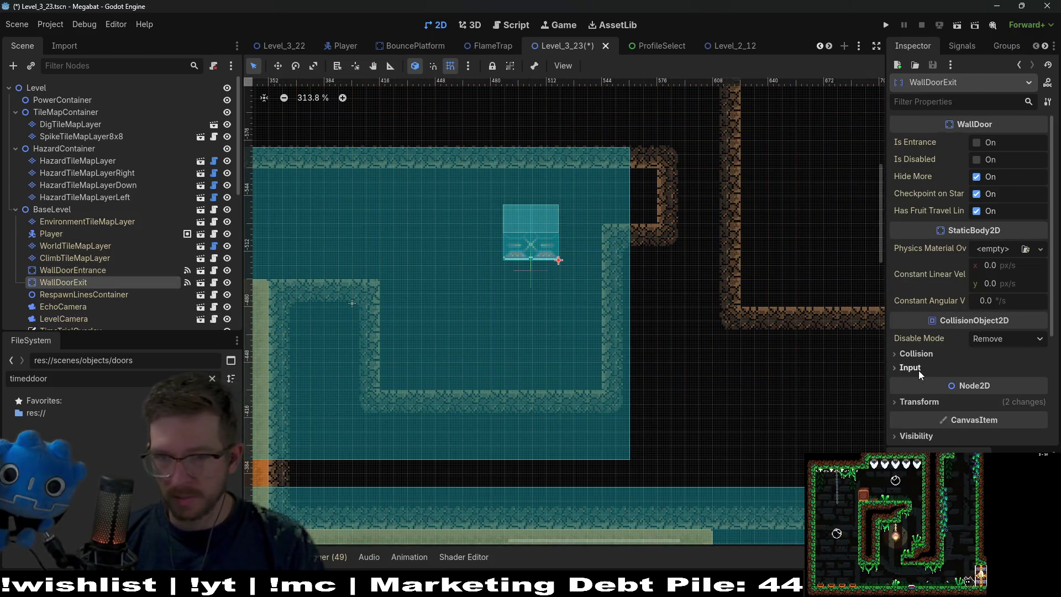
{"action": "left_click", "coordinate": [965, 404]}
{"action": "scroll", "coordinate": [1016, 420], "scroll_direction": "down", "scroll_amount": 5}
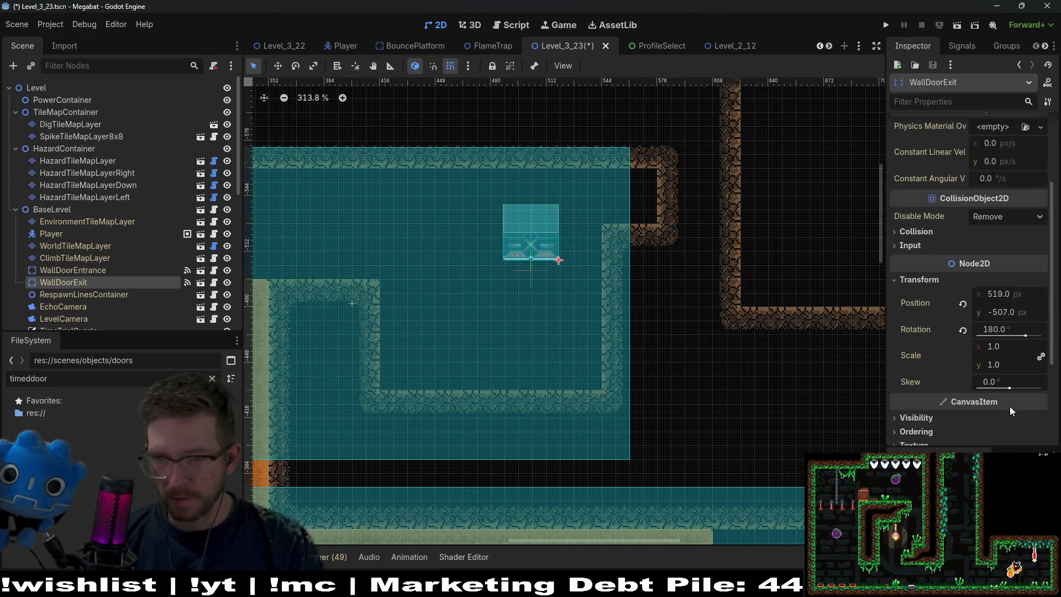
{"action": "left_click", "coordinate": [1020, 328]}
{"action": "type", "text": "270"}
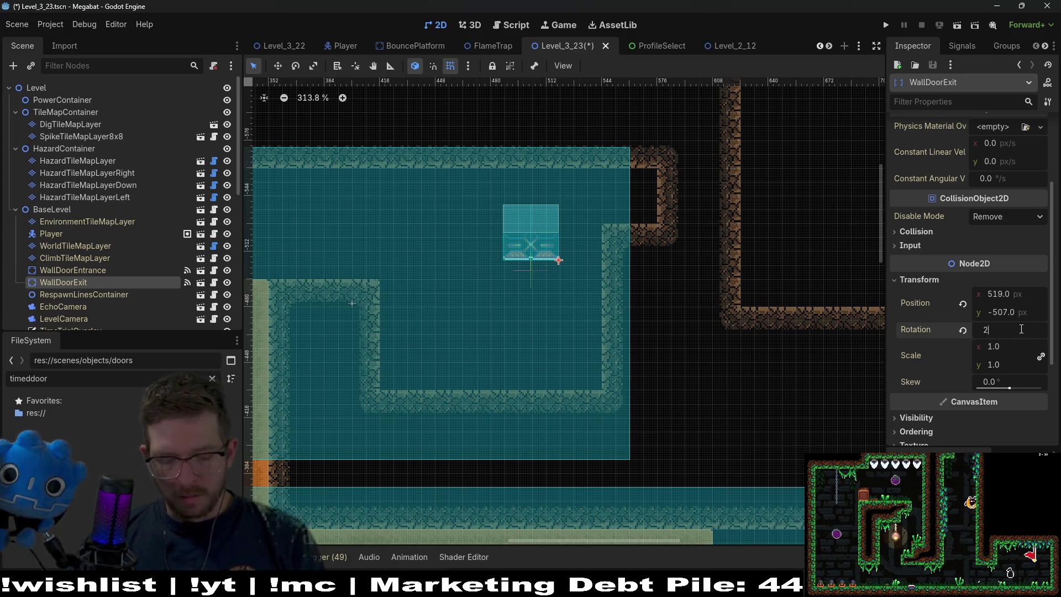
{"action": "key", "text": "Return"}
{"action": "key", "text": "w"}
{"action": "mouse_move", "coordinate": [620, 204]}
{"action": "left_mouse_down"}
{"action": "mouse_move", "coordinate": [634, 185]}
{"action": "mouse_move", "coordinate": [640, 217]}
{"action": "left_mouse_up"}
{"action": "scroll", "coordinate": [637, 188], "scroll_direction": "up", "scroll_amount": 5}
{"action": "scroll", "coordinate": [637, 189], "scroll_direction": "up", "scroll_amount": 2}
Paint a 1x8 desert wall strip beside the exit door on WorldTileMapLayer.
{"action": "left_click", "coordinate": [110, 246]}
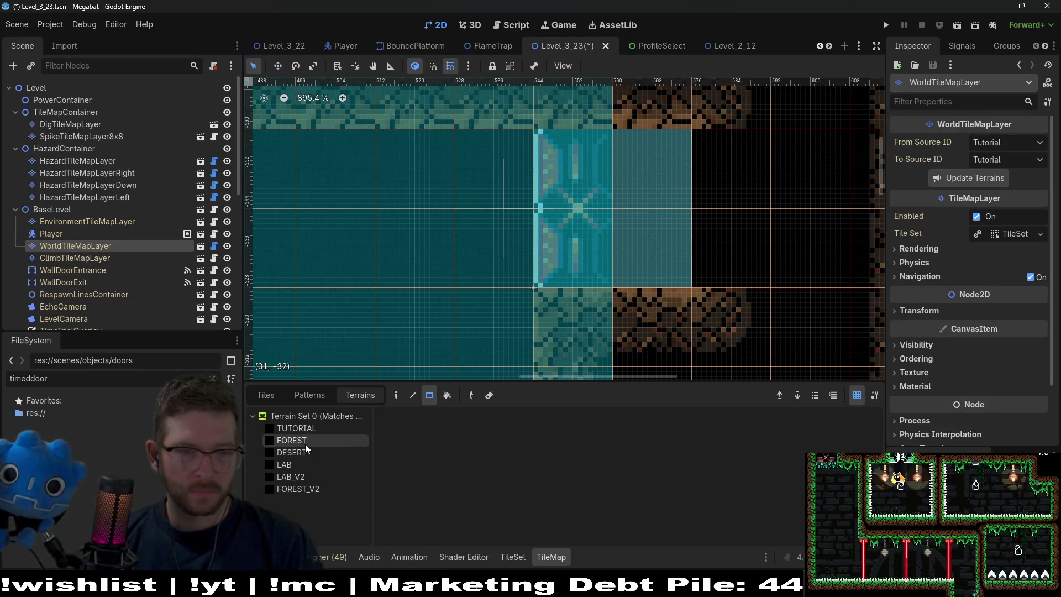
{"action": "scroll", "coordinate": [652, 242], "scroll_direction": "down", "scroll_amount": 9}
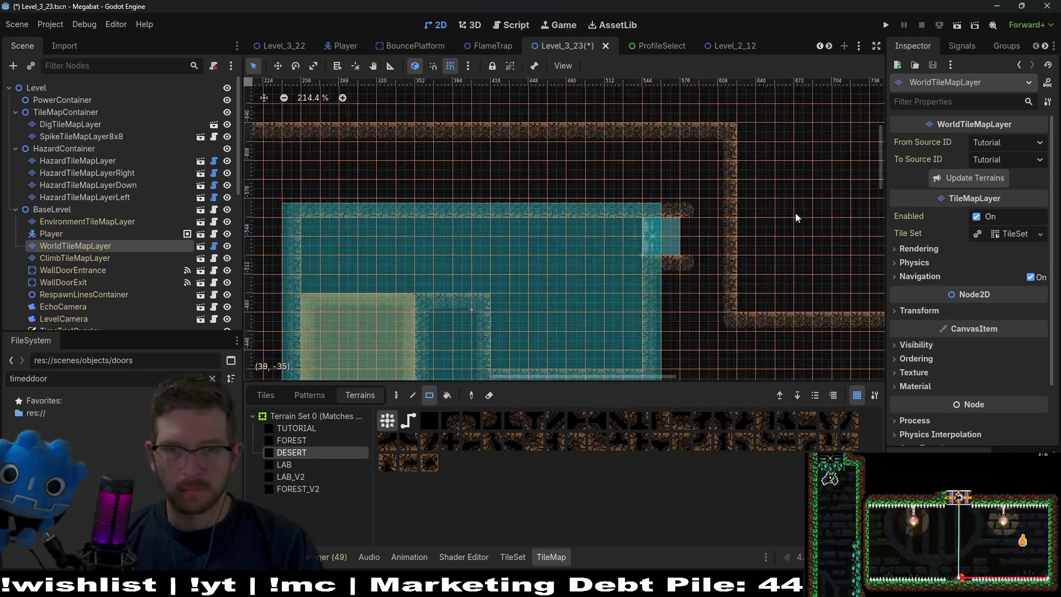
{"action": "left_click_drag", "start_coordinate": [745, 130], "coordinate": [760, 307]}
{"action": "scroll", "coordinate": [610, 232], "scroll_direction": "down", "scroll_amount": 1}
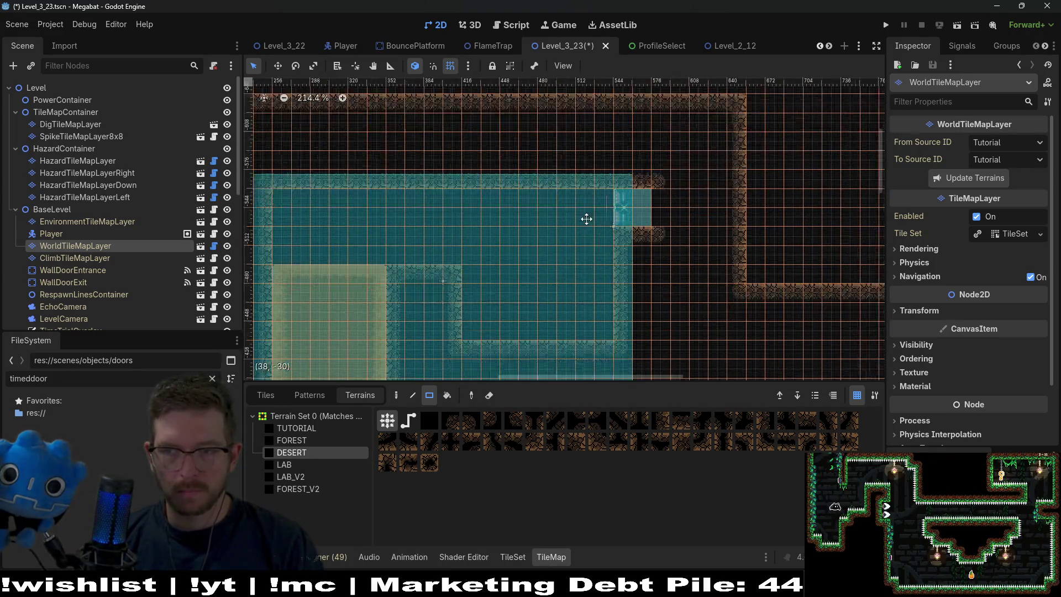
Fill in desert wall at the central sand area's inner corner.
{"action": "left_click_drag", "start_coordinate": [617, 271], "coordinate": [588, 207]}
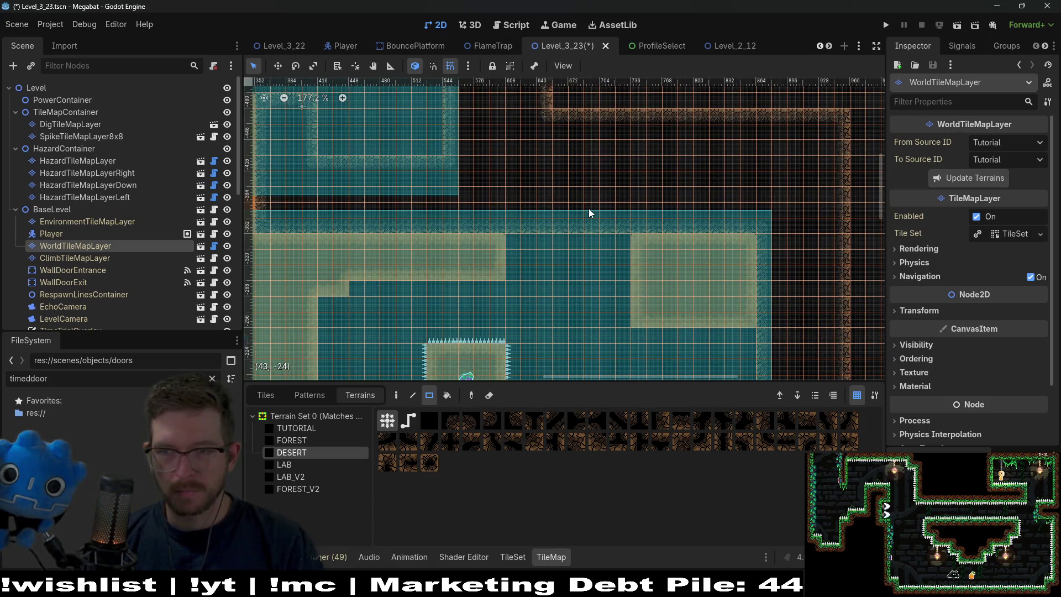
{"action": "scroll", "coordinate": [516, 230], "scroll_direction": "down", "scroll_amount": 3}
{"action": "left_click_drag", "start_coordinate": [529, 267], "coordinate": [536, 201]}
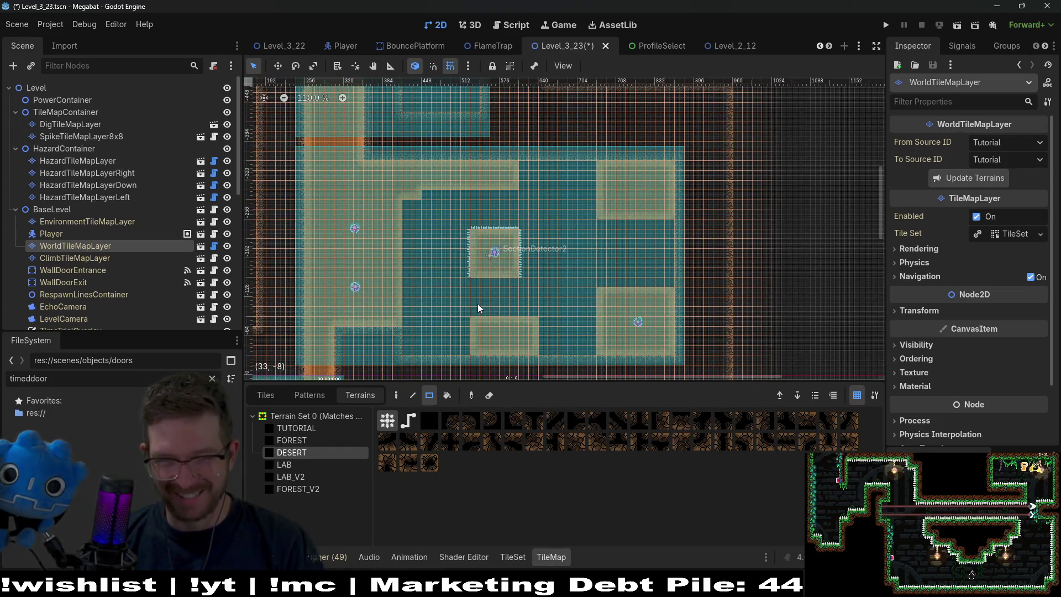
{"action": "scroll", "coordinate": [478, 303], "scroll_direction": "up", "scroll_amount": 4}
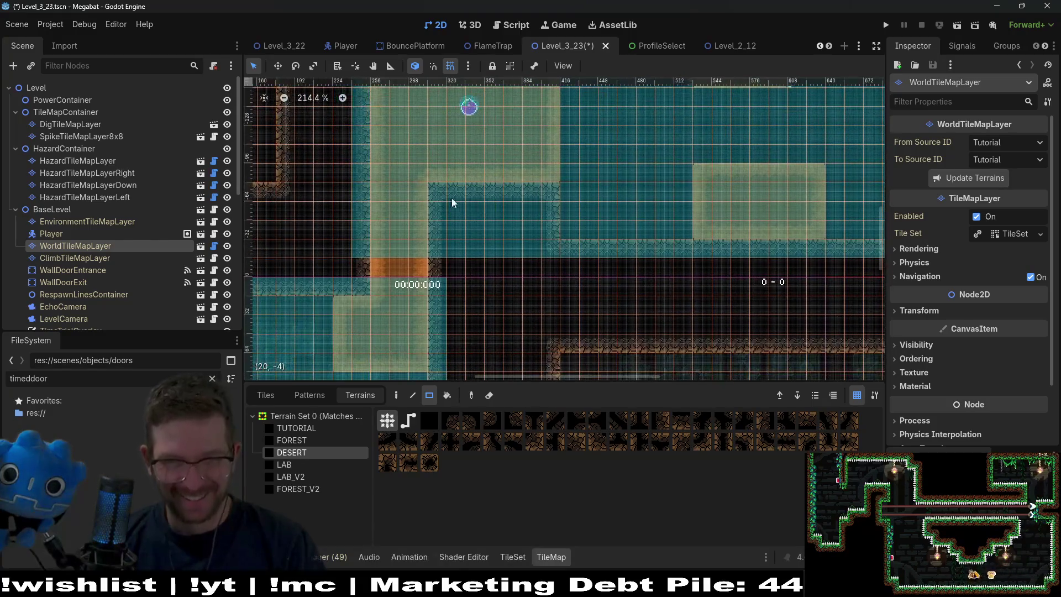
{"action": "mouse_move", "coordinate": [438, 200]}
{"action": "left_mouse_down"}
{"action": "mouse_move", "coordinate": [453, 198]}
{"action": "mouse_move", "coordinate": [461, 213]}
{"action": "left_mouse_up"}
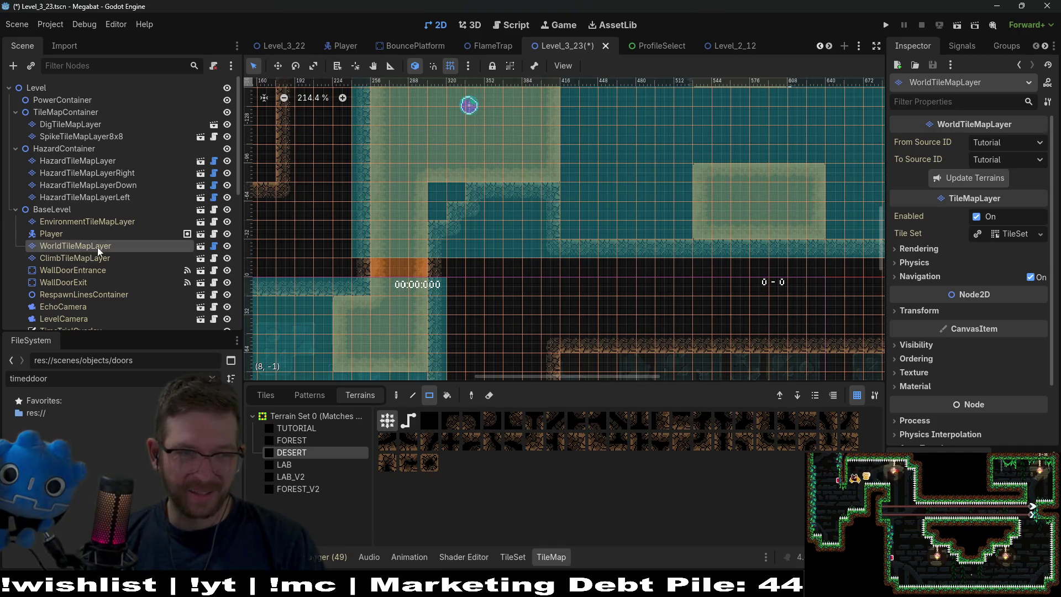
{"action": "left_click", "coordinate": [103, 123]}
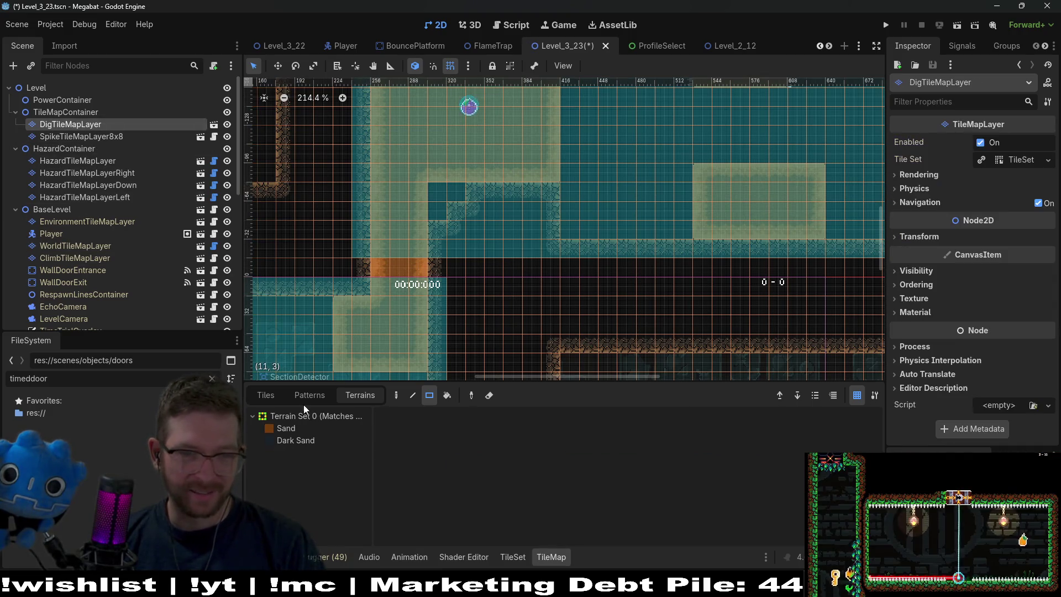
Paint Sand dig tiles around the new wall tile at the central room's inner corner.
{"action": "left_click", "coordinate": [286, 428]}
{"action": "left_click_drag", "start_coordinate": [440, 182], "coordinate": [447, 194]}
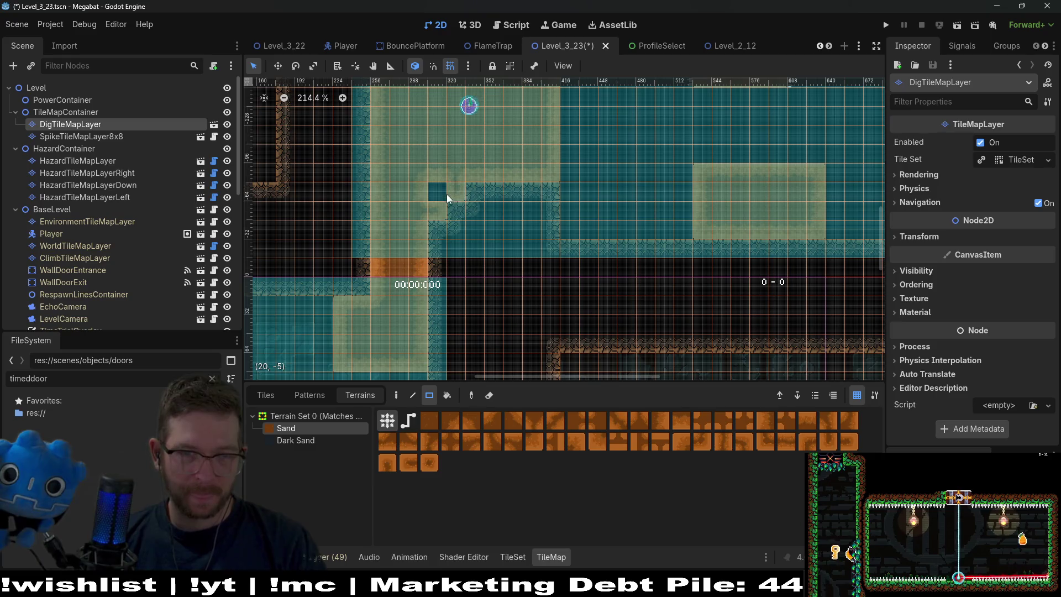
{"action": "scroll", "coordinate": [538, 167], "scroll_direction": "down", "scroll_amount": 5}
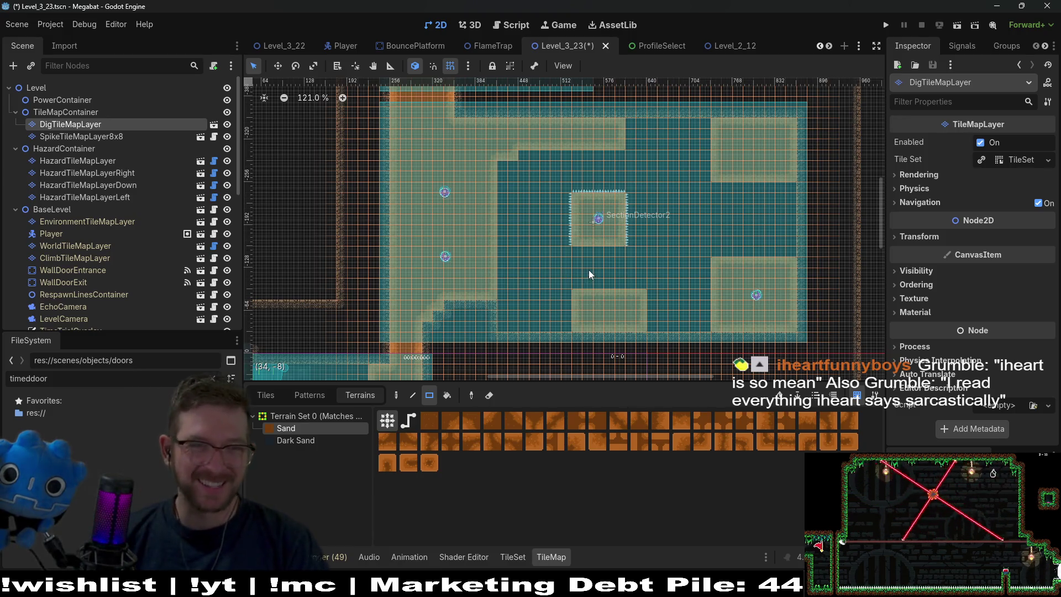
{"action": "scroll", "coordinate": [159, 266], "scroll_direction": "down", "scroll_amount": 10}
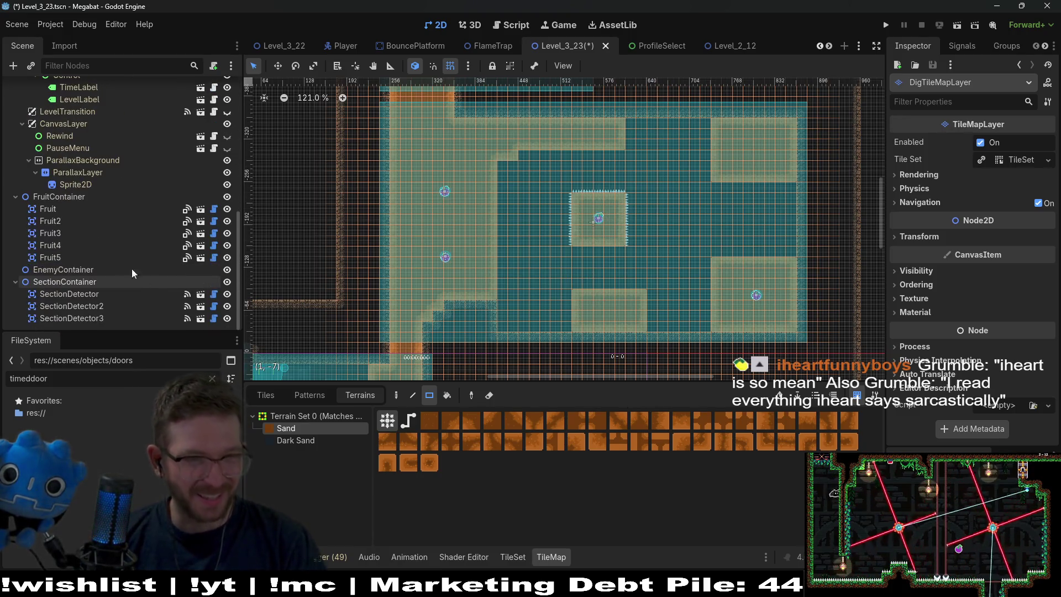
Move Fruit2 onto the top sand ledge and Fruit3 onto the top-right sand block.
{"action": "left_click", "coordinate": [77, 219]}
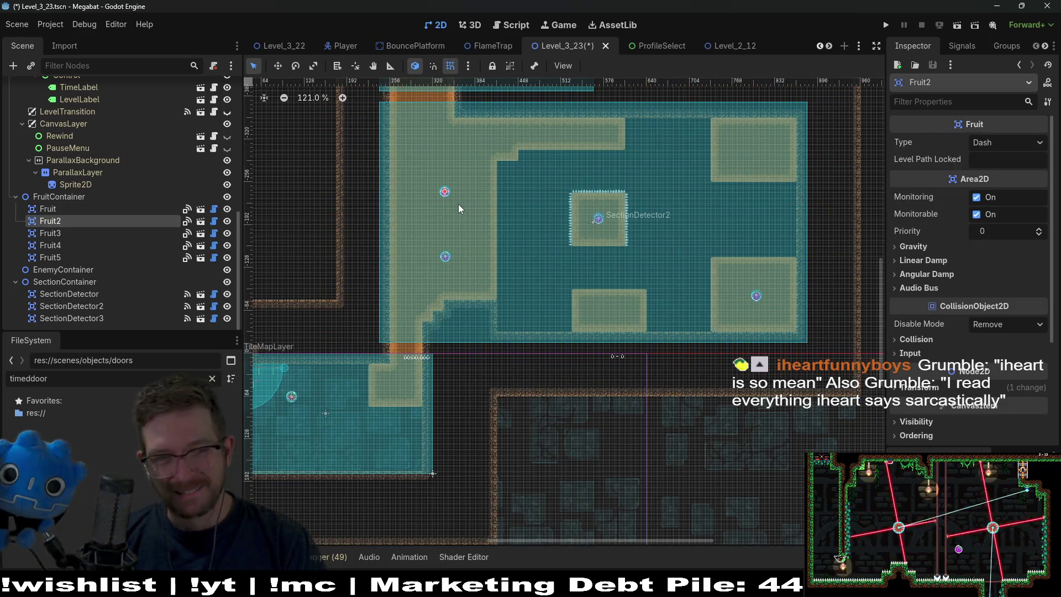
{"action": "left_click", "coordinate": [49, 234]}
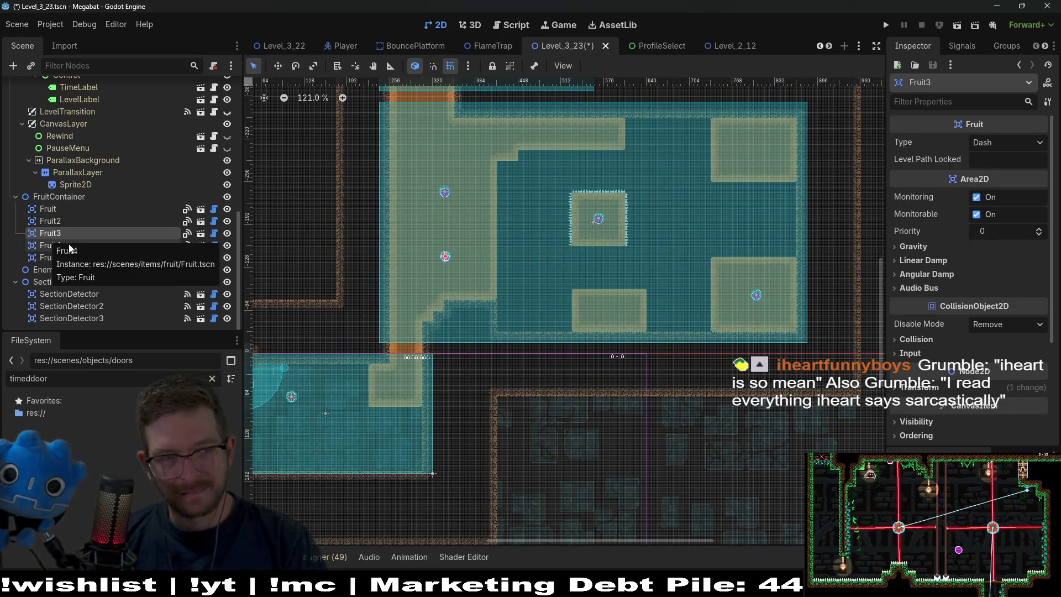
{"action": "left_click", "coordinate": [62, 220]}
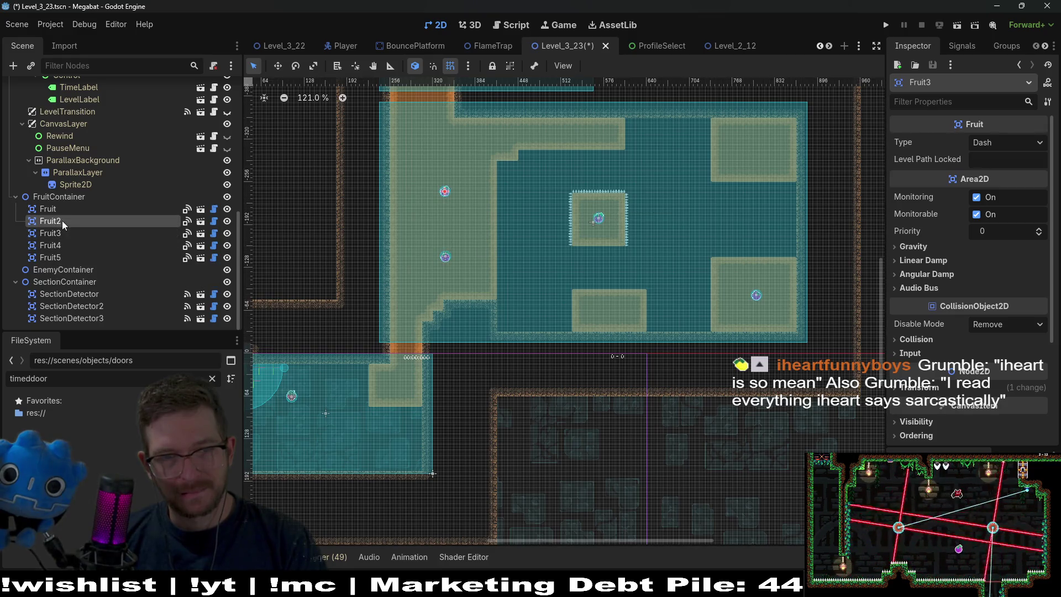
{"action": "key", "text": "w"}
{"action": "left_click_drag", "start_coordinate": [445, 217], "coordinate": [610, 134]}
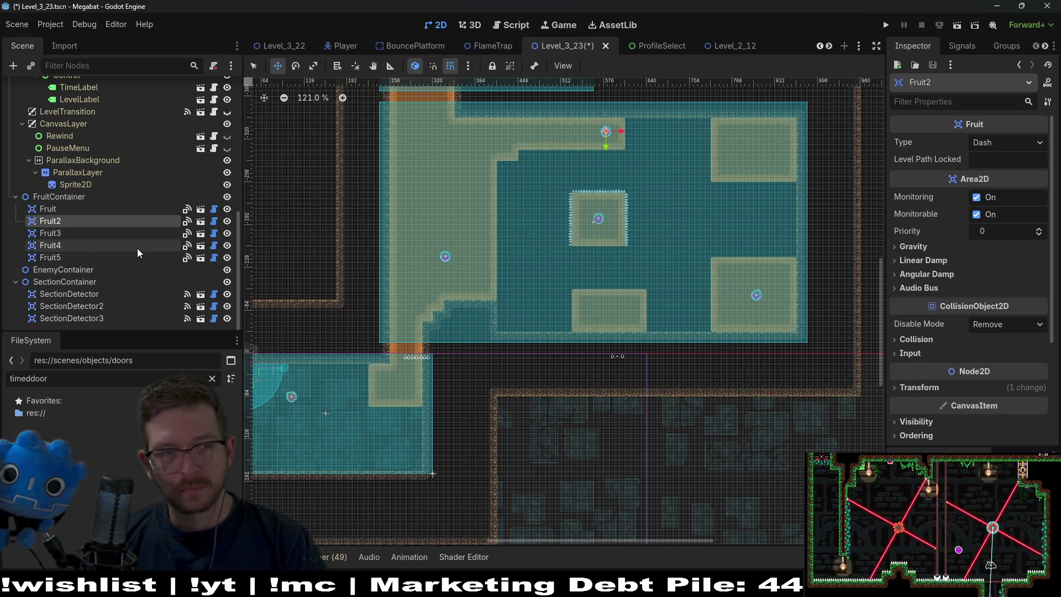
{"action": "left_click", "coordinate": [62, 235]}
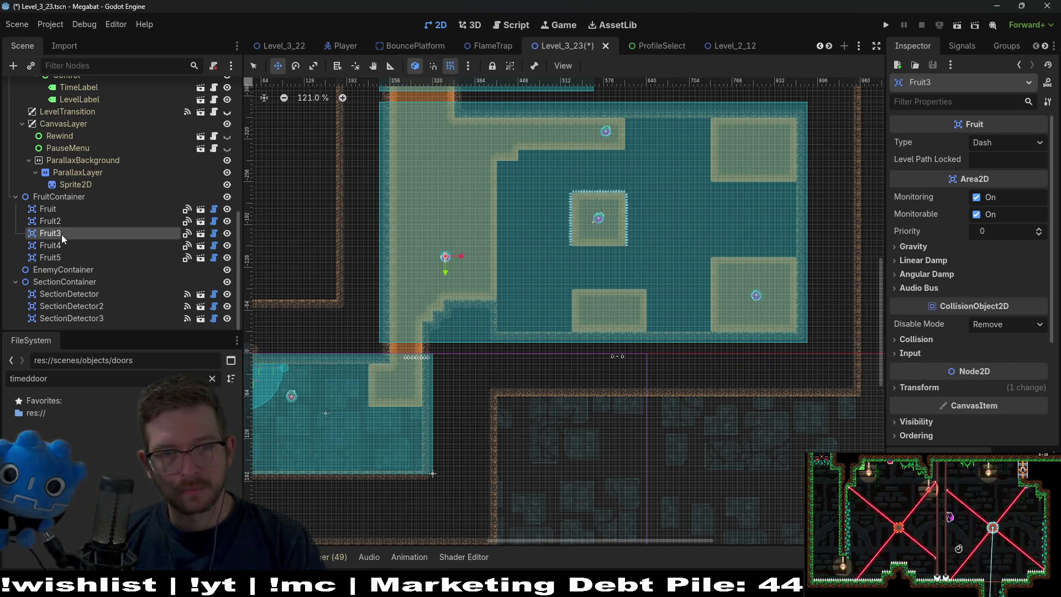
{"action": "mouse_move", "coordinate": [440, 260]}
{"action": "left_mouse_down"}
{"action": "mouse_move", "coordinate": [637, 277]}
{"action": "mouse_move", "coordinate": [611, 309]}
{"action": "mouse_move", "coordinate": [747, 147]}
{"action": "mouse_move", "coordinate": [708, 200]}
{"action": "left_mouse_up"}
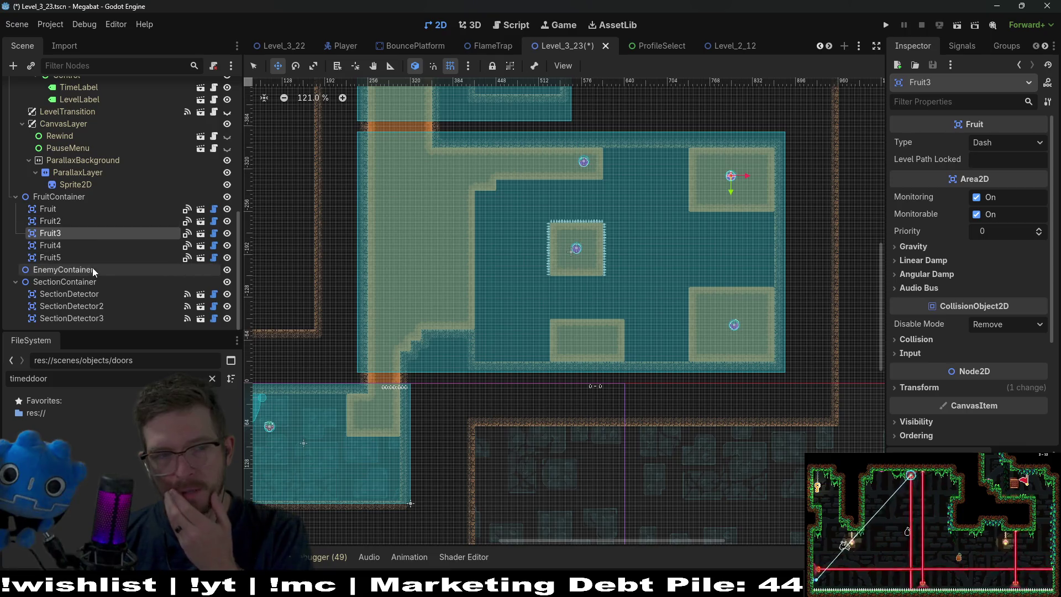
Change Fruit3's Type from Dash to Teleport.
{"action": "left_click_drag", "start_coordinate": [389, 147], "coordinate": [392, 224]}
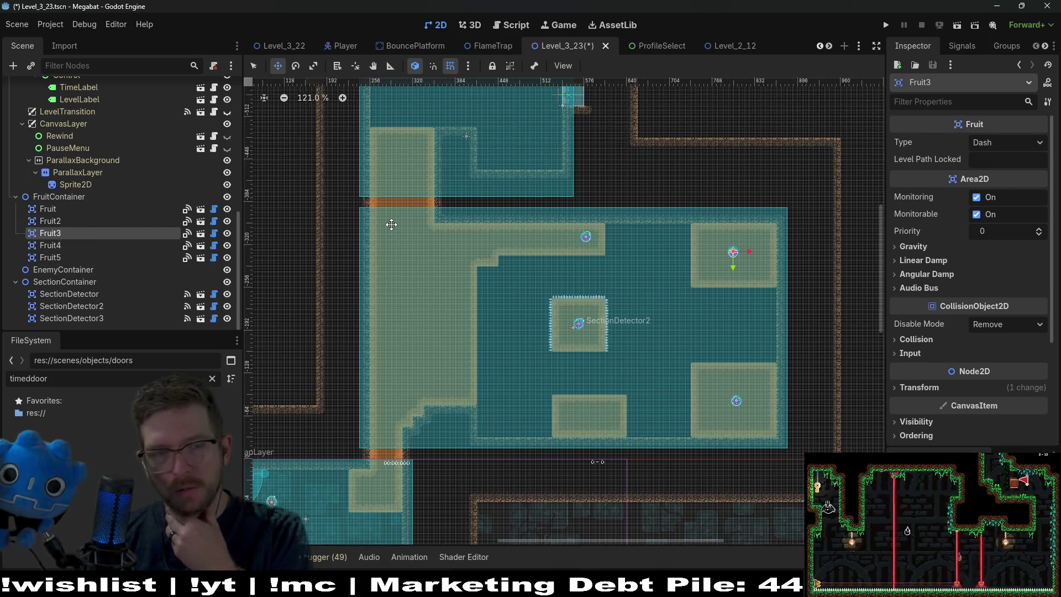
{"action": "left_click_drag", "start_coordinate": [465, 231], "coordinate": [452, 262]}
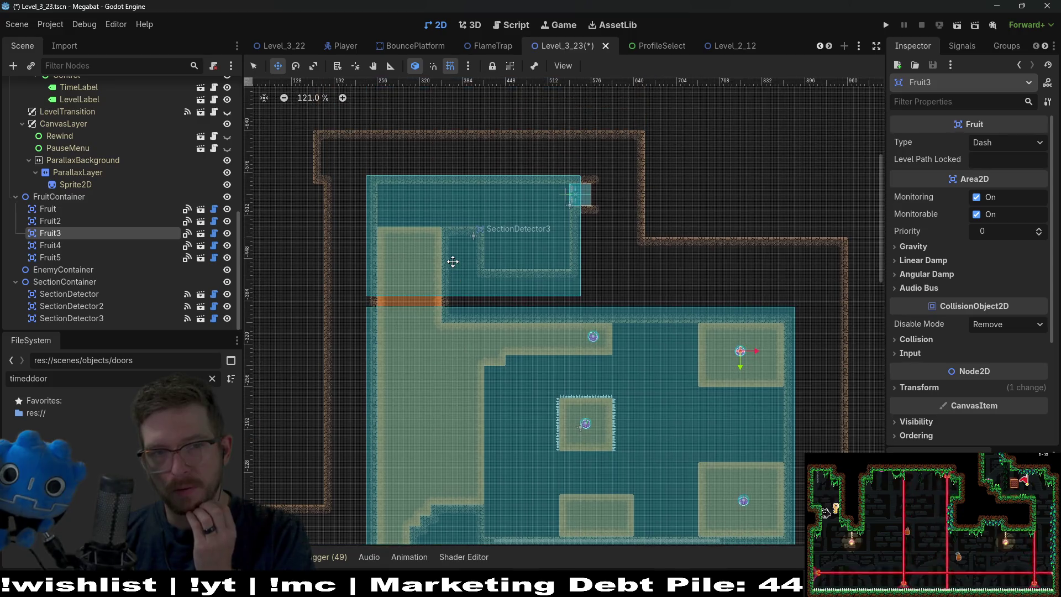
{"action": "scroll", "coordinate": [486, 274], "scroll_direction": "down", "scroll_amount": 2}
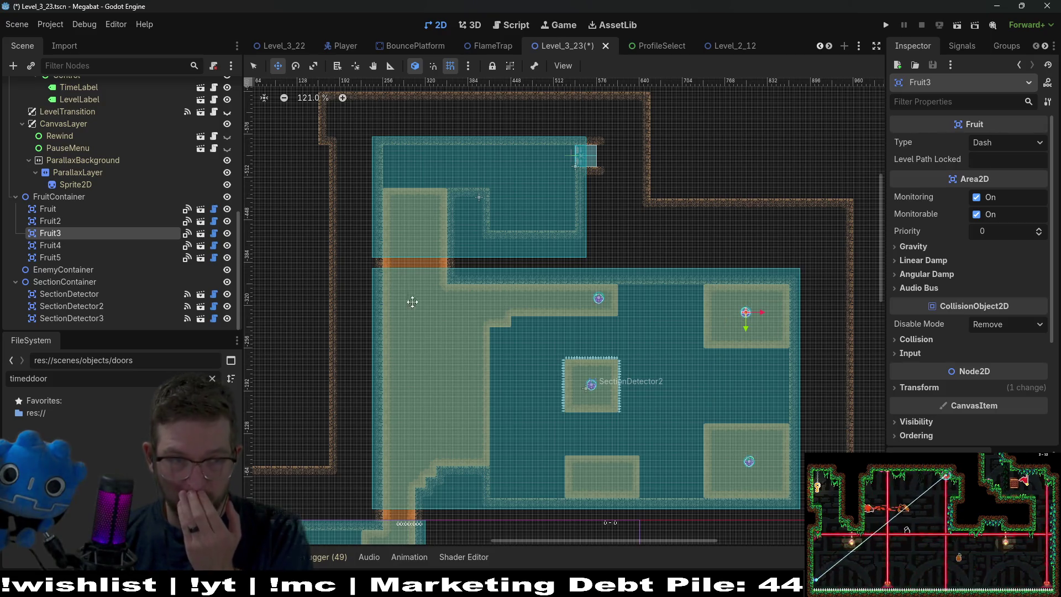
{"action": "left_click", "coordinate": [1016, 144]}
{"action": "left_click", "coordinate": [1009, 182]}
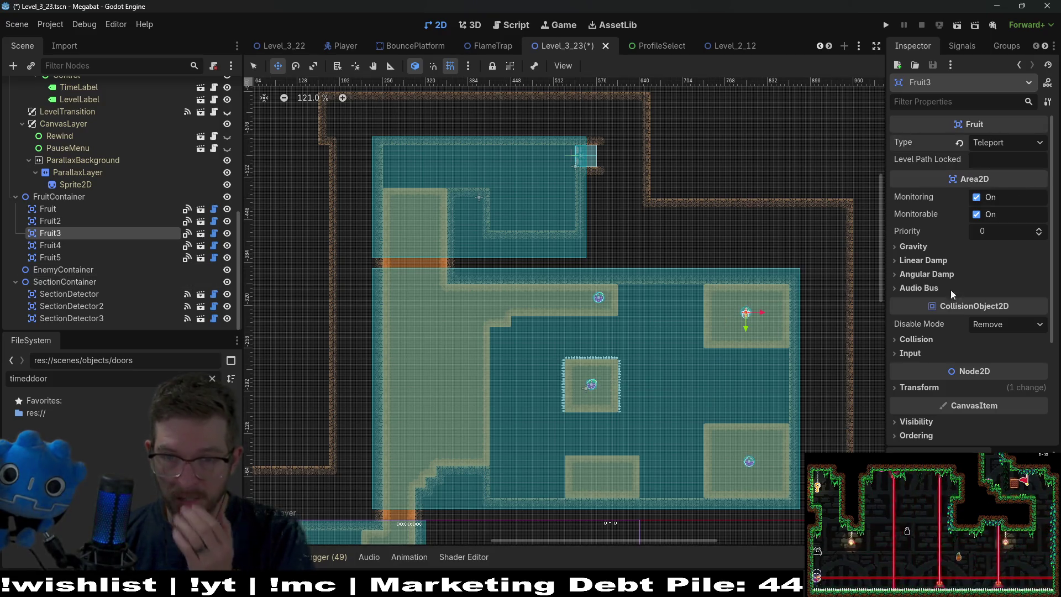
{"action": "scroll", "coordinate": [739, 333], "scroll_direction": "up", "scroll_amount": 4}
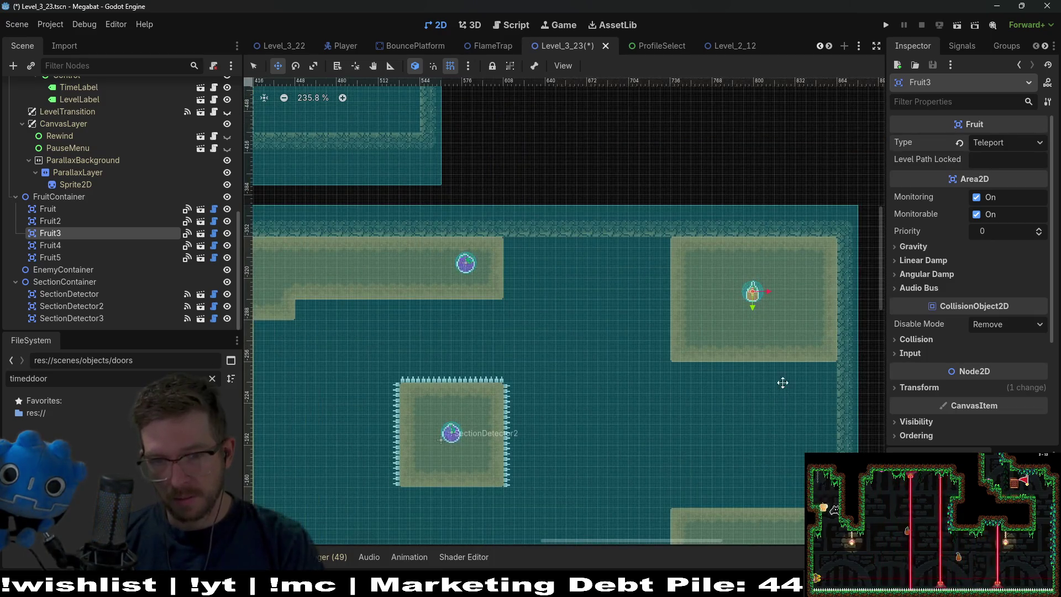
{"action": "scroll", "coordinate": [781, 392], "scroll_direction": "down", "scroll_amount": 3}
{"action": "scroll", "coordinate": [63, 184], "scroll_direction": "up", "scroll_amount": 5}
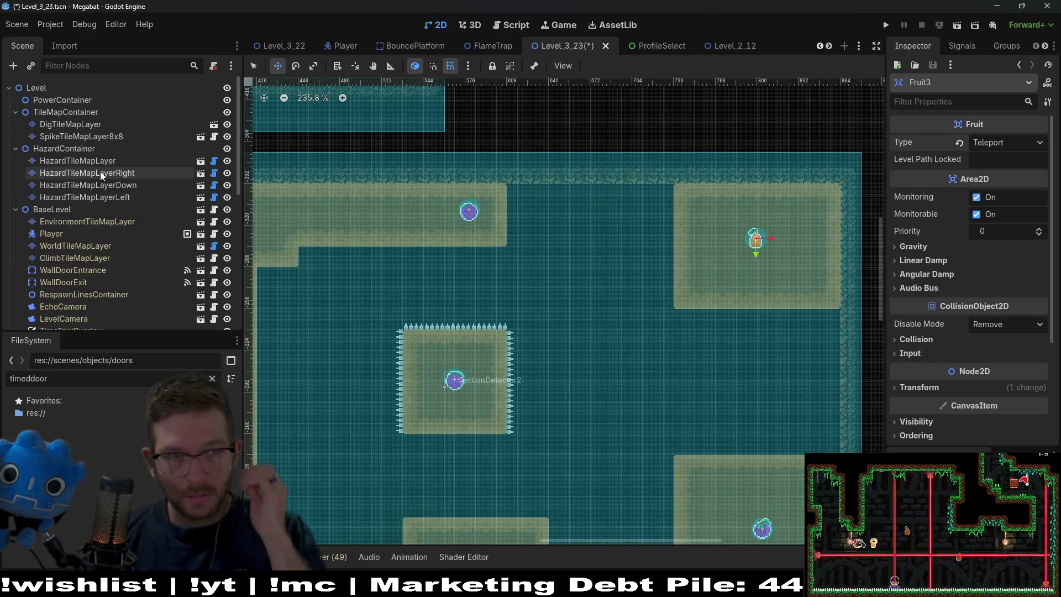
{"action": "left_click", "coordinate": [119, 136]}
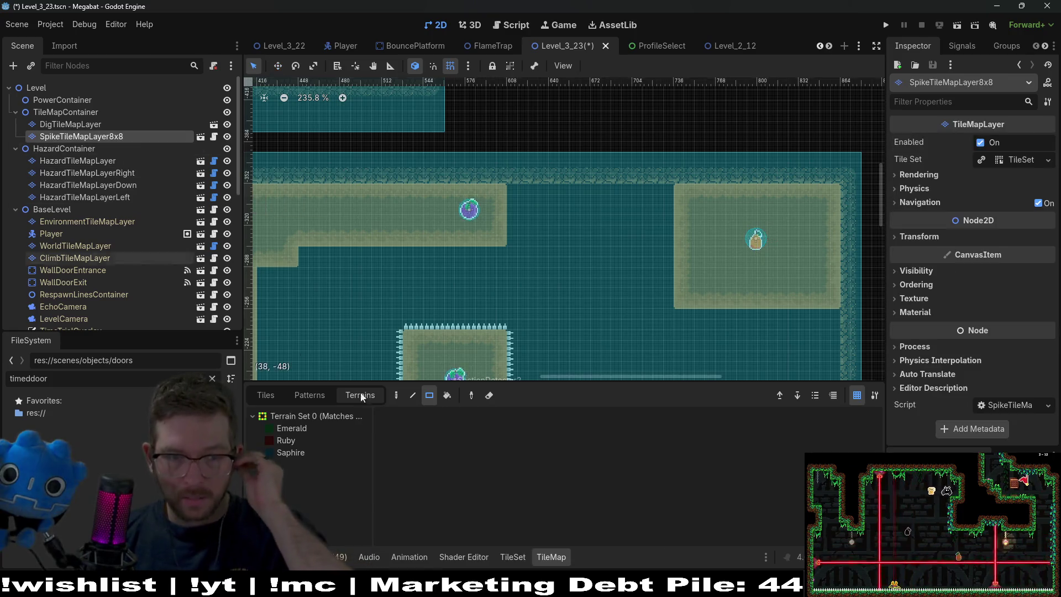
Paint Emerald spikes along the top and sides of the central sand block, clearing a misplaced strip.
{"action": "left_click", "coordinate": [287, 430]}
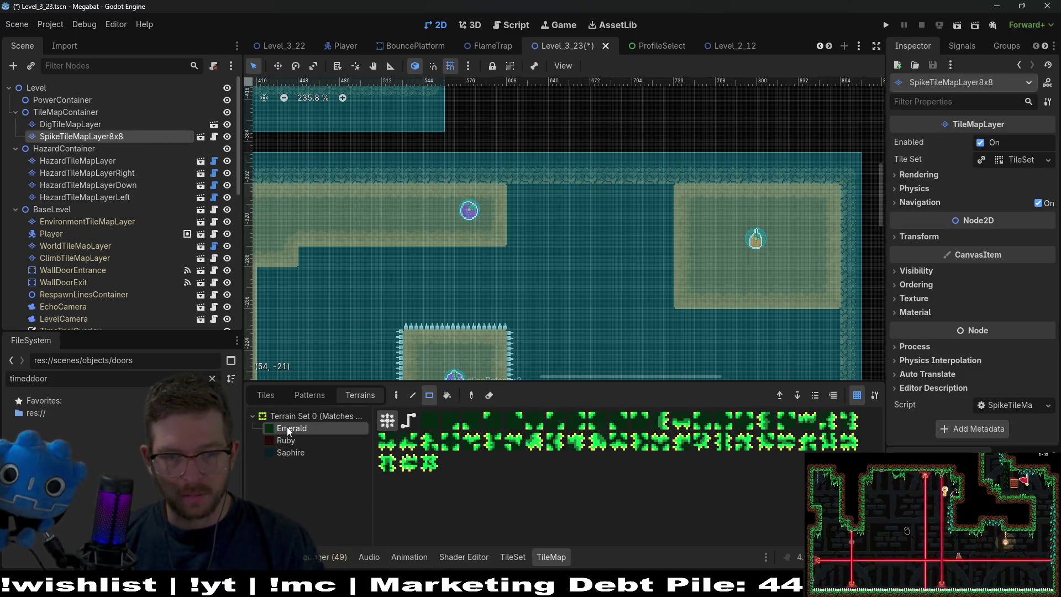
{"action": "scroll", "coordinate": [790, 257], "scroll_direction": "down", "scroll_amount": 7}
{"action": "scroll", "coordinate": [790, 257], "scroll_direction": "right", "scroll_amount": 3}
{"action": "mouse_move", "coordinate": [798, 266]}
{"action": "left_mouse_down"}
{"action": "mouse_move", "coordinate": [760, 249]}
{"action": "mouse_move", "coordinate": [627, 248]}
{"action": "mouse_move", "coordinate": [801, 264]}
{"action": "left_mouse_up"}
{"action": "scroll", "coordinate": [714, 299], "scroll_direction": "down", "scroll_amount": 5}
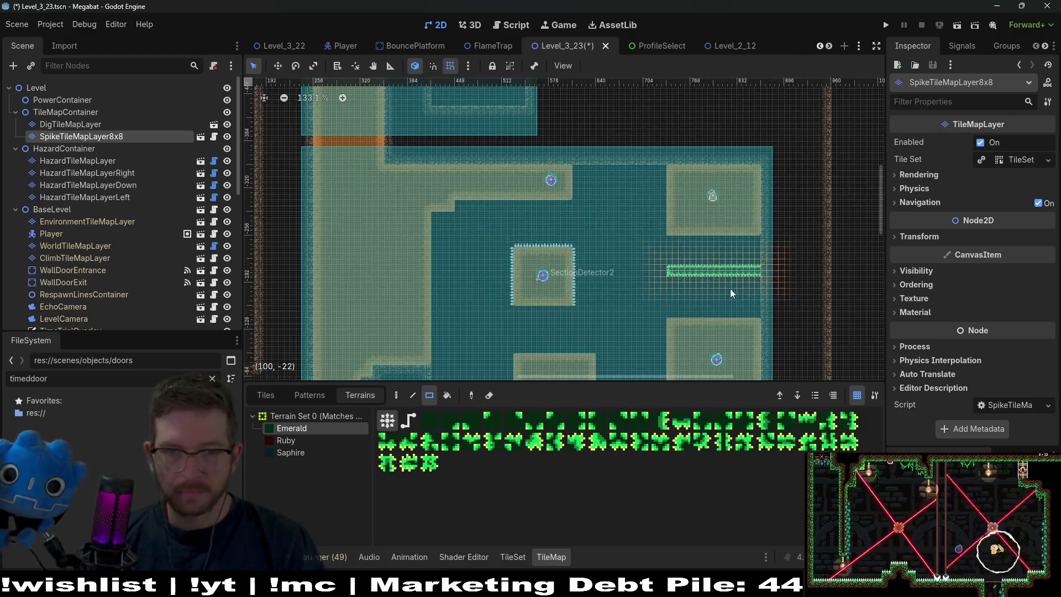
{"action": "scroll", "coordinate": [721, 306], "scroll_direction": "up", "scroll_amount": 3}
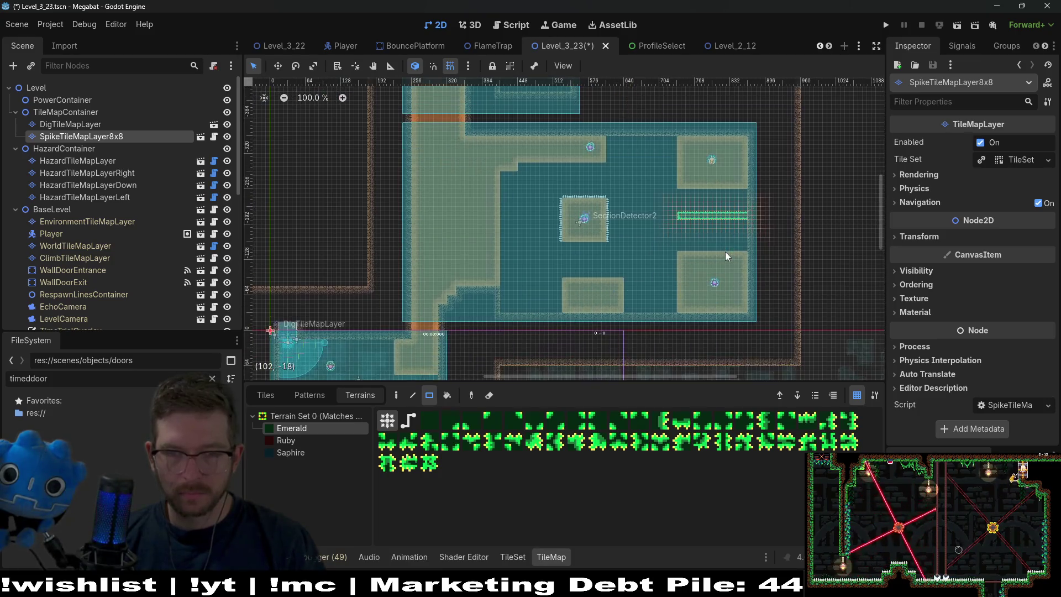
{"action": "left_click_drag", "start_coordinate": [628, 169], "coordinate": [788, 208]}
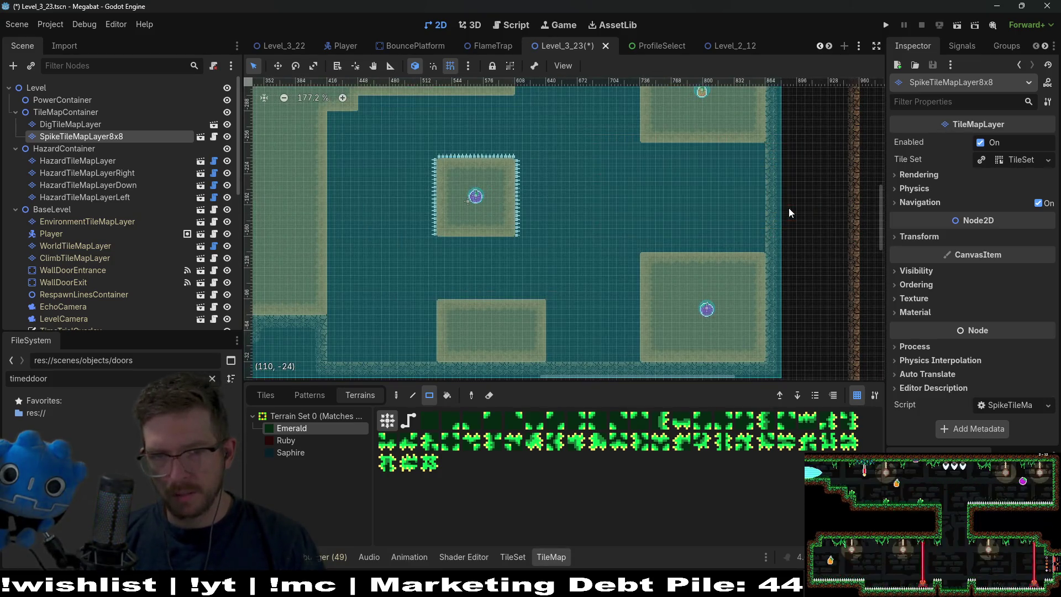
{"action": "mouse_move", "coordinate": [644, 231]}
{"action": "left_mouse_down"}
{"action": "mouse_move", "coordinate": [774, 250]}
{"action": "mouse_move", "coordinate": [771, 259]}
{"action": "left_mouse_up"}
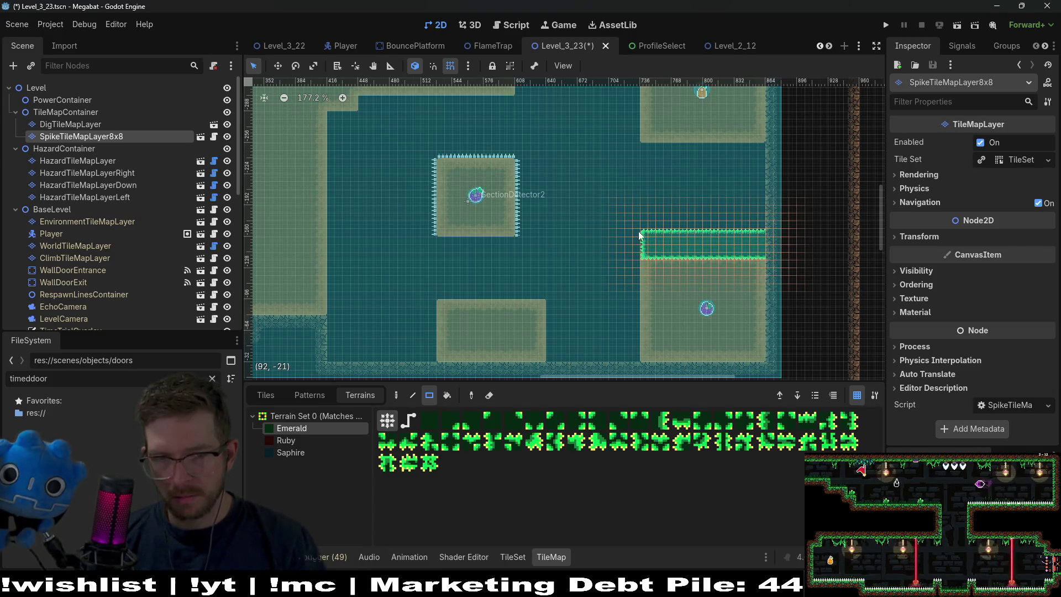
{"action": "scroll", "coordinate": [714, 247], "scroll_direction": "up", "scroll_amount": 4}
{"action": "left_click_drag", "start_coordinate": [623, 260], "coordinate": [583, 262]}
{"action": "left_click_drag", "start_coordinate": [577, 226], "coordinate": [806, 230]}
{"action": "scroll", "coordinate": [762, 241], "scroll_direction": "down", "scroll_amount": 3}
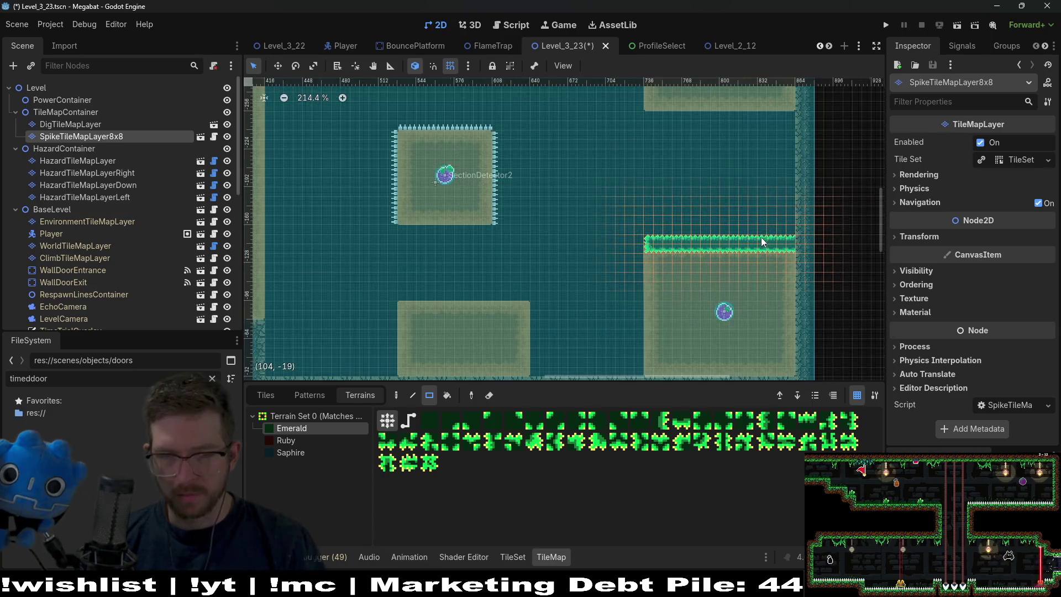
{"action": "scroll", "coordinate": [749, 314], "scroll_direction": "down", "scroll_amount": 1}
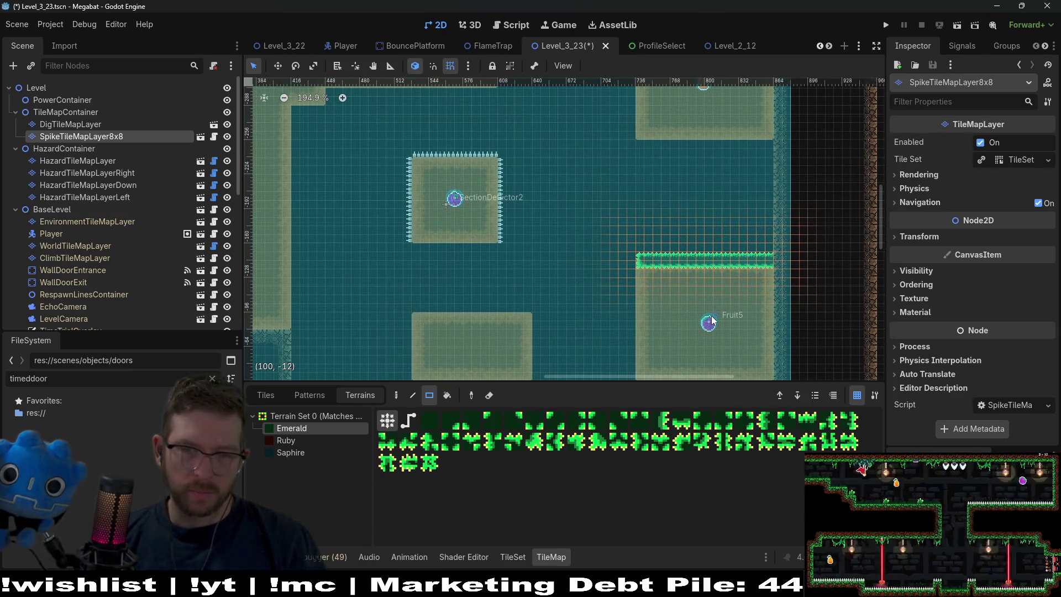
Add emerald spike rows on the floor left and right of the bottom block.
{"action": "mouse_move", "coordinate": [711, 320]}
{"action": "left_mouse_down"}
{"action": "mouse_move", "coordinate": [708, 277]}
{"action": "mouse_move", "coordinate": [725, 238]}
{"action": "left_mouse_up"}
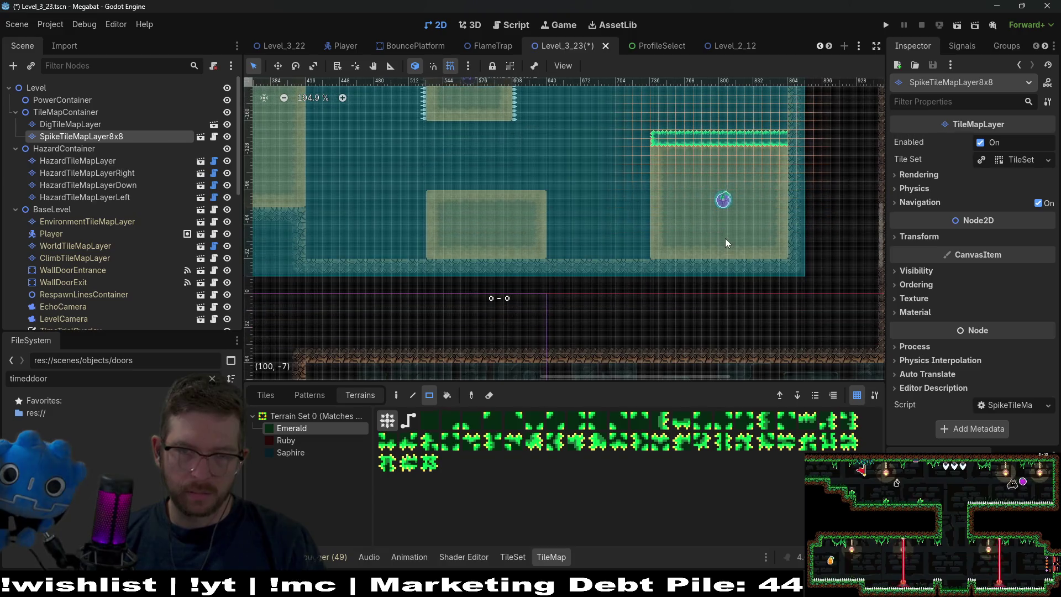
{"action": "scroll", "coordinate": [721, 252], "scroll_direction": "down", "scroll_amount": 5}
{"action": "scroll", "coordinate": [745, 245], "scroll_direction": "down", "scroll_amount": 3}
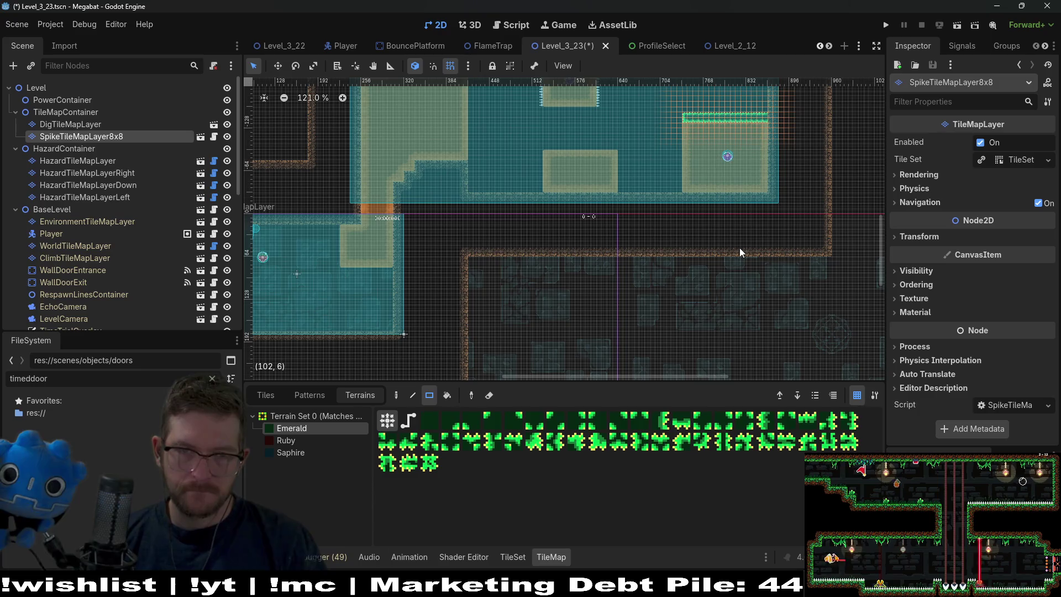
{"action": "scroll", "coordinate": [740, 240], "scroll_direction": "down", "scroll_amount": 2}
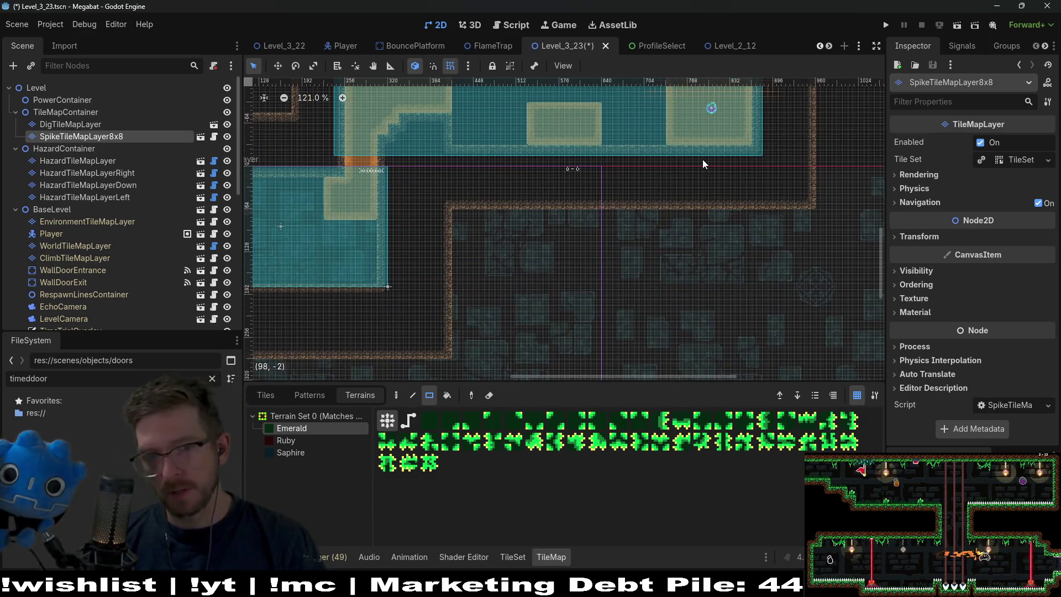
{"action": "scroll", "coordinate": [641, 246], "scroll_direction": "up", "scroll_amount": 2}
{"action": "scroll", "coordinate": [629, 291], "scroll_direction": "up", "scroll_amount": 10}
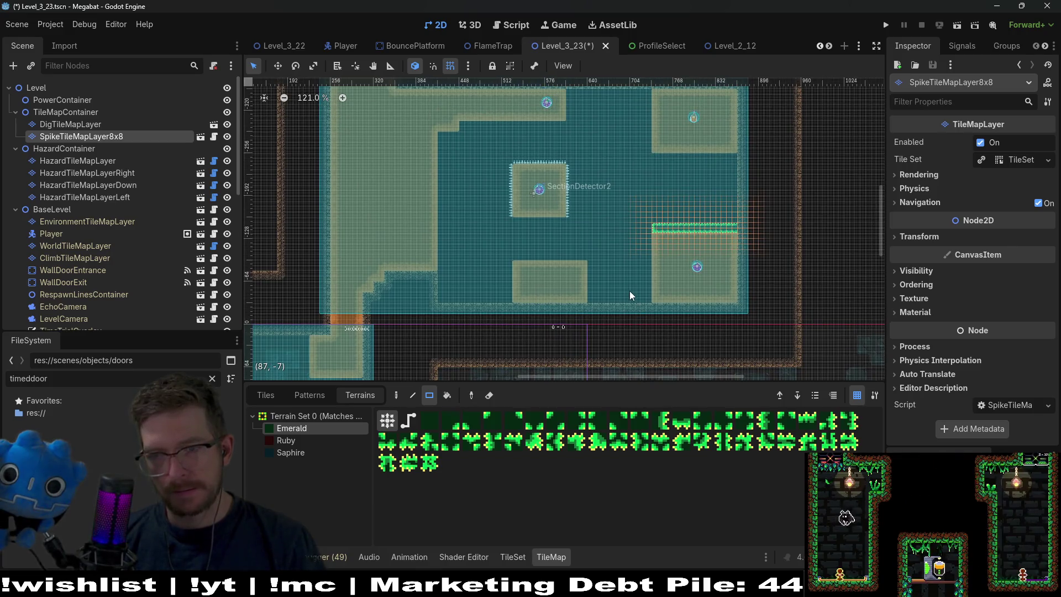
{"action": "scroll", "coordinate": [594, 240], "scroll_direction": "up", "scroll_amount": 6}
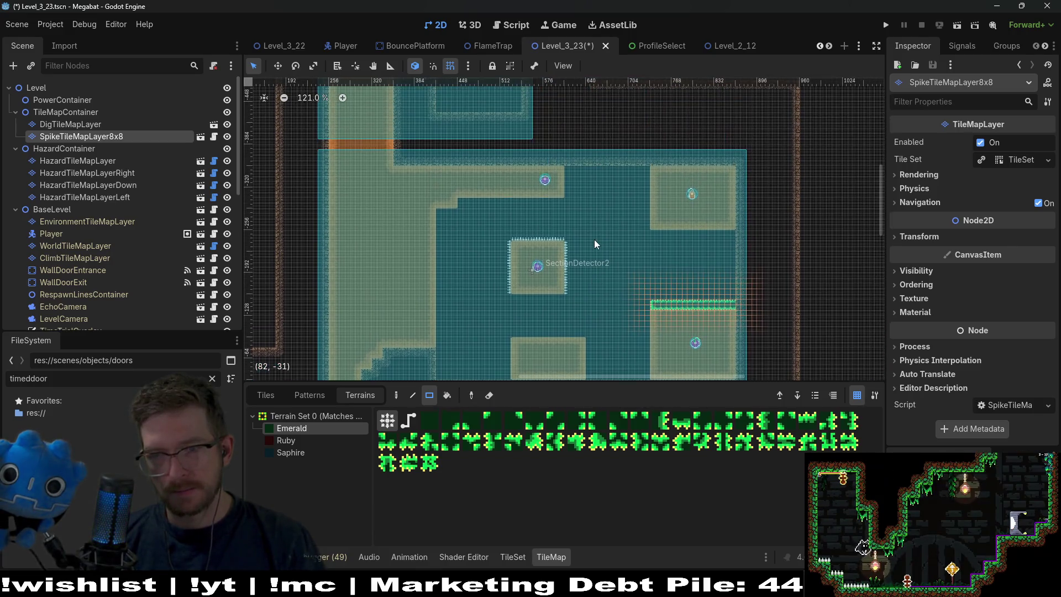
{"action": "scroll", "coordinate": [595, 244], "scroll_direction": "left", "scroll_amount": 4}
{"action": "scroll", "coordinate": [595, 243], "scroll_direction": "down", "scroll_amount": 2}
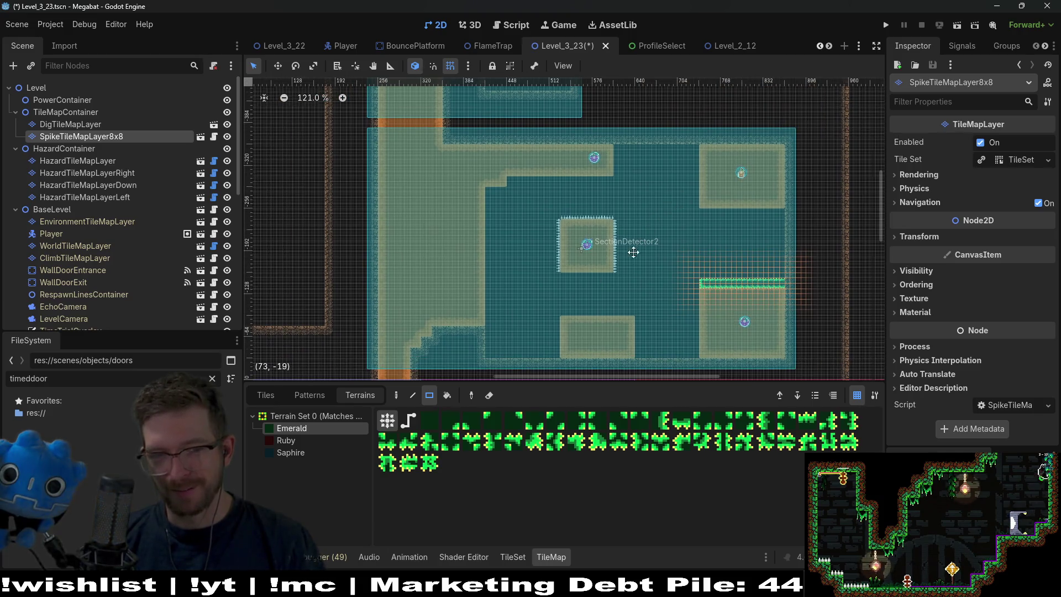
{"action": "scroll", "coordinate": [624, 260], "scroll_direction": "left", "scroll_amount": 4}
{"action": "scroll", "coordinate": [623, 260], "scroll_direction": "down", "scroll_amount": 3}
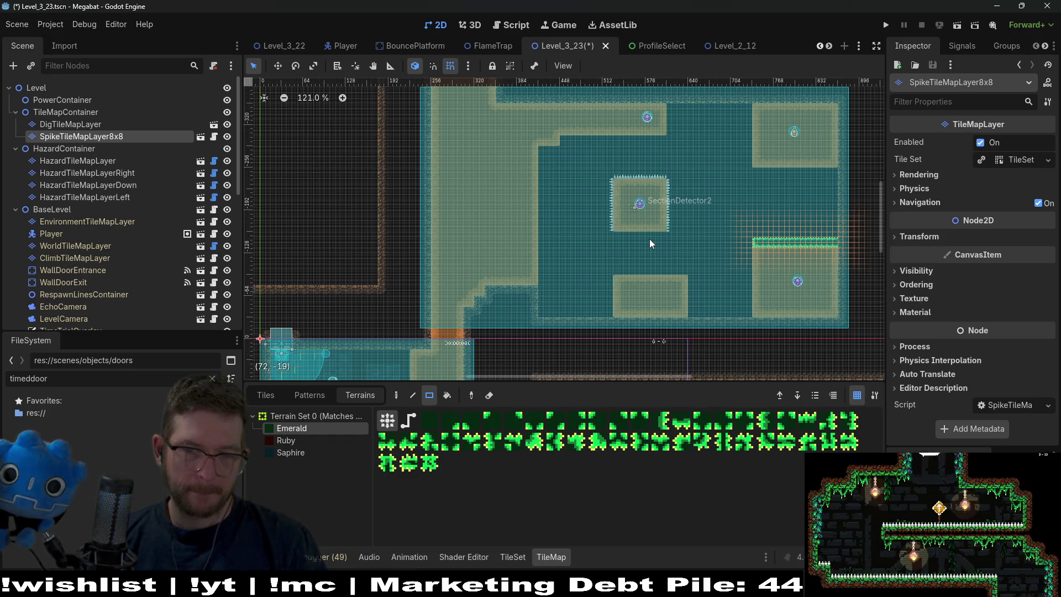
{"action": "scroll", "coordinate": [637, 241], "scroll_direction": "down", "scroll_amount": 2}
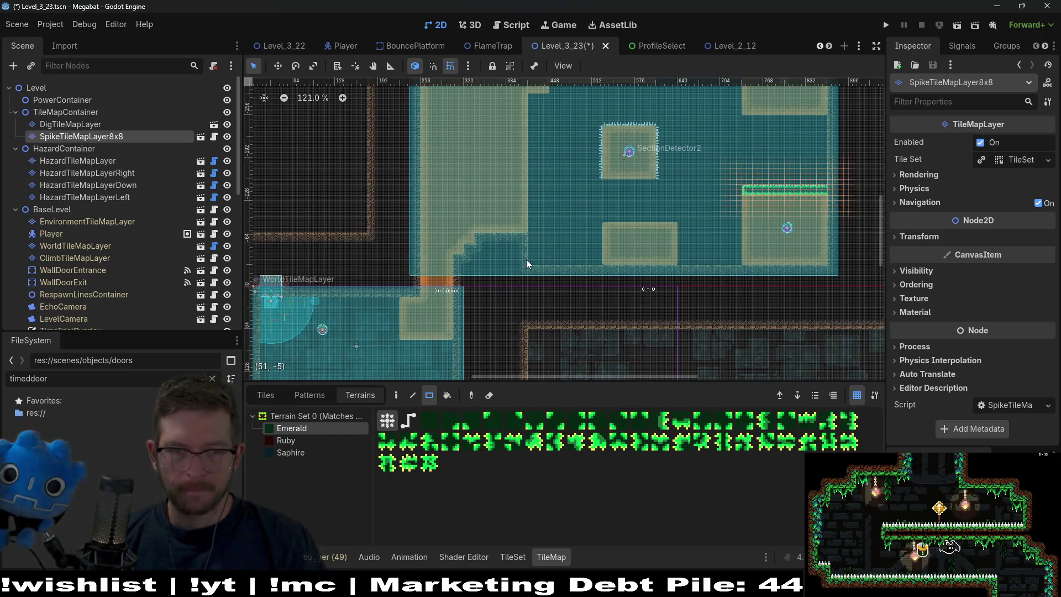
{"action": "left_click_drag", "start_coordinate": [526, 256], "coordinate": [598, 274]}
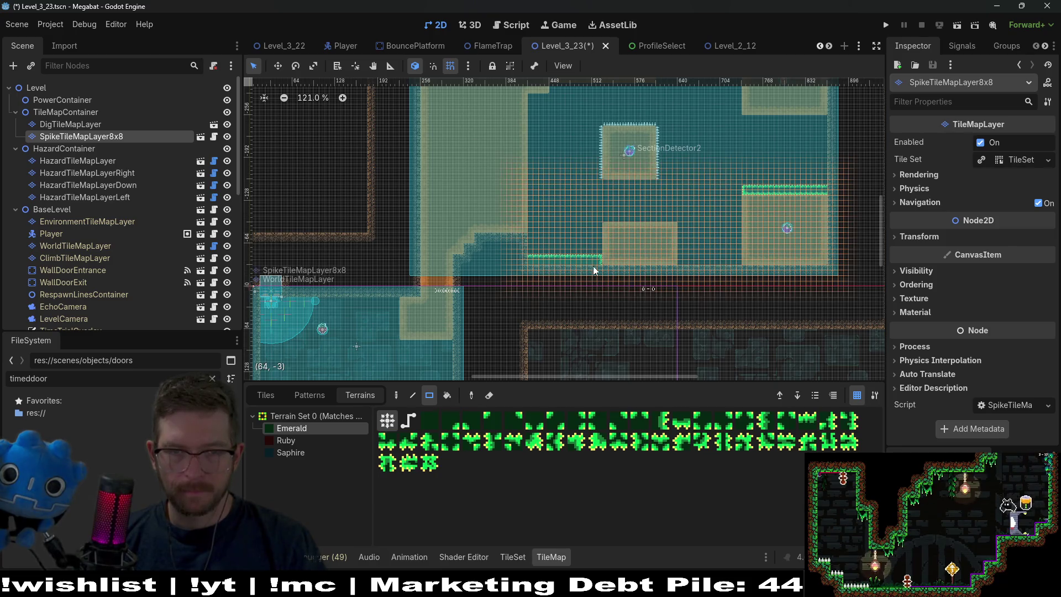
{"action": "scroll", "coordinate": [657, 263], "scroll_direction": "up", "scroll_amount": 5}
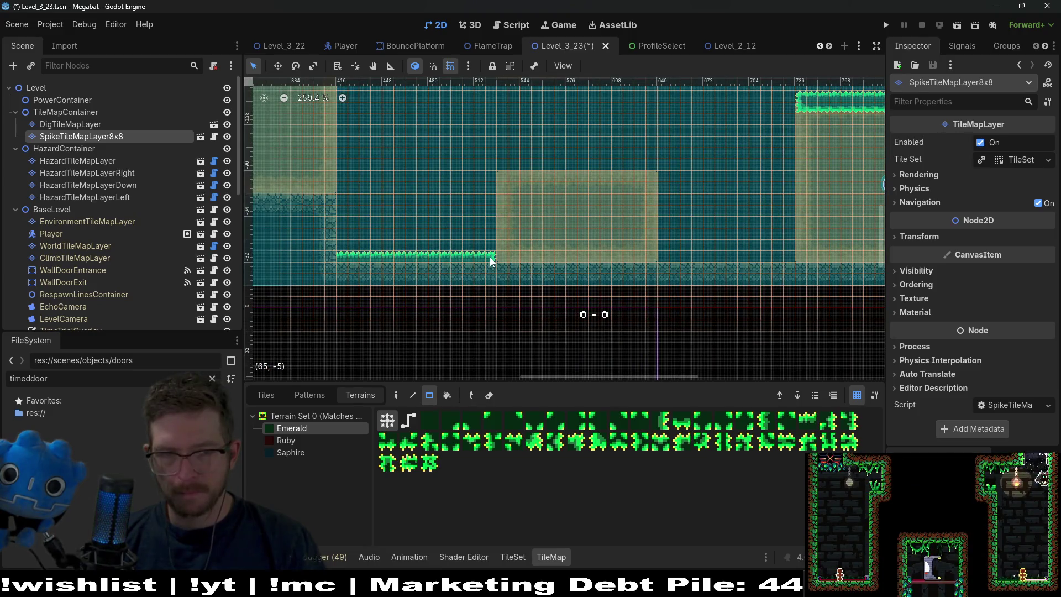
{"action": "left_click_drag", "start_coordinate": [665, 257], "coordinate": [794, 270]}
{"action": "scroll", "coordinate": [795, 273], "scroll_direction": "down", "scroll_amount": 5}
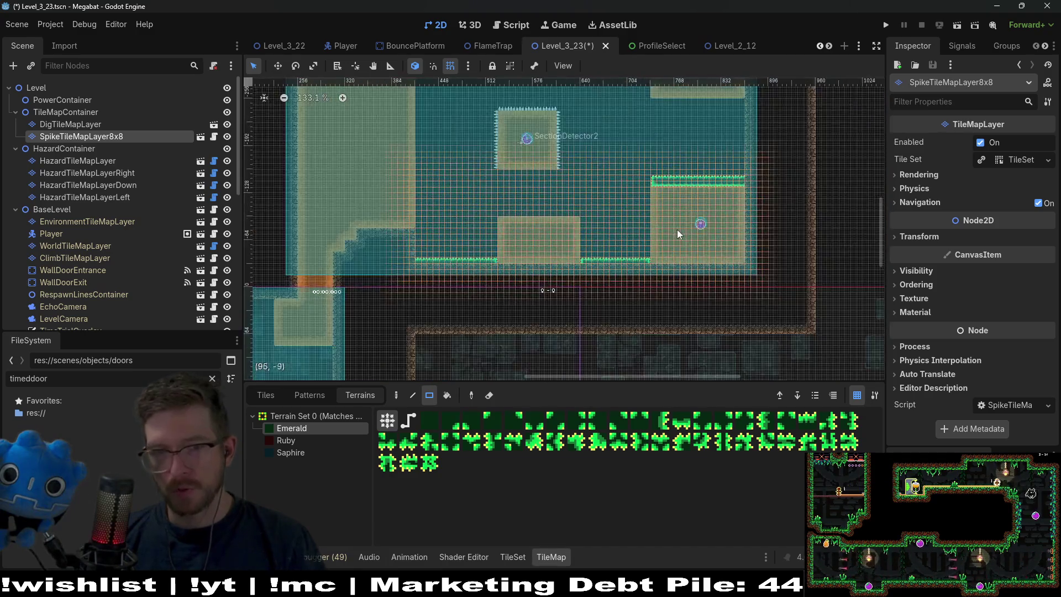
{"action": "scroll", "coordinate": [674, 192], "scroll_direction": "up", "scroll_amount": 2}
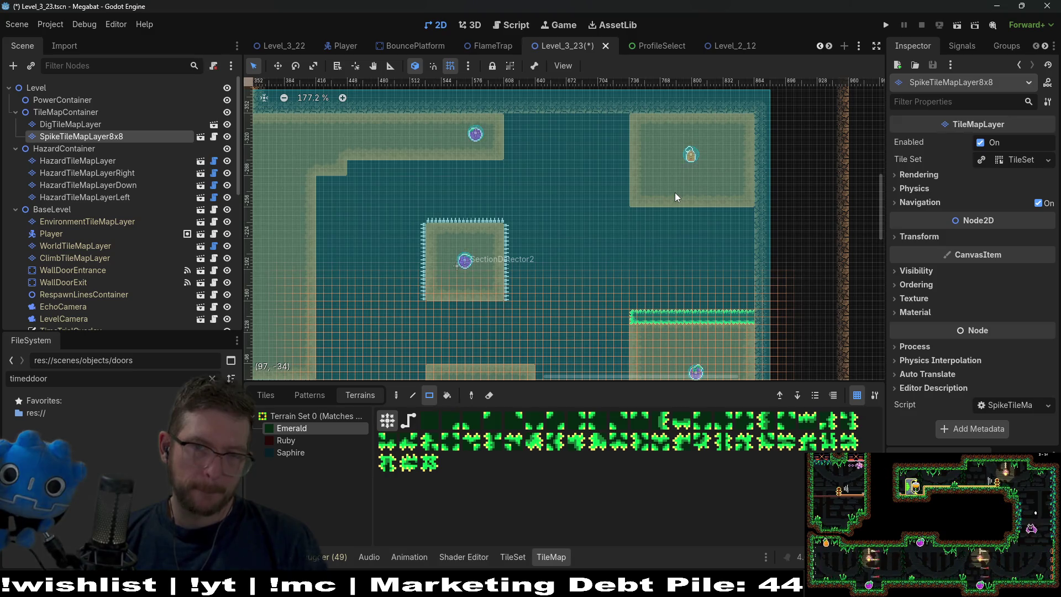
{"action": "scroll", "coordinate": [608, 216], "scroll_direction": "down", "scroll_amount": 3}
{"action": "scroll", "coordinate": [585, 221], "scroll_direction": "left", "scroll_amount": 3}
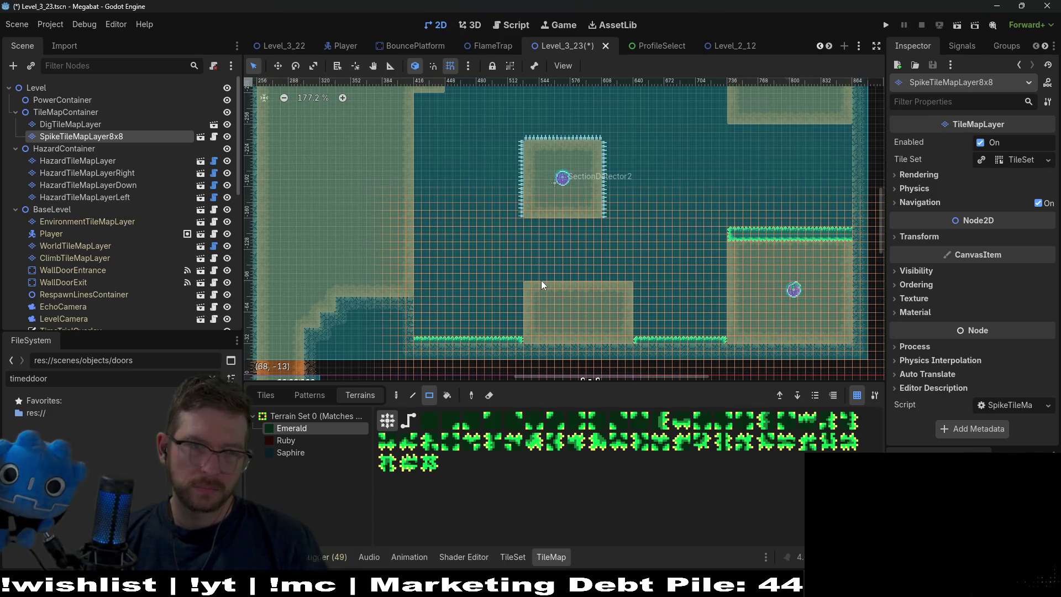
{"action": "left_click", "coordinate": [87, 173]}
Paint left-facing Spikes along the lower sand block's left edge on HazardTileMapLayerLeft.
{"action": "left_click", "coordinate": [84, 197]}
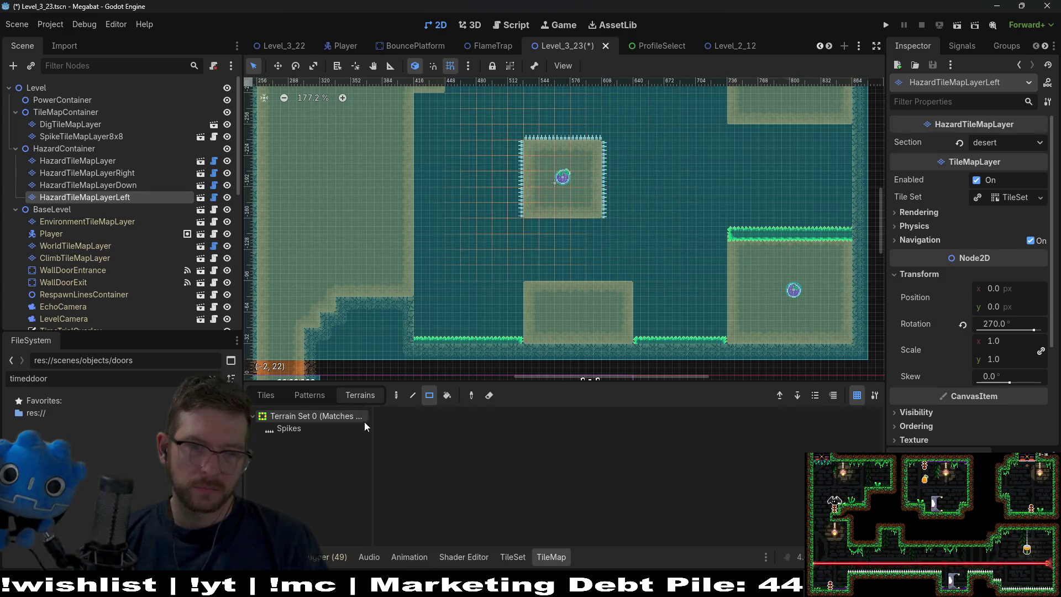
{"action": "left_click", "coordinate": [308, 427]}
{"action": "left_click_drag", "start_coordinate": [512, 332], "coordinate": [518, 289]}
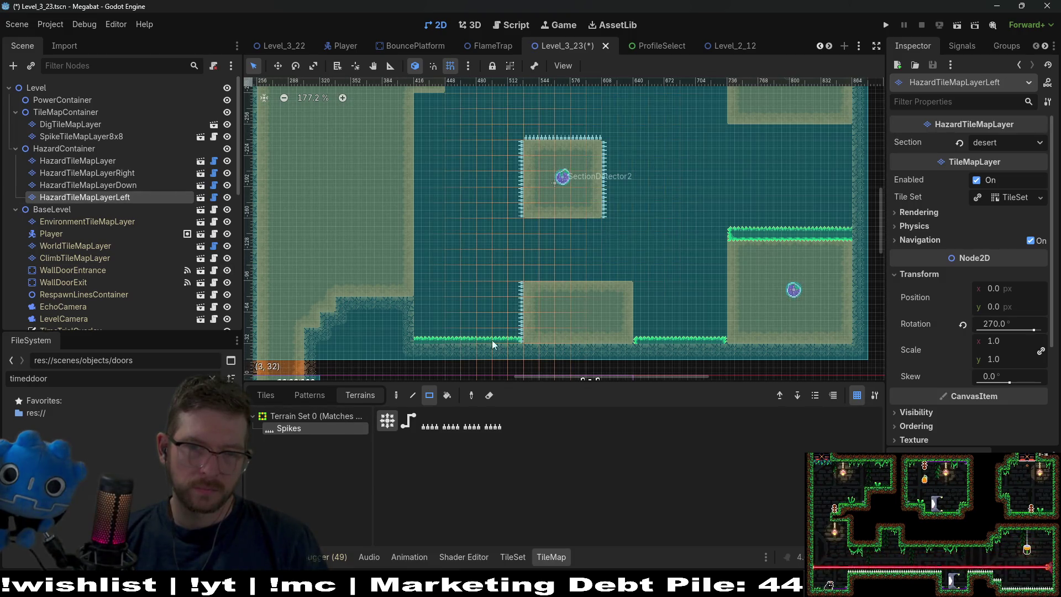
Paint upward-facing Spikes along the lower sand block's top edge on HazardTileMapLayer.
{"action": "left_click", "coordinate": [122, 161]}
{"action": "left_click", "coordinate": [320, 432]}
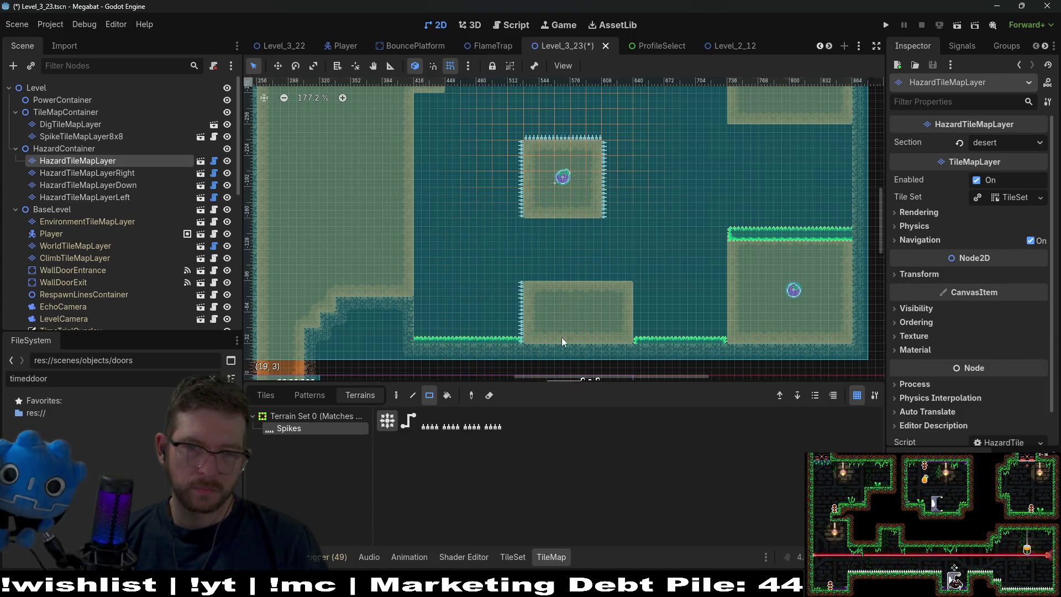
{"action": "left_click_drag", "start_coordinate": [529, 276], "coordinate": [621, 278]}
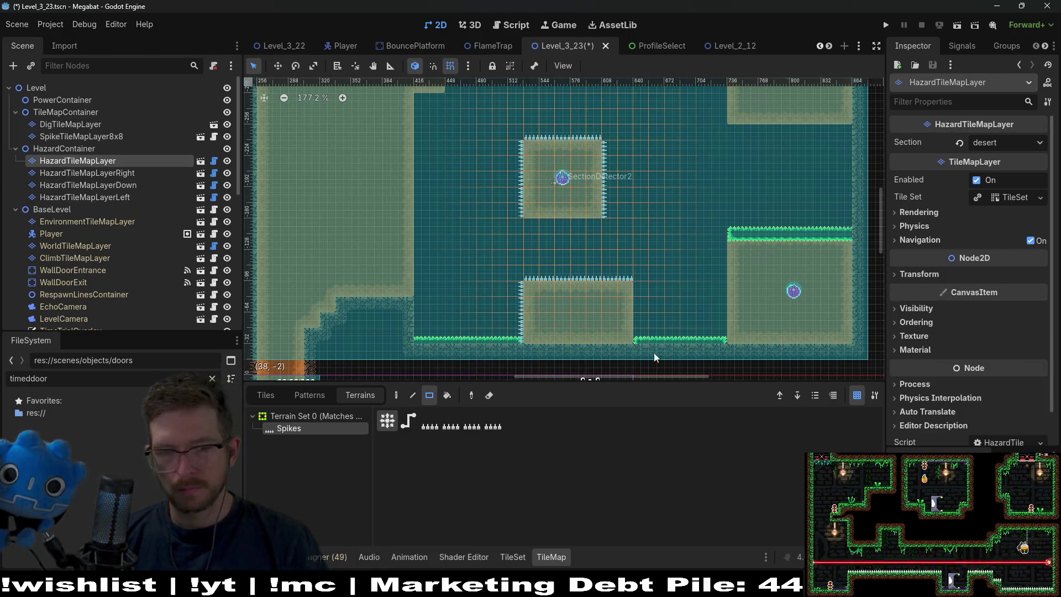
{"action": "left_click_drag", "start_coordinate": [720, 340], "coordinate": [567, 318]}
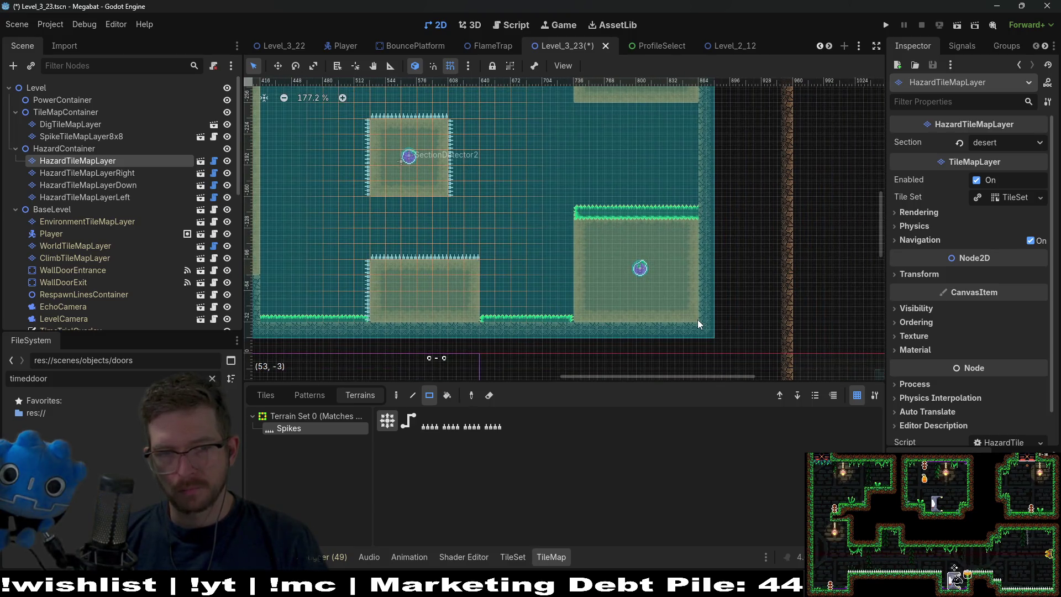
{"action": "left_click_drag", "start_coordinate": [529, 234], "coordinate": [652, 332]}
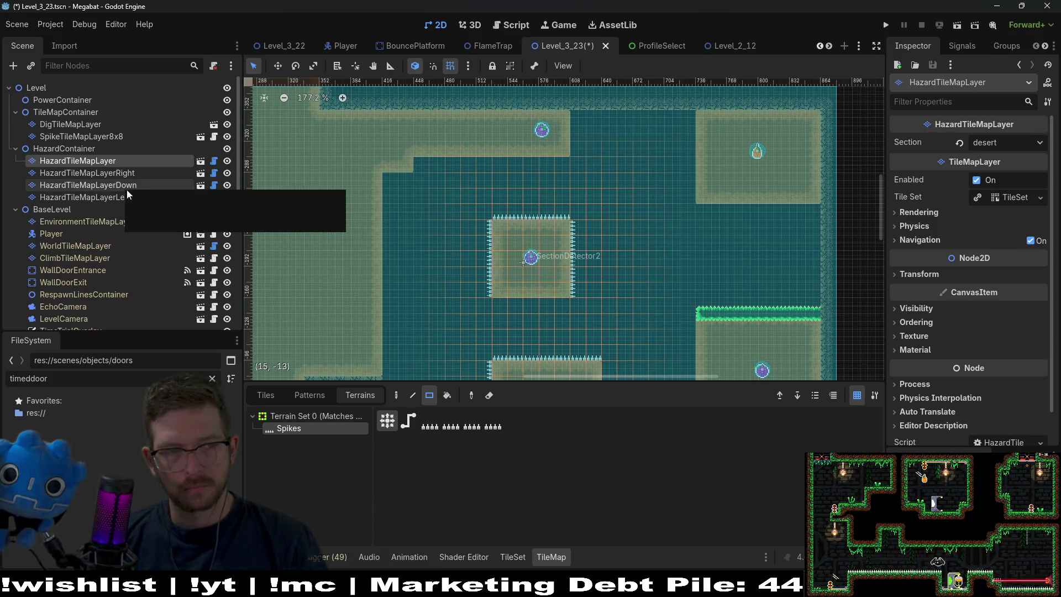
Paint a column of right-facing Spikes up the room's left wall, including beside the step.
{"action": "left_click", "coordinate": [110, 172]}
{"action": "scroll", "coordinate": [426, 298], "scroll_direction": "down", "scroll_amount": 2}
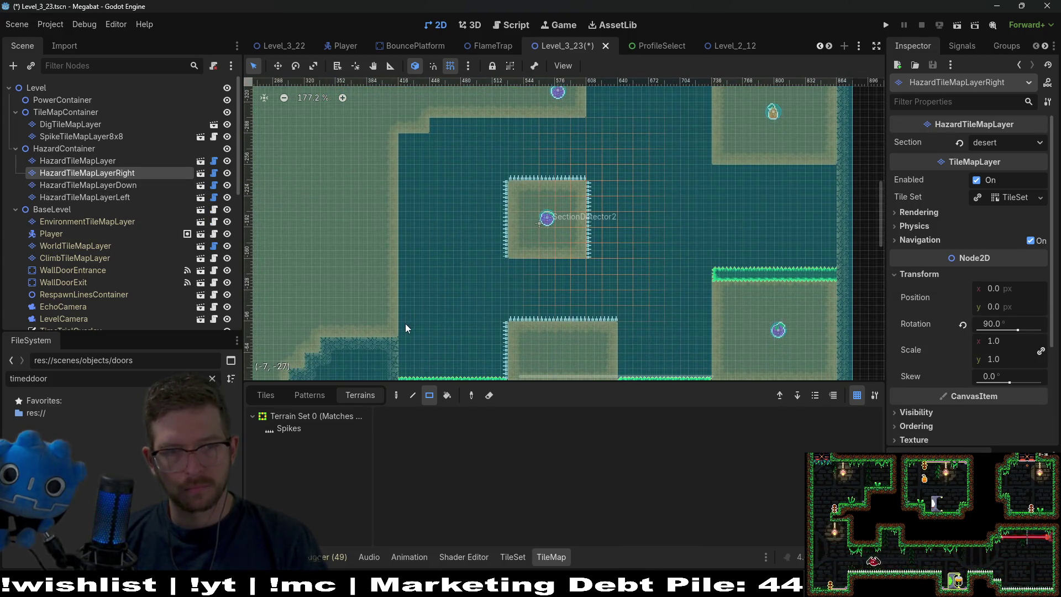
{"action": "left_click", "coordinate": [287, 430]}
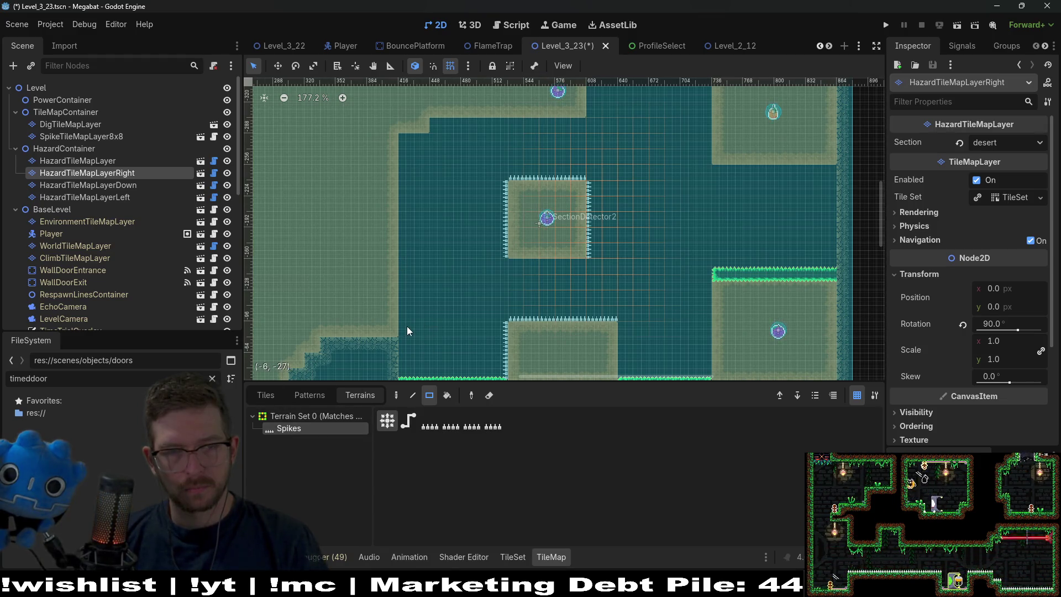
{"action": "left_click_drag", "start_coordinate": [406, 325], "coordinate": [407, 144]}
{"action": "scroll", "coordinate": [467, 132], "scroll_direction": "up", "scroll_amount": 2}
{"action": "left_click", "coordinate": [412, 177]}
{"action": "left_click_drag", "start_coordinate": [572, 157], "coordinate": [571, 129]}
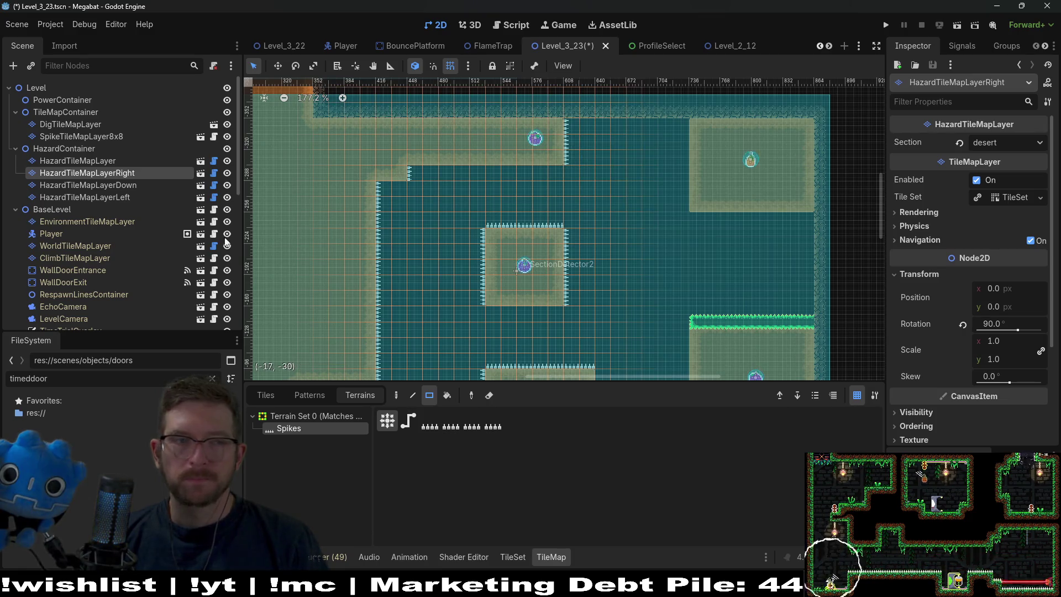
{"action": "scroll", "coordinate": [122, 241], "scroll_direction": "down", "scroll_amount": 5}
{"action": "left_click", "coordinate": [74, 306]}
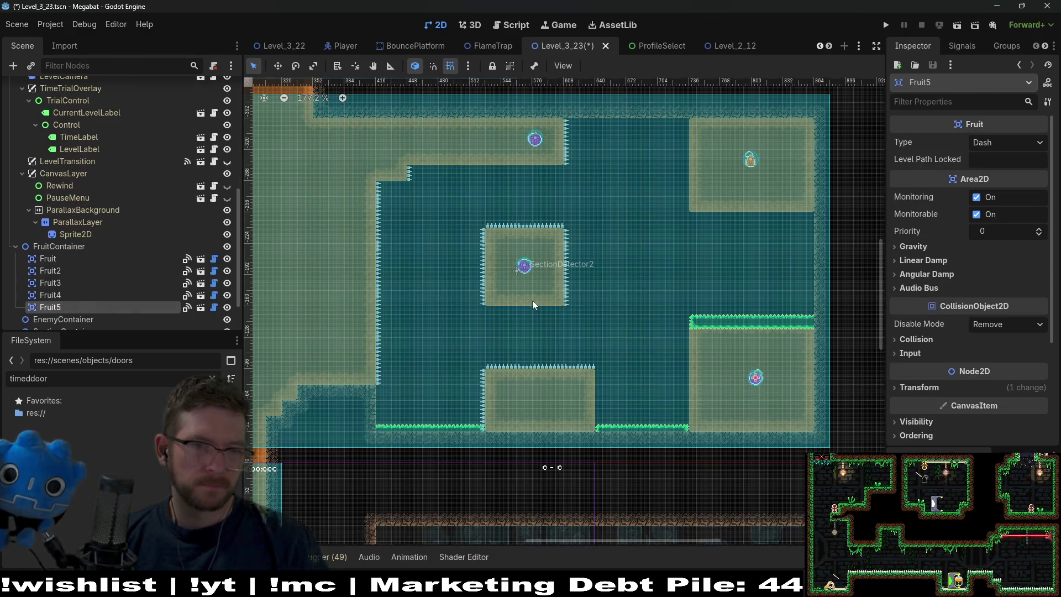
Move Fruit5 onto the central spiked block and Fruit4 into the lower-right room.
{"action": "left_click", "coordinate": [65, 295]}
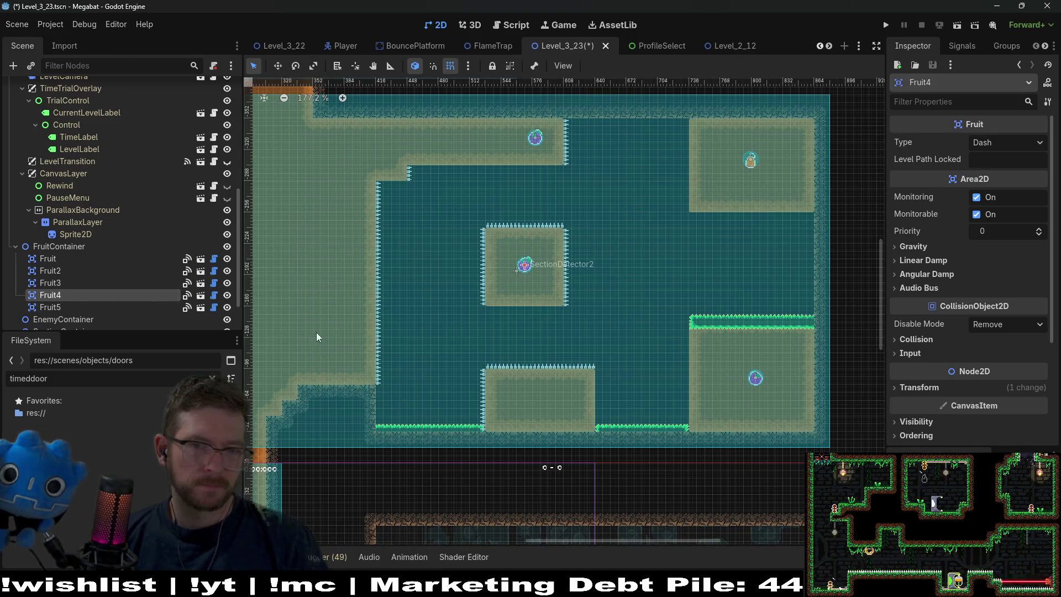
{"action": "left_click", "coordinate": [59, 305]}
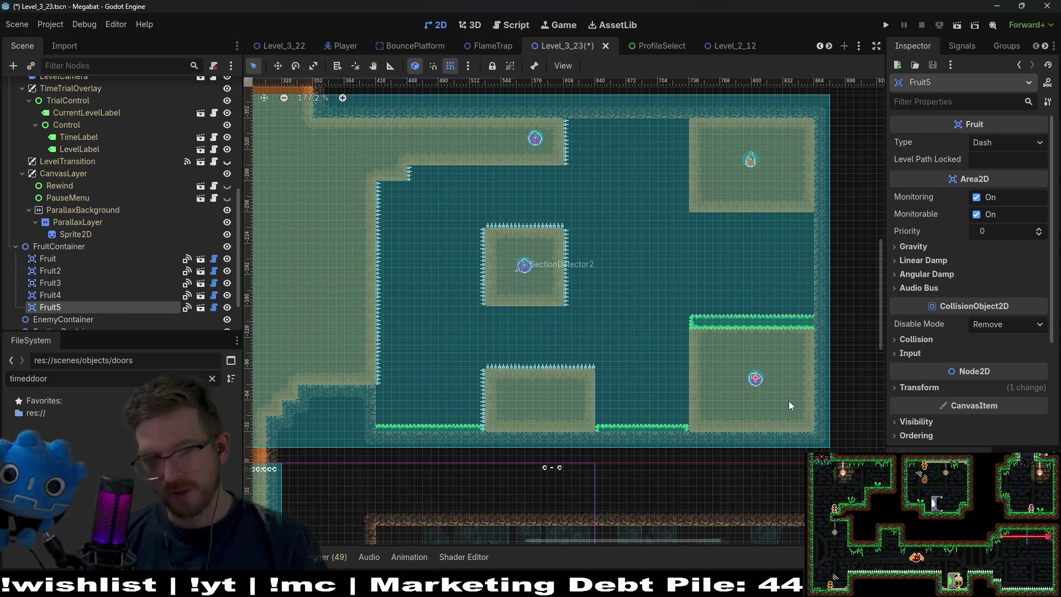
{"action": "key", "text": "w"}
{"action": "left_click_drag", "start_coordinate": [767, 394], "coordinate": [510, 267]}
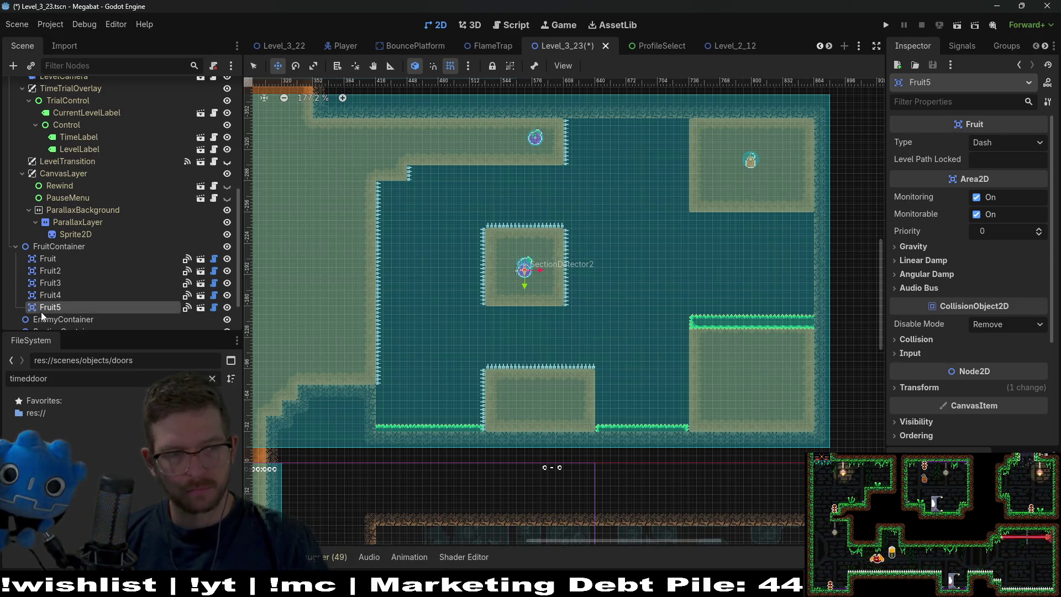
{"action": "left_click", "coordinate": [51, 294]}
{"action": "left_click_drag", "start_coordinate": [560, 314], "coordinate": [800, 426]}
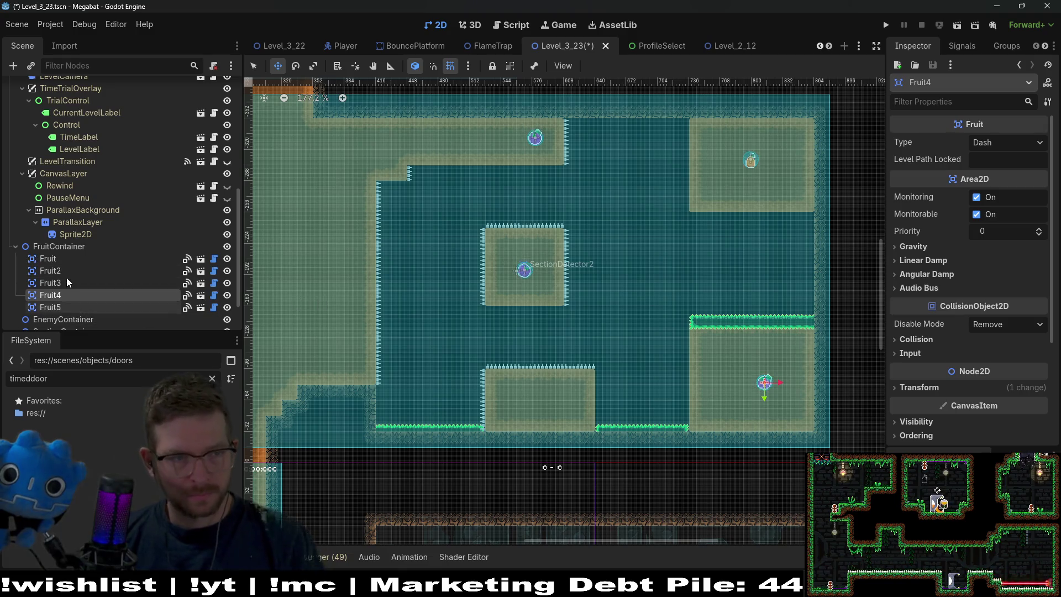
Make Fruit5 a Teleport fruit and move it down onto the lower sand block.
{"action": "left_click", "coordinate": [49, 307]}
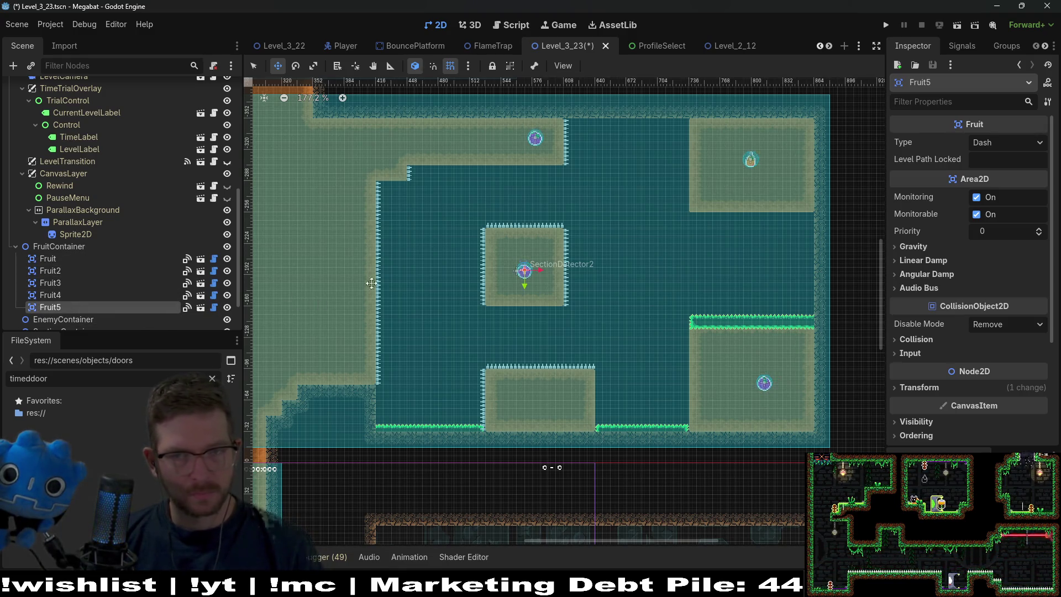
{"action": "left_click", "coordinate": [1007, 142]}
{"action": "left_click", "coordinate": [878, 183]}
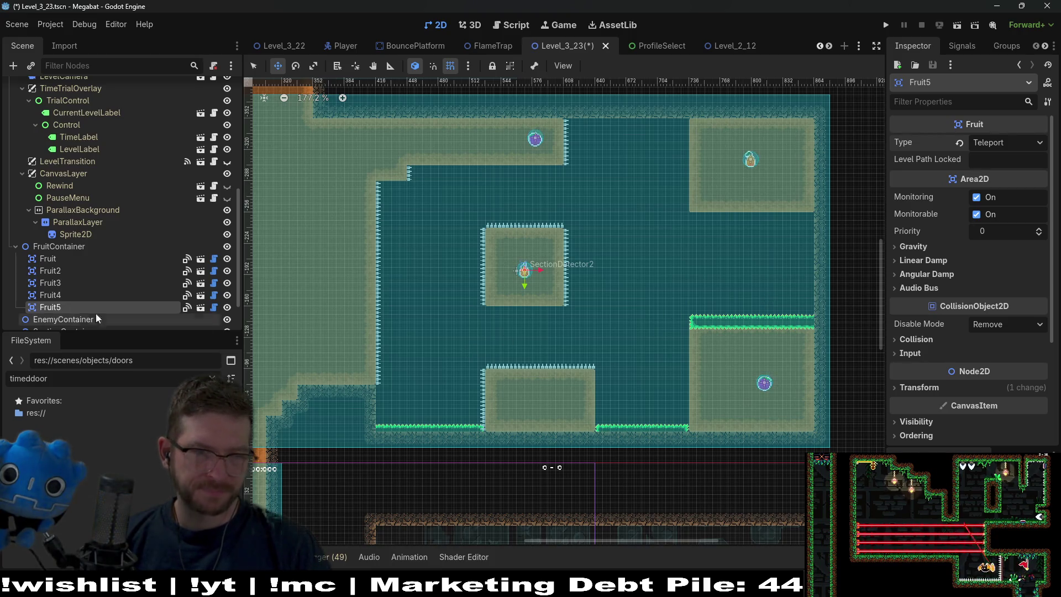
{"action": "left_click_drag", "start_coordinate": [522, 272], "coordinate": [534, 408]}
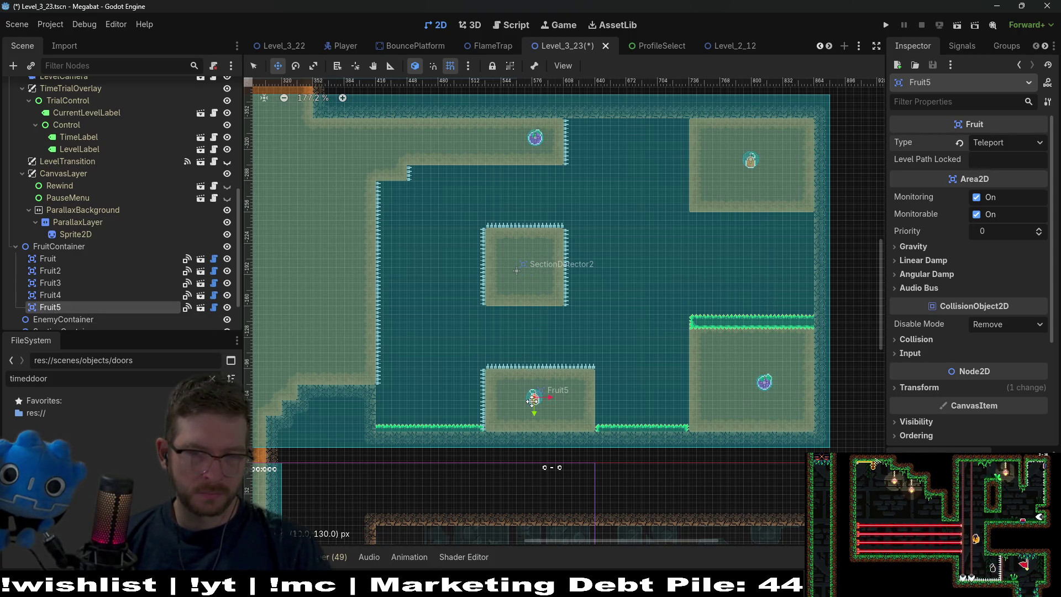
Duplicate Fruit5 as Fruit6, place it on the central spiked block and set its Type to Dash.
{"action": "left_click", "coordinate": [65, 295]}
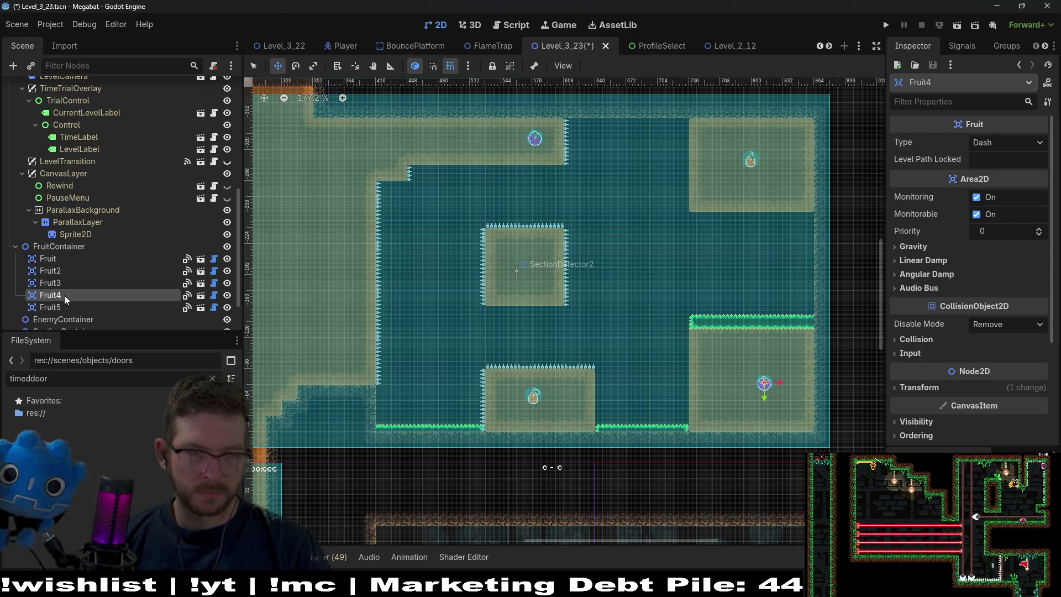
{"action": "left_click", "coordinate": [52, 307]}
{"action": "key", "text": "ctrl+d"}
{"action": "mouse_move", "coordinate": [544, 392]}
{"action": "left_mouse_down"}
{"action": "mouse_move", "coordinate": [547, 284]}
{"action": "mouse_move", "coordinate": [529, 272]}
{"action": "left_mouse_up"}
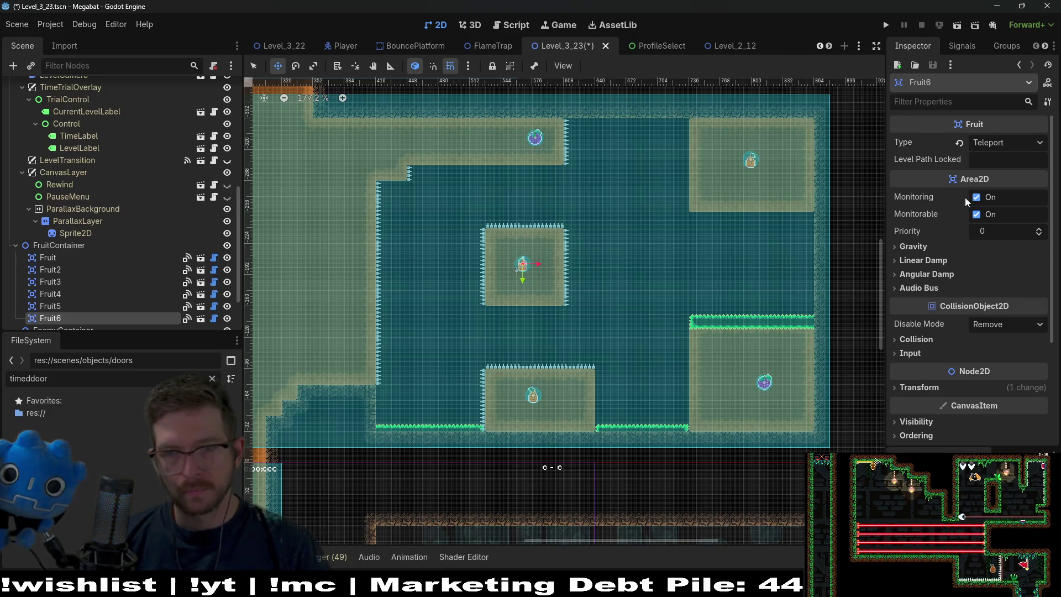
{"action": "left_click", "coordinate": [1005, 142]}
{"action": "left_click", "coordinate": [1004, 175]}
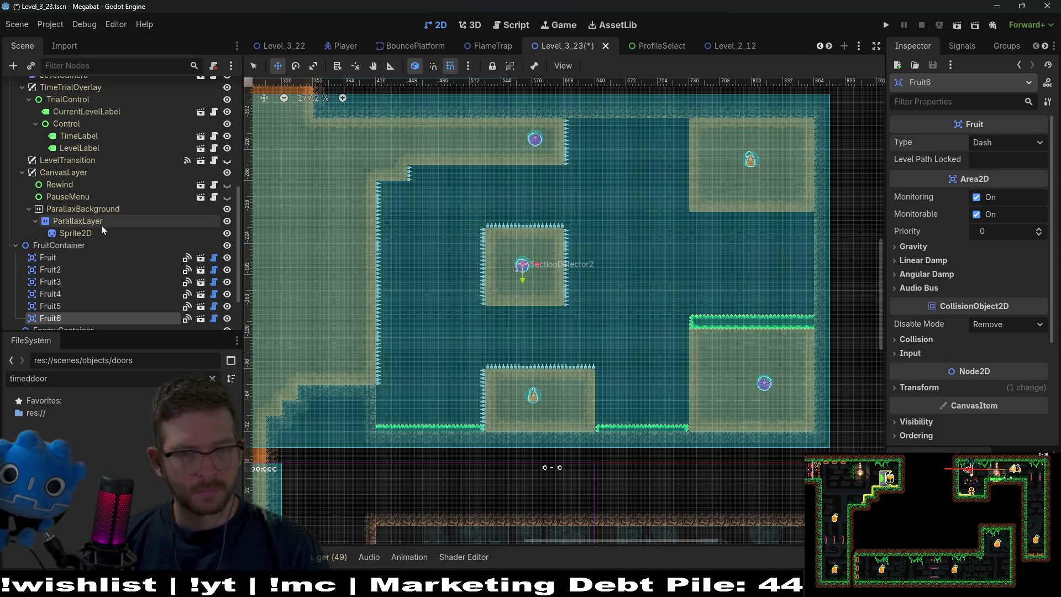
{"action": "scroll", "coordinate": [101, 224], "scroll_direction": "up", "scroll_amount": 3}
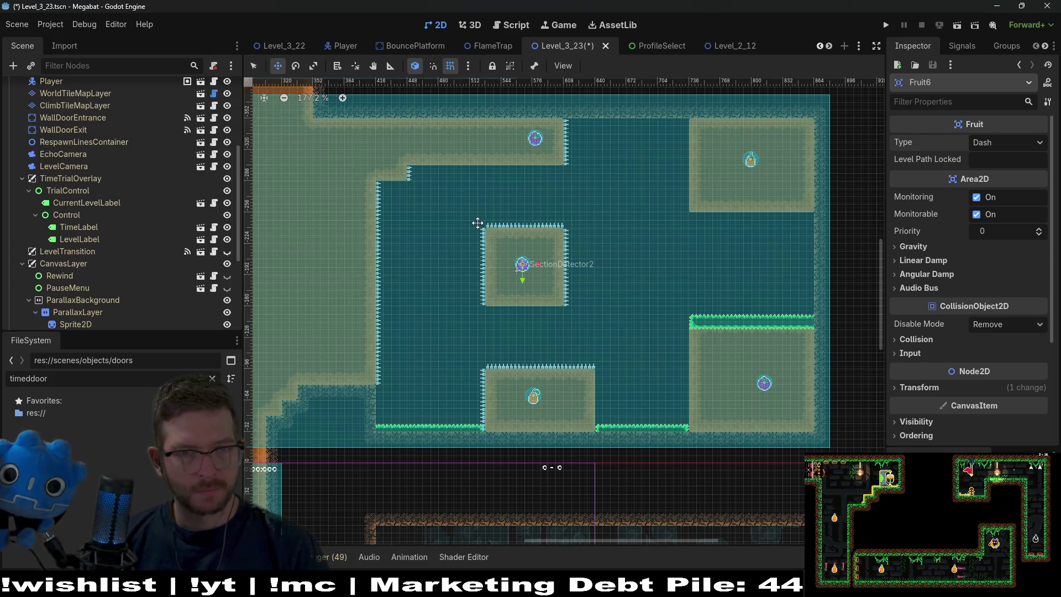
{"action": "scroll", "coordinate": [111, 251], "scroll_direction": "down", "scroll_amount": 5}
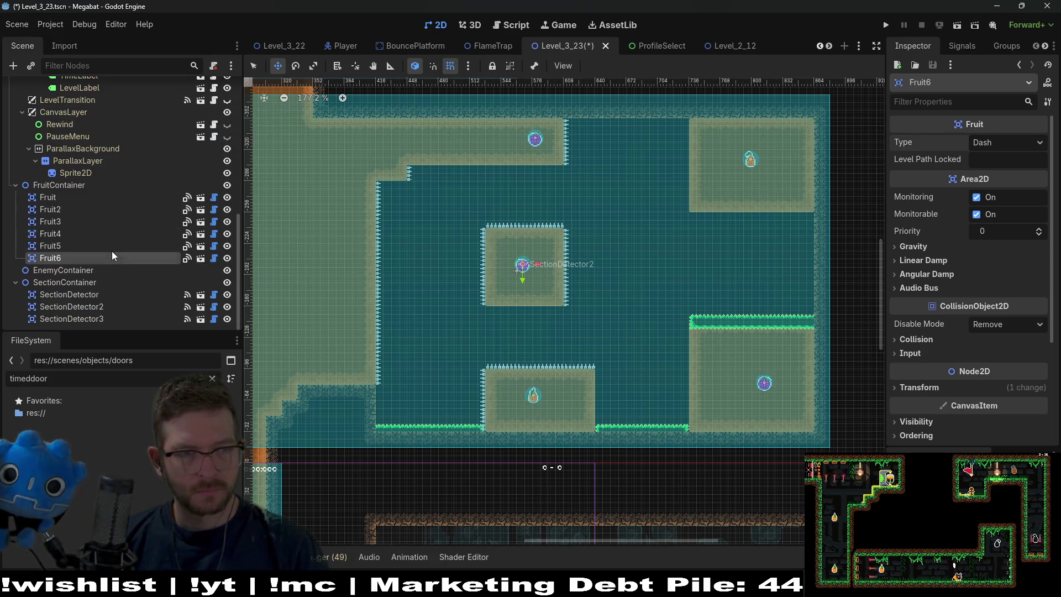
{"action": "scroll", "coordinate": [97, 265], "scroll_direction": "up", "scroll_amount": 10}
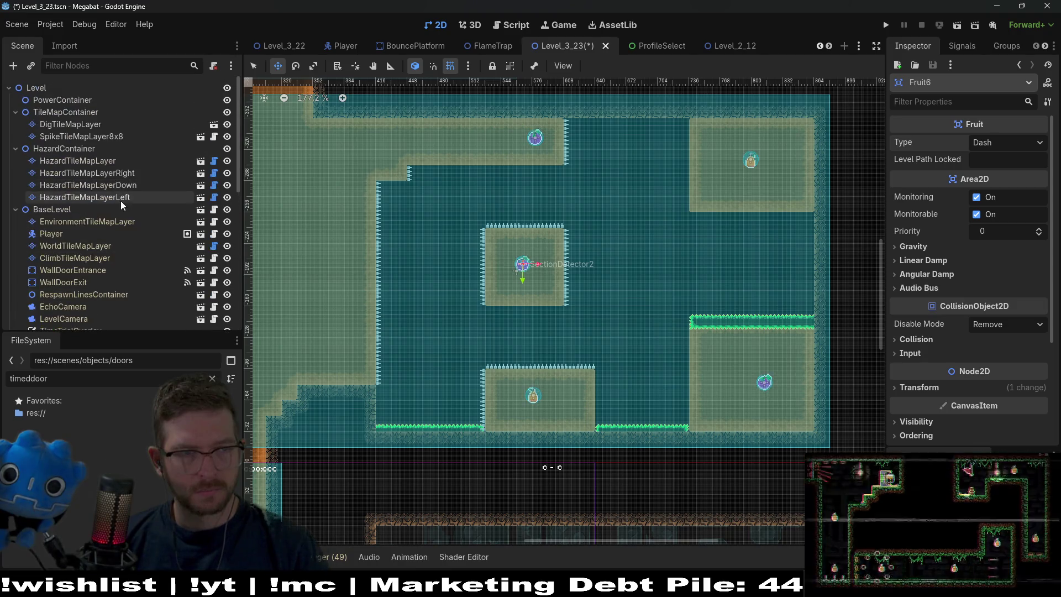
{"action": "left_click", "coordinate": [139, 185]}
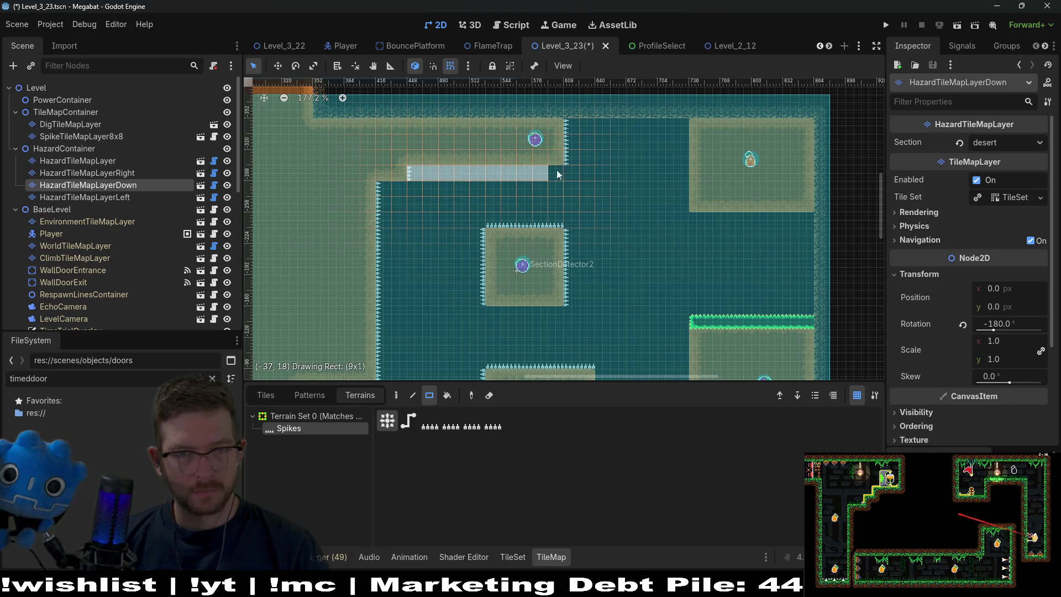
Paint a strip of downward-facing Spikes under the upper-right sand block.
{"action": "scroll", "coordinate": [619, 228], "scroll_direction": "down", "scroll_amount": 3}
{"action": "scroll", "coordinate": [386, 152], "scroll_direction": "up", "scroll_amount": 2}
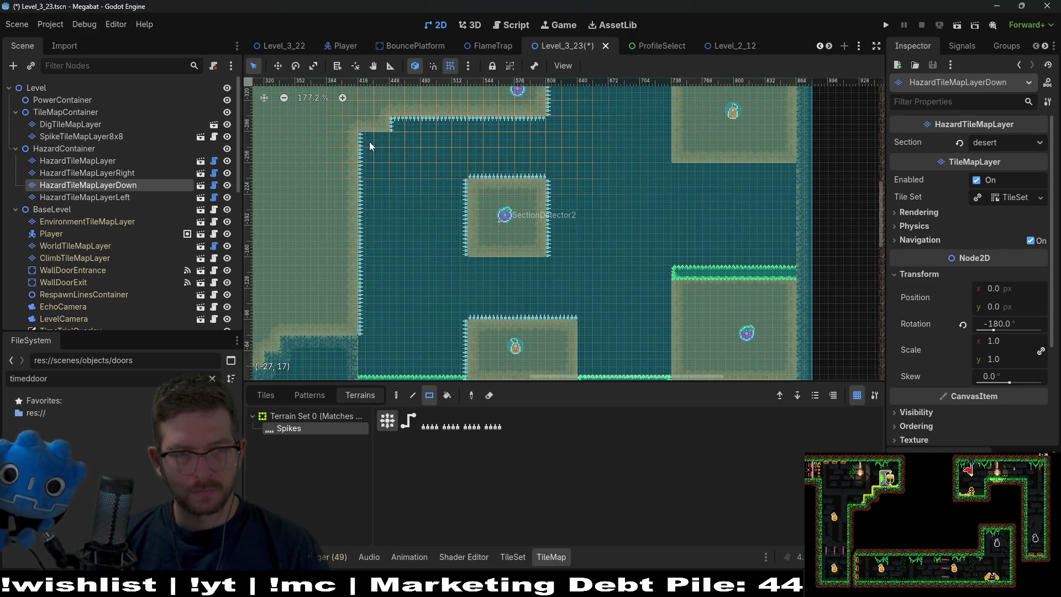
{"action": "scroll", "coordinate": [490, 213], "scroll_direction": "down", "scroll_amount": 3}
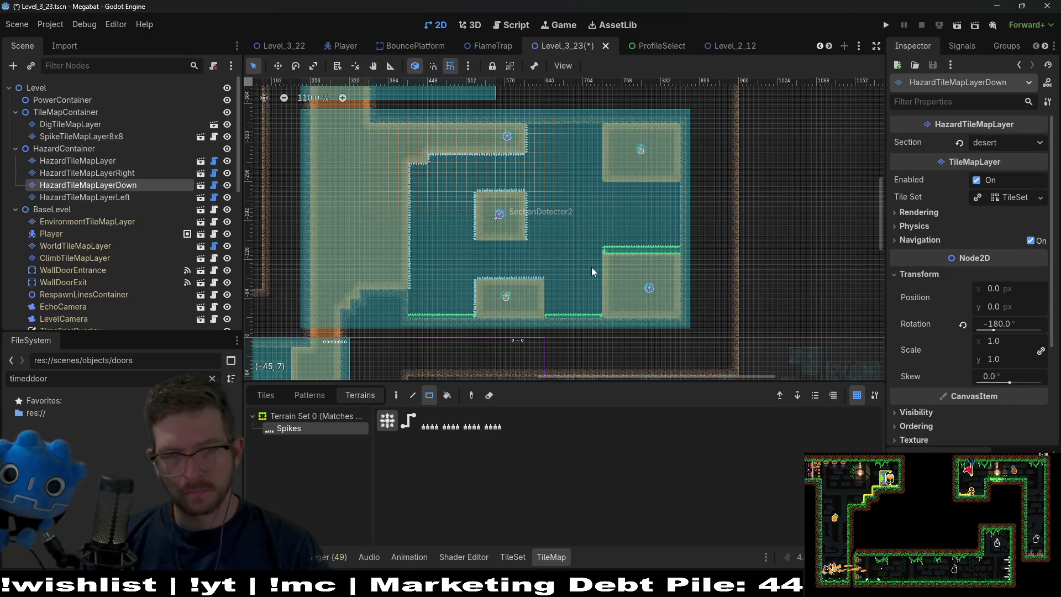
{"action": "scroll", "coordinate": [605, 191], "scroll_direction": "up", "scroll_amount": 3}
{"action": "mouse_move", "coordinate": [605, 187]}
{"action": "left_mouse_down"}
{"action": "mouse_move", "coordinate": [734, 190]}
{"action": "mouse_move", "coordinate": [674, 280]}
{"action": "left_mouse_up"}
Scroll the canvas down-left to the lower sand blocks and select DigTileMapLayer.
{"action": "scroll", "coordinate": [688, 209], "scroll_direction": "down", "scroll_amount": 1}
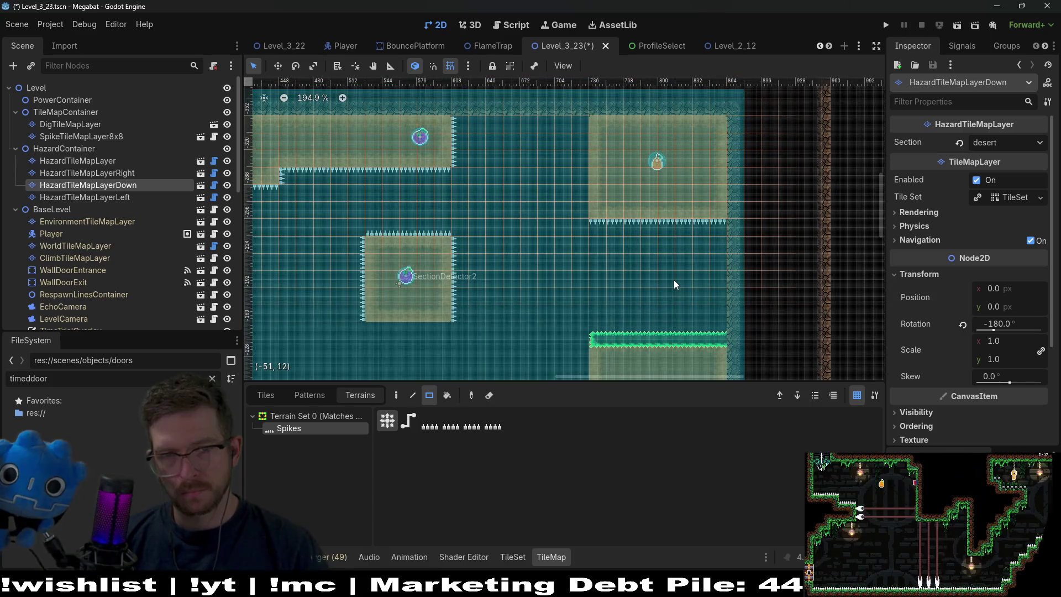
{"action": "scroll", "coordinate": [666, 261], "scroll_direction": "down", "scroll_amount": 3}
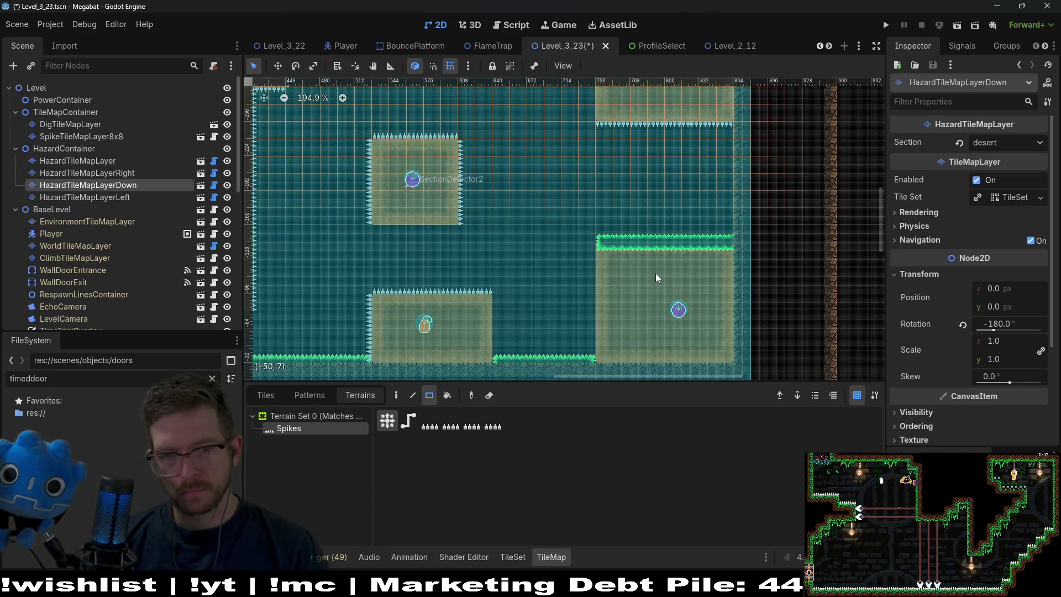
{"action": "scroll", "coordinate": [589, 218], "scroll_direction": "left", "scroll_amount": 4}
{"action": "scroll", "coordinate": [418, 248], "scroll_direction": "up", "scroll_amount": 3}
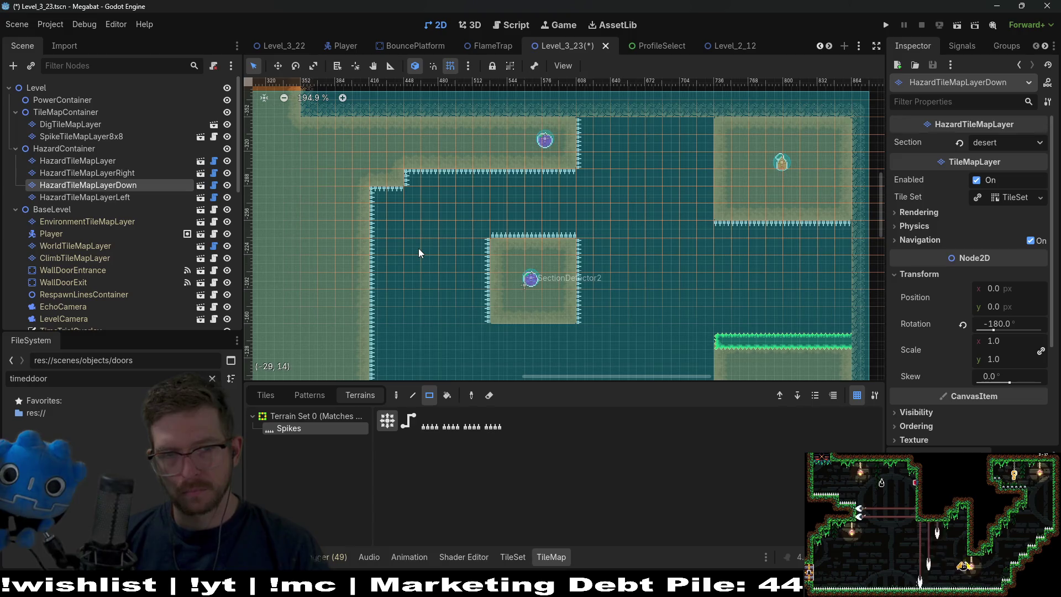
{"action": "scroll", "coordinate": [529, 235], "scroll_direction": "down", "scroll_amount": 2}
{"action": "scroll", "coordinate": [529, 235], "scroll_direction": "left", "scroll_amount": 1}
{"action": "scroll", "coordinate": [529, 236], "scroll_direction": "down", "scroll_amount": 3}
{"action": "scroll", "coordinate": [552, 232], "scroll_direction": "left", "scroll_amount": 1}
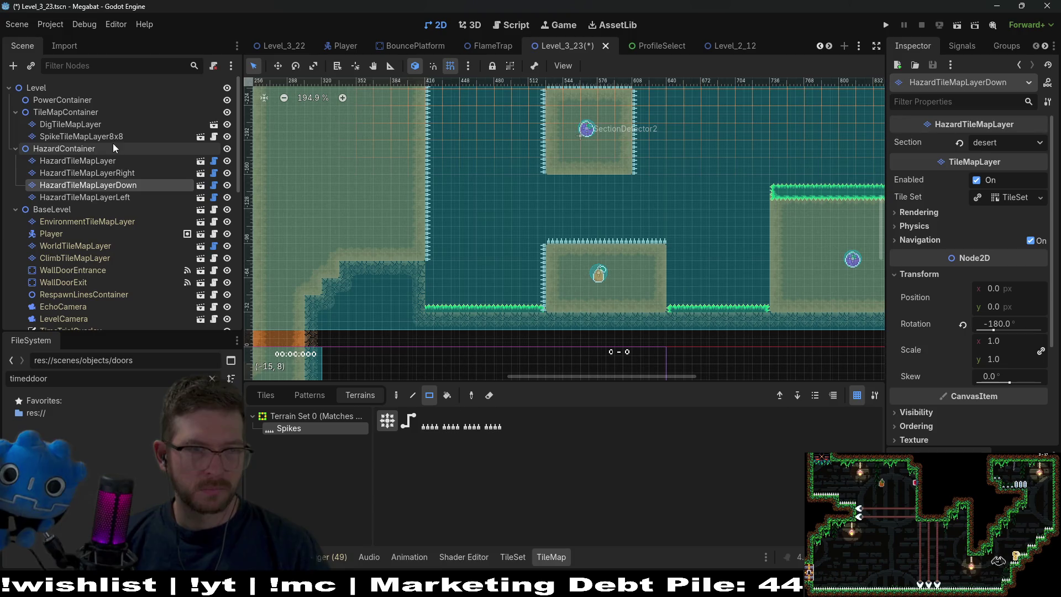
{"action": "left_click", "coordinate": [70, 124]}
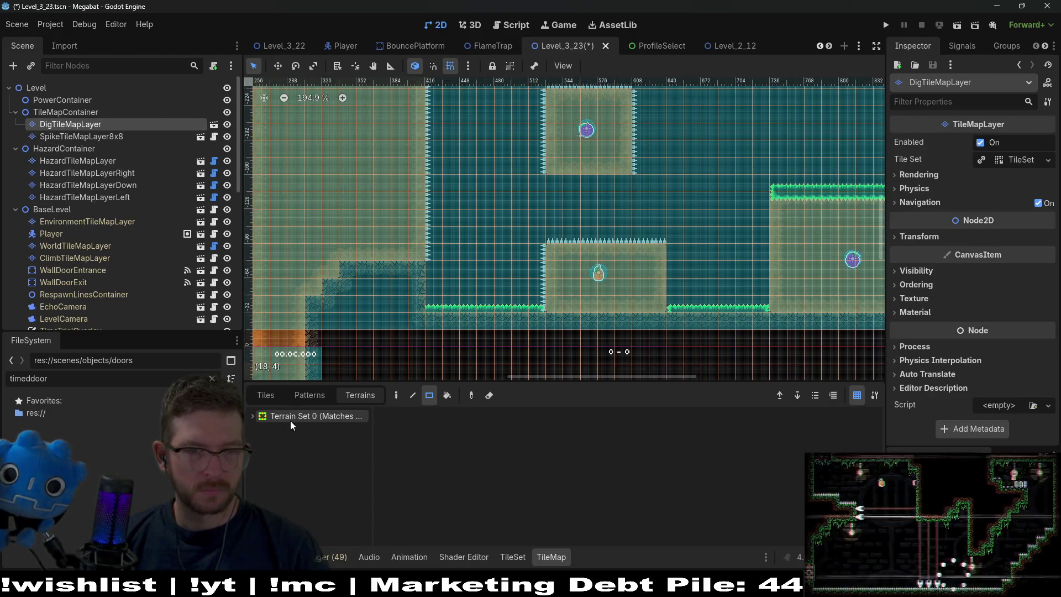
Paint a Sand row under the upper central block on the dig layer, erasing the stray rows.
{"action": "left_click", "coordinate": [284, 427]}
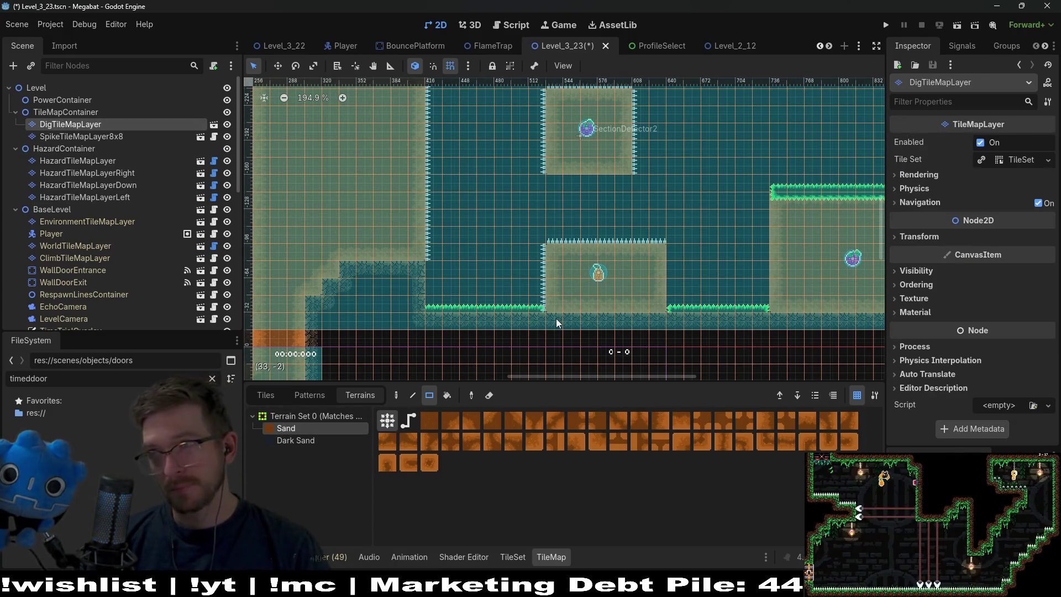
{"action": "left_click_drag", "start_coordinate": [551, 193], "coordinate": [621, 190]}
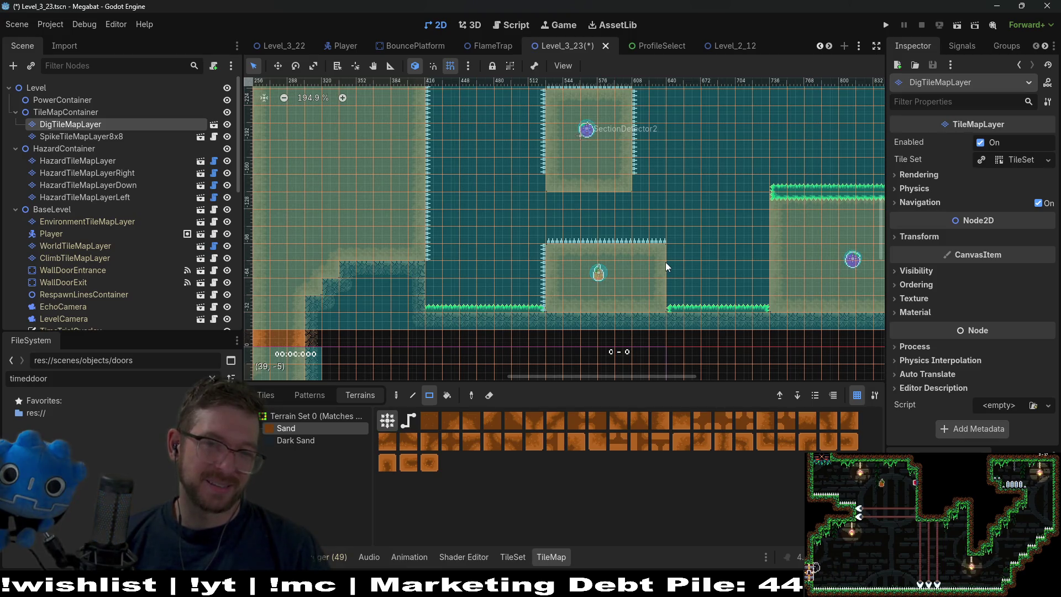
{"action": "right_click", "coordinate": [570, 184]}
{"action": "left_click_drag", "start_coordinate": [551, 227], "coordinate": [659, 232]}
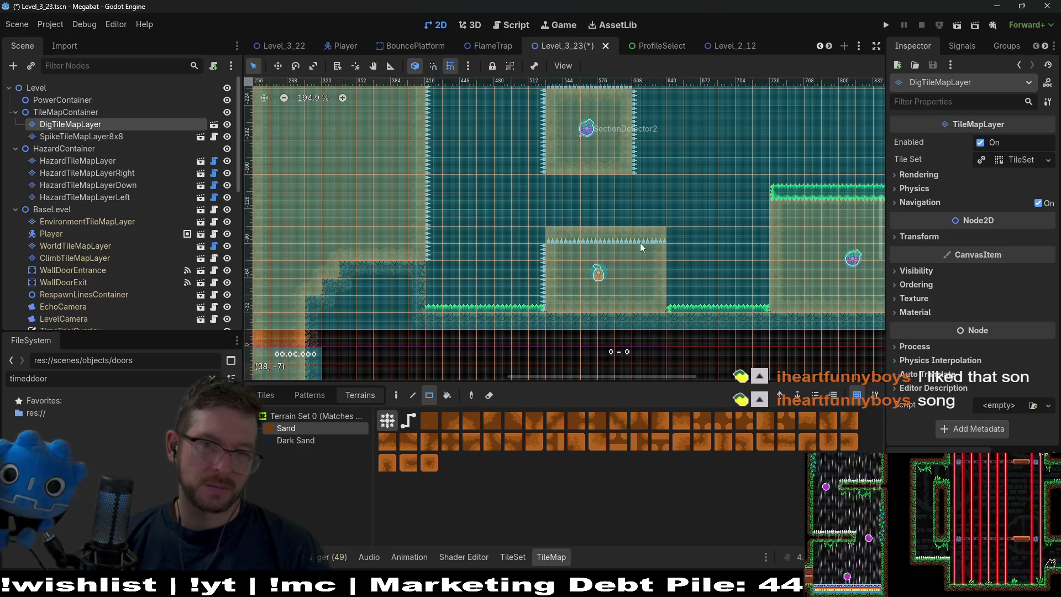
{"action": "left_click_drag", "start_coordinate": [568, 230], "coordinate": [558, 232]}
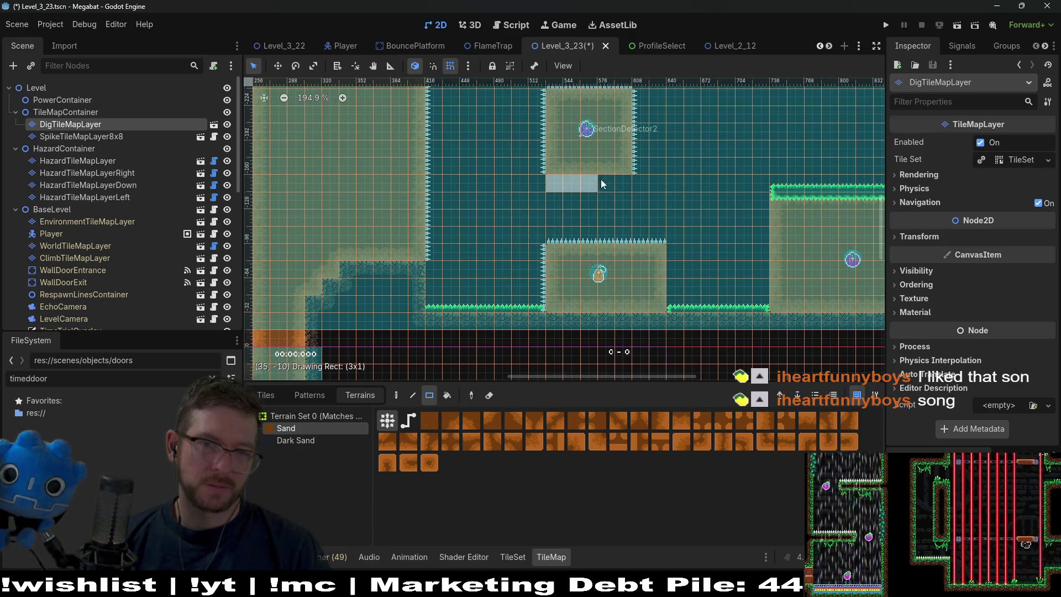
{"action": "left_click_drag", "start_coordinate": [598, 179], "coordinate": [619, 184]}
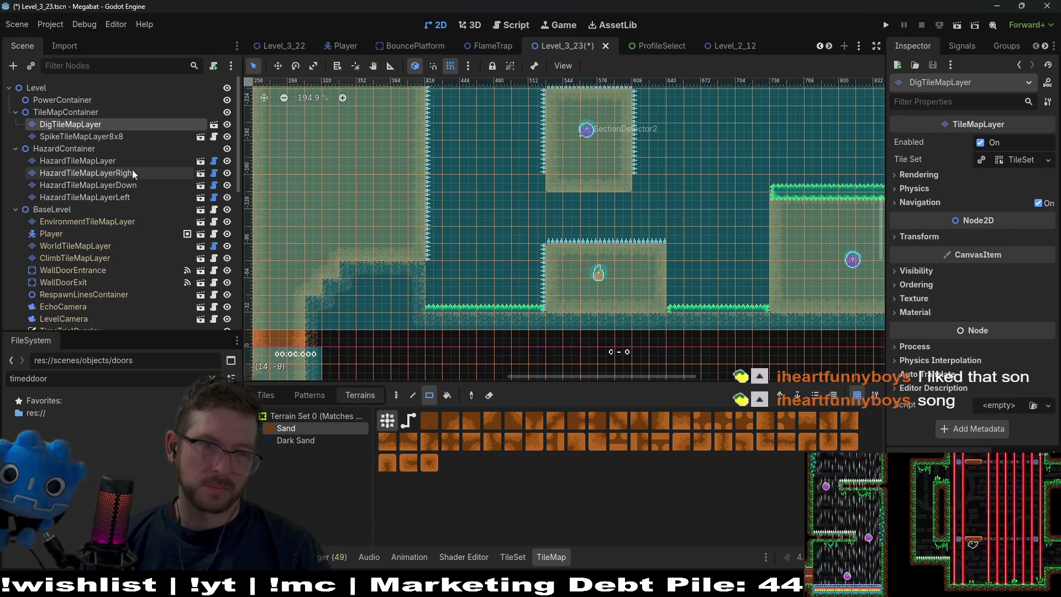
Select HazardTileMapLayerLeft with the Spikes terrain ready for painting.
{"action": "left_click", "coordinate": [133, 173]}
{"action": "left_click", "coordinate": [301, 430]}
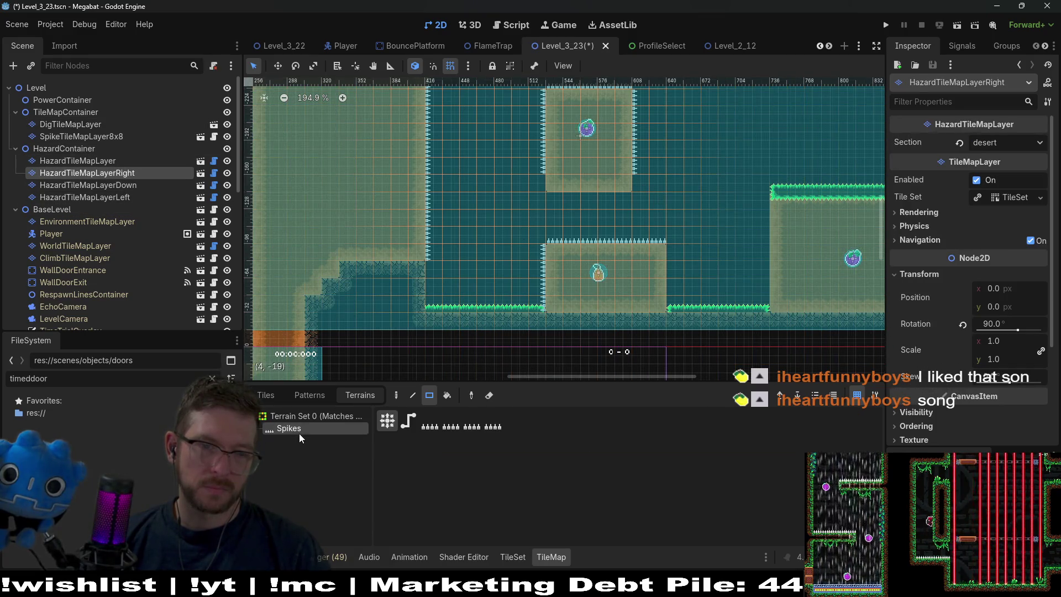
{"action": "left_click", "coordinate": [111, 198]}
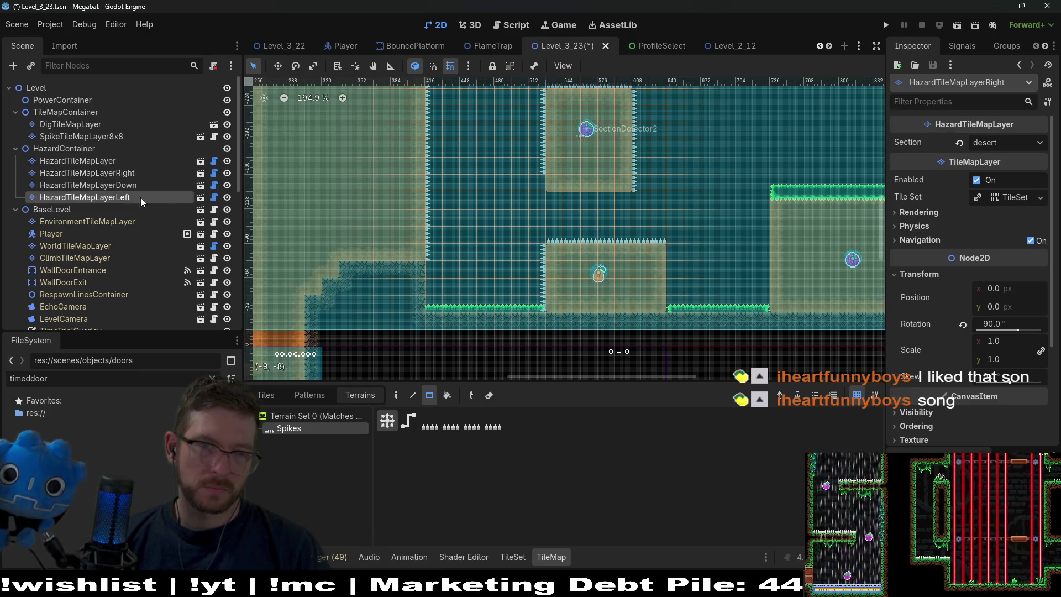
{"action": "left_click", "coordinate": [309, 429]}
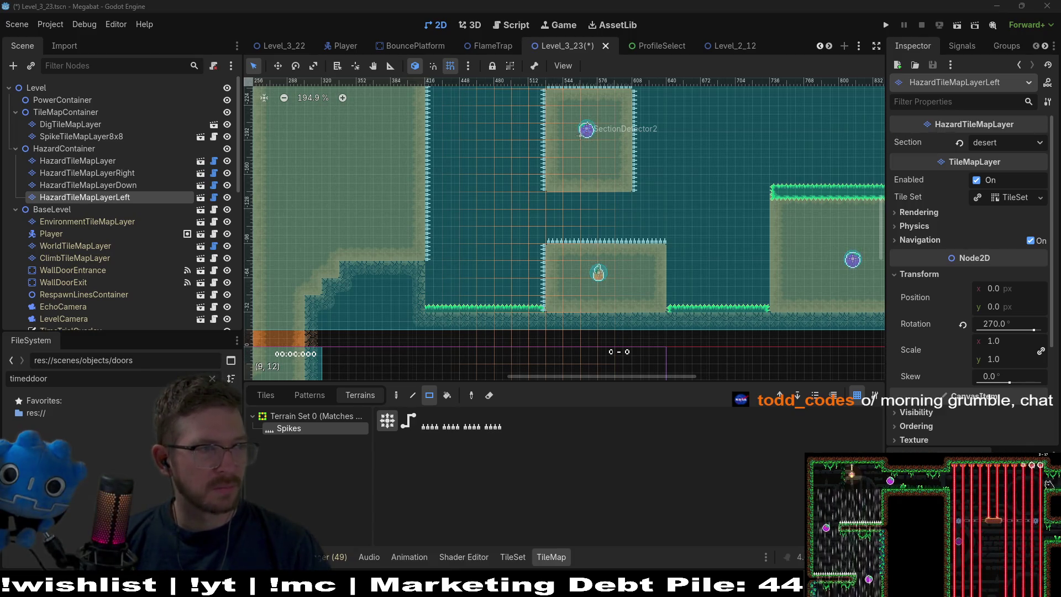
Look over the upper corridor and spiked blocks, then run Level_3_23 to playtest.
{"action": "left_click_drag", "start_coordinate": [689, 173], "coordinate": [624, 289]}
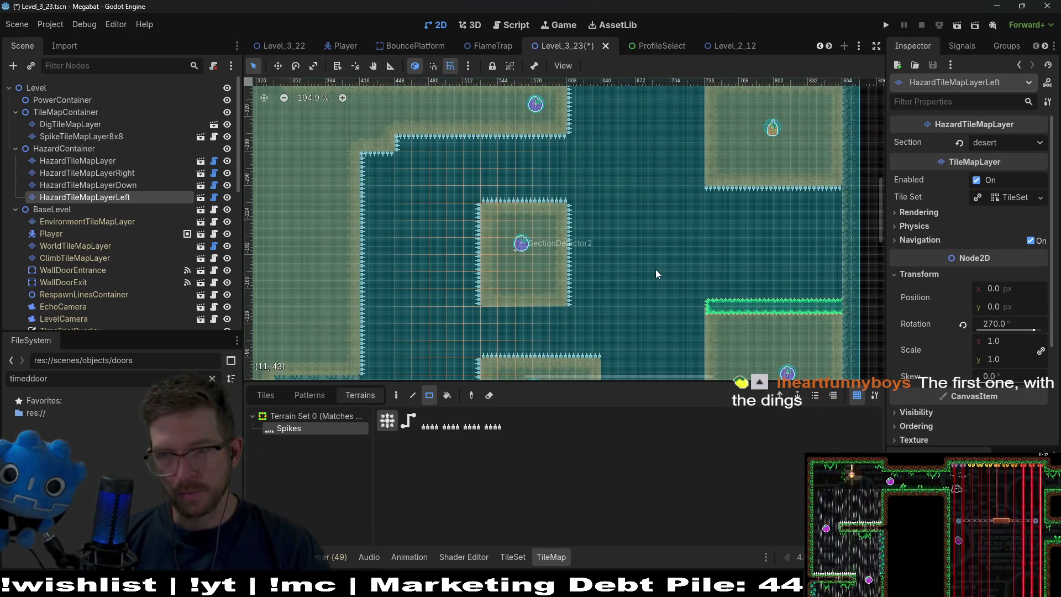
{"action": "mouse_move", "coordinate": [671, 283]}
{"action": "left_mouse_down"}
{"action": "mouse_move", "coordinate": [769, 217]}
{"action": "mouse_move", "coordinate": [780, 172]}
{"action": "mouse_move", "coordinate": [735, 247]}
{"action": "left_mouse_up"}
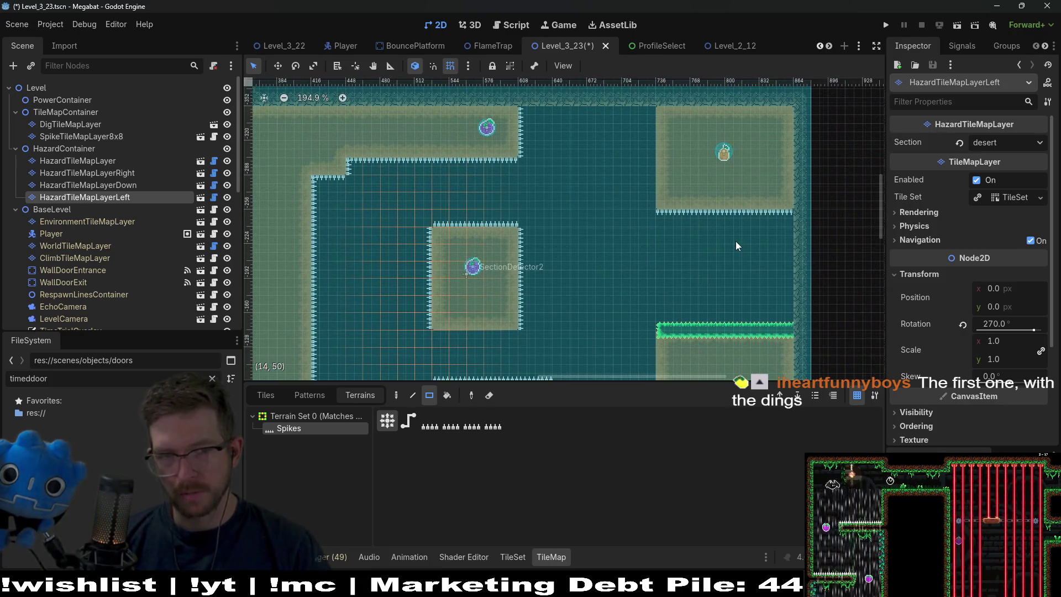
{"action": "left_click_drag", "start_coordinate": [619, 293], "coordinate": [663, 224]}
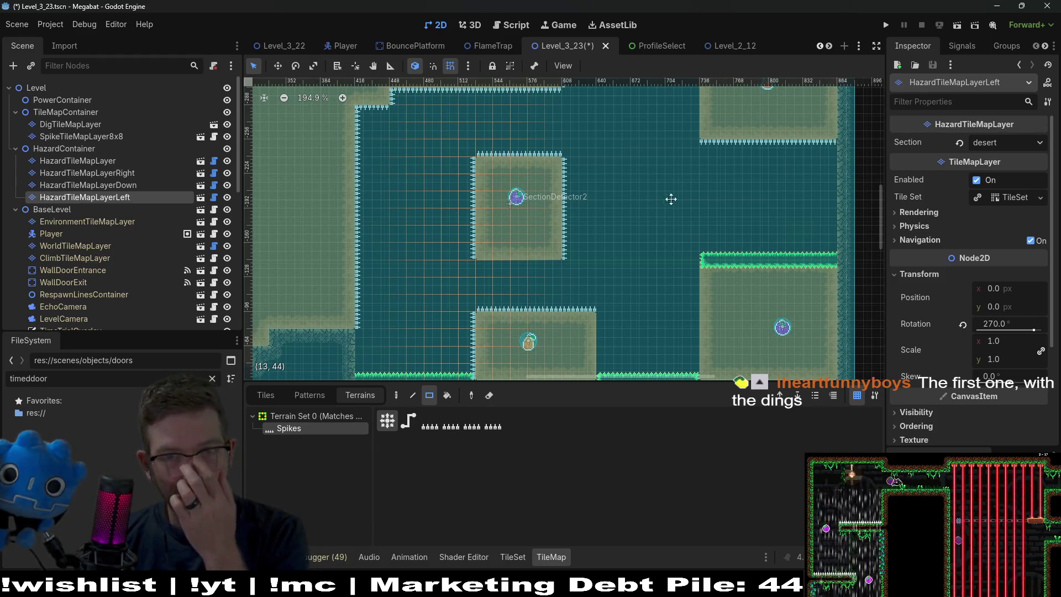
{"action": "left_click_drag", "start_coordinate": [678, 184], "coordinate": [652, 242]}
{"action": "left_click", "coordinate": [957, 28]}
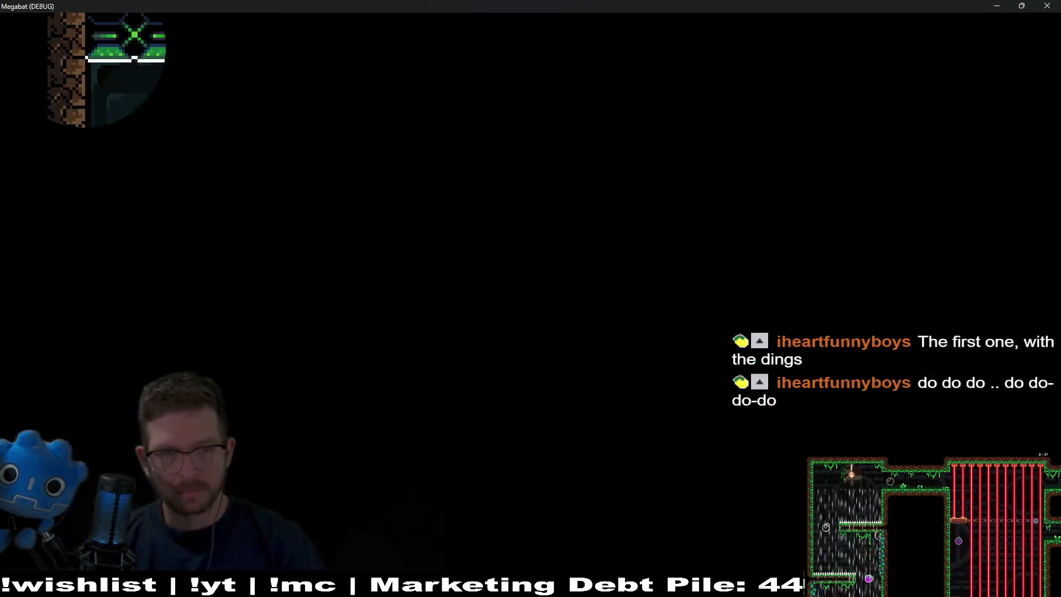
Fly the bat along the top corridor and sand corridor collecting the plum and strawberry, then close the game.
{"action": "key", "text": "Right"}
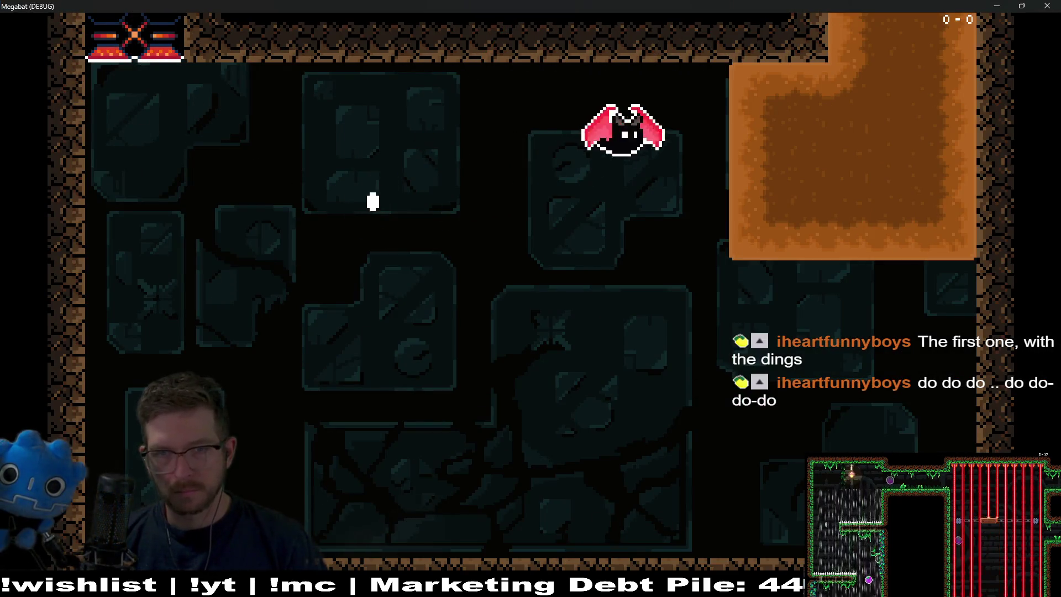
{"action": "key", "text": "Up"}
{"action": "key", "text": "Right"}
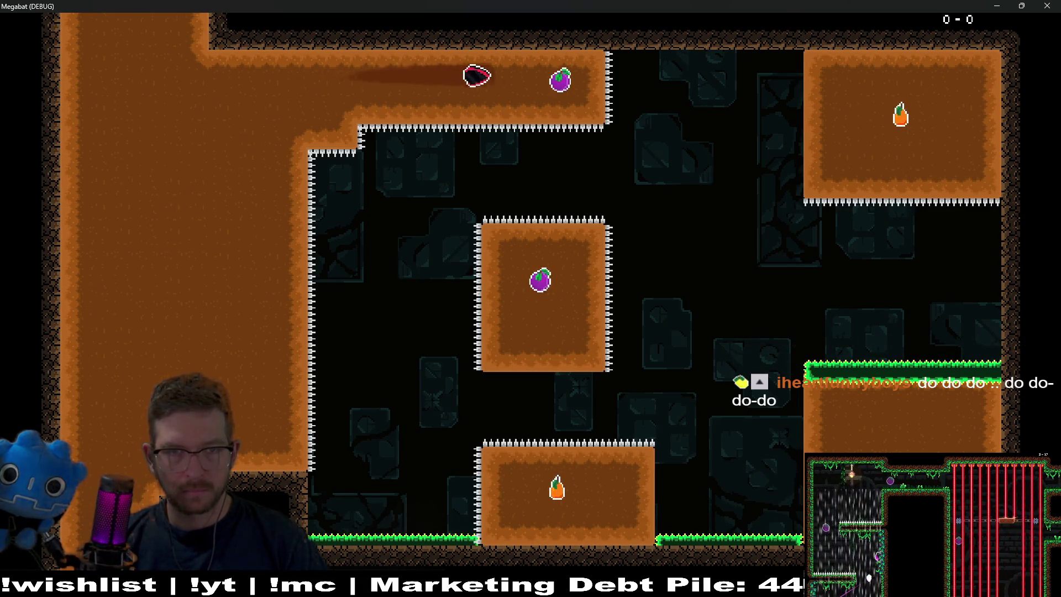
{"action": "key", "text": "Down"}
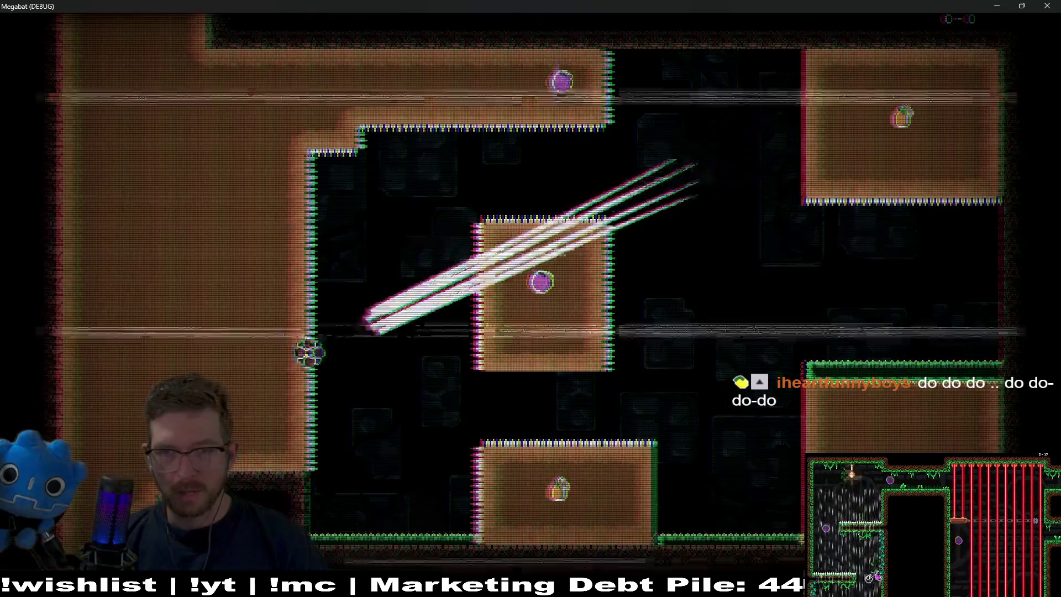
{"action": "key", "text": "Right"}
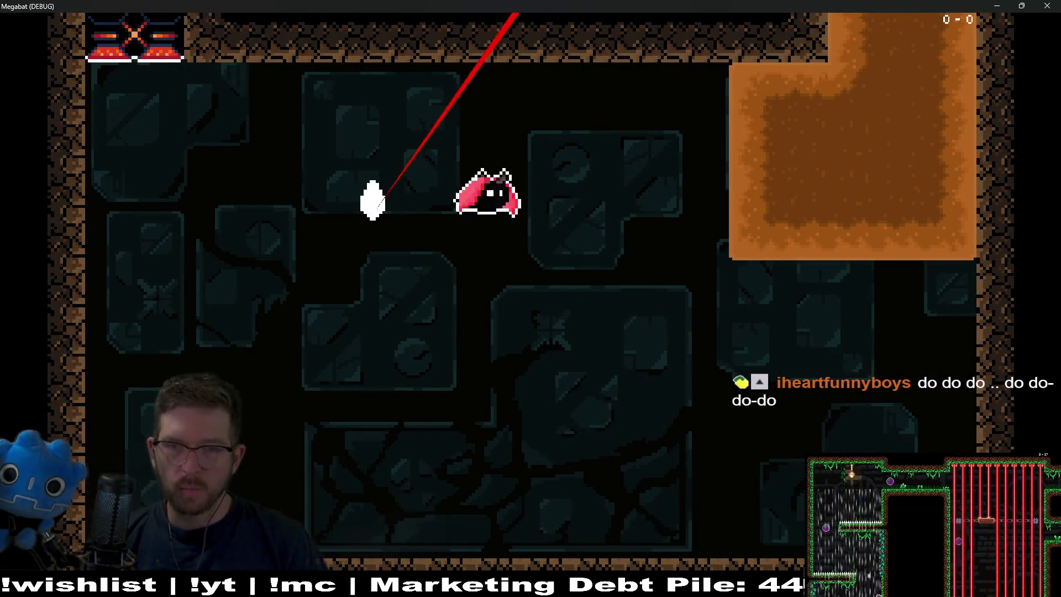
{"action": "key", "text": "Up"}
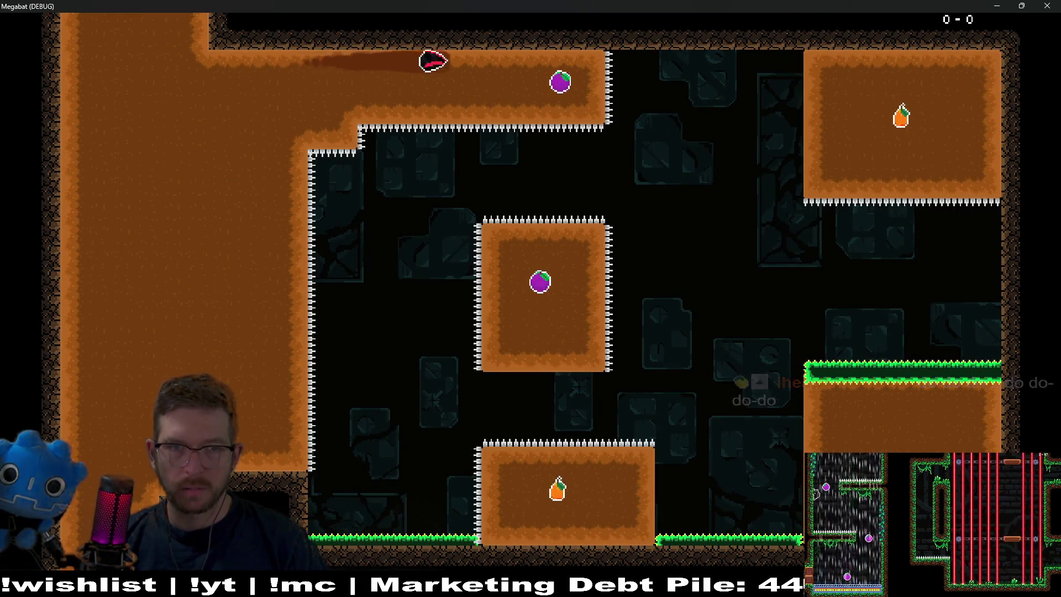
{"action": "key", "text": "Down"}
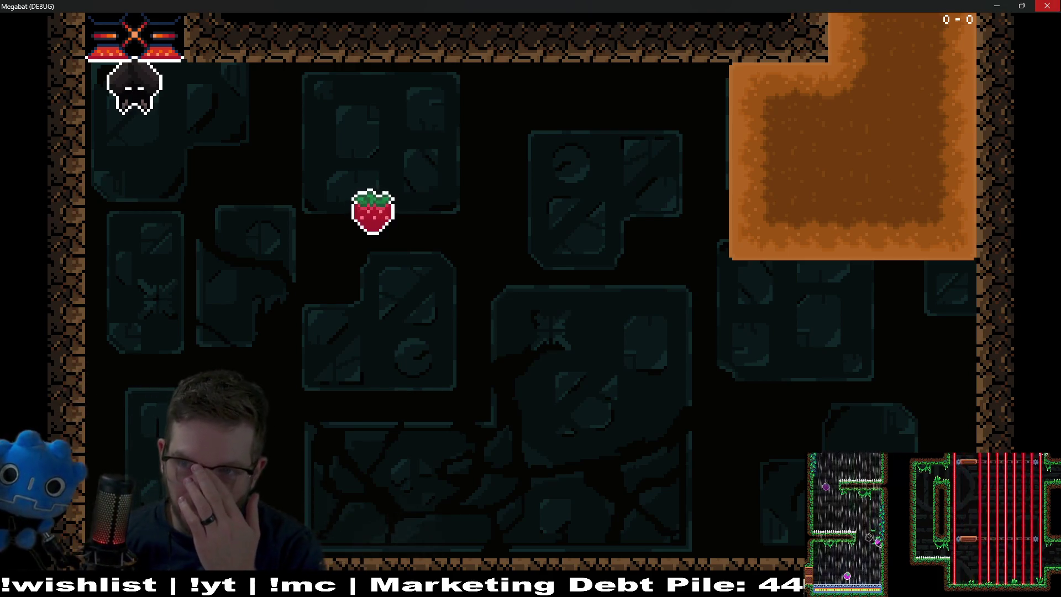
{"action": "left_click", "coordinate": [1046, 7]}
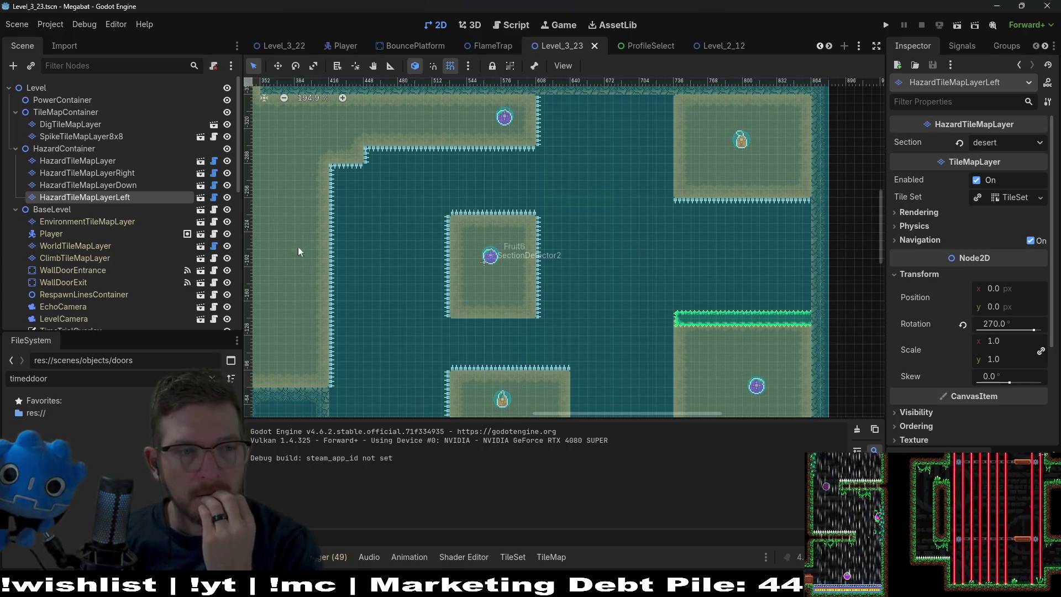
{"action": "left_click", "coordinate": [214, 161]}
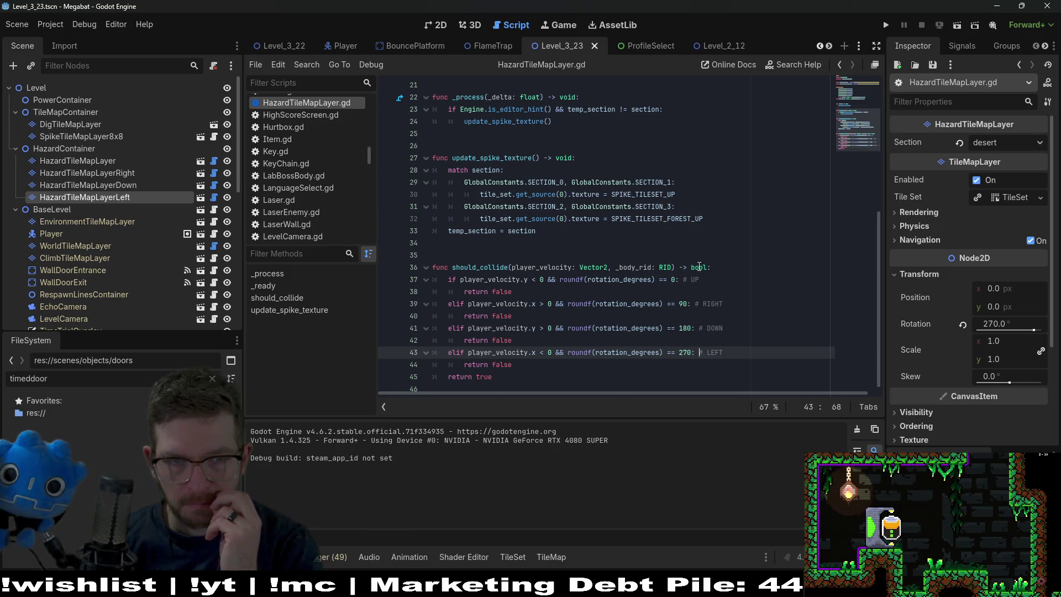
{"action": "scroll", "coordinate": [699, 267], "scroll_direction": "up", "scroll_amount": 6}
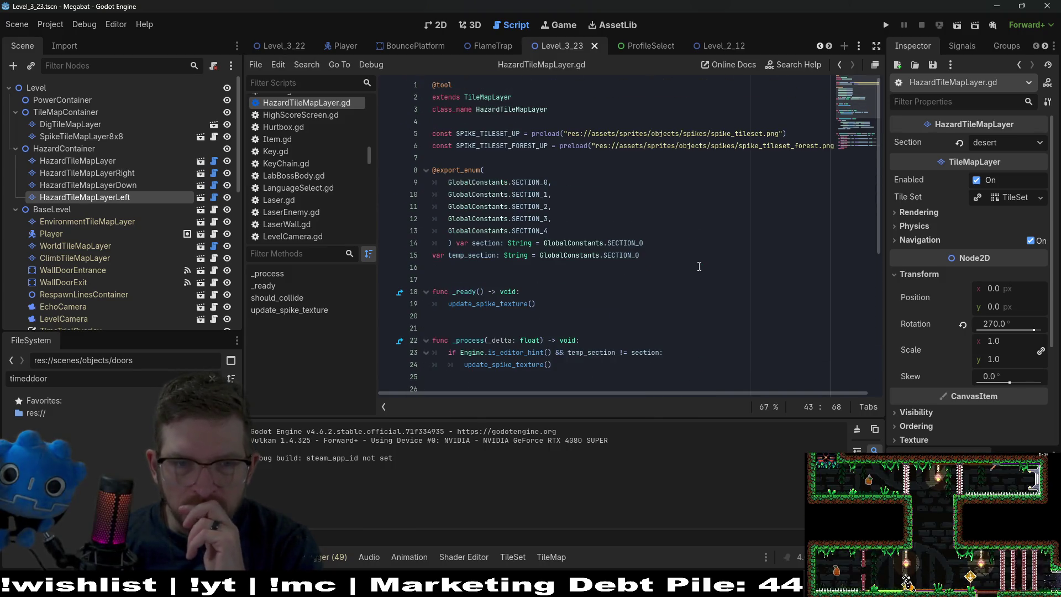
{"action": "scroll", "coordinate": [699, 266], "scroll_direction": "down", "scroll_amount": 6}
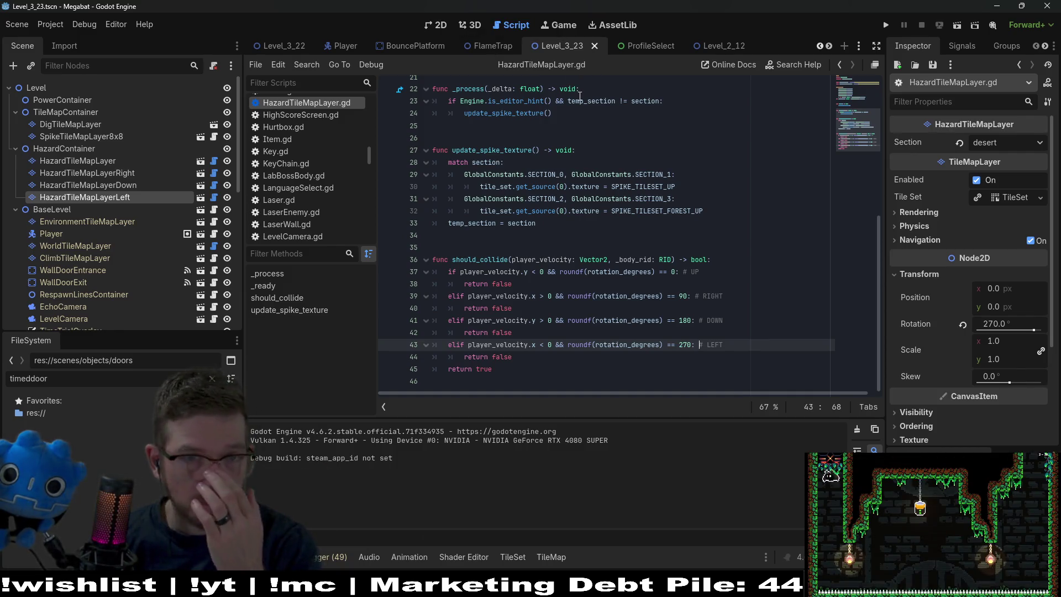
{"action": "left_click", "coordinate": [441, 25]}
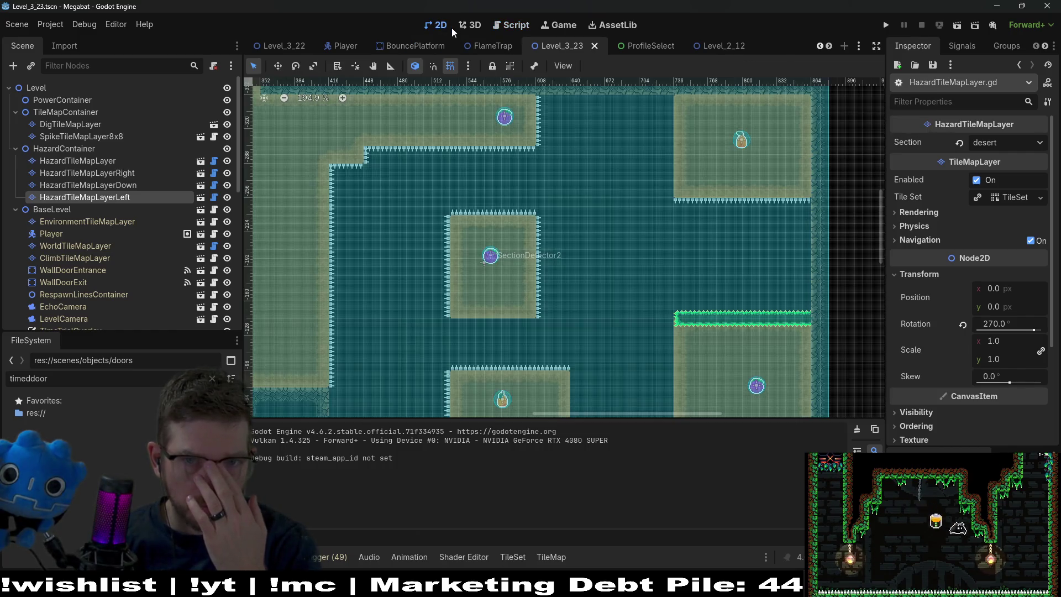
{"action": "left_click", "coordinate": [957, 25]}
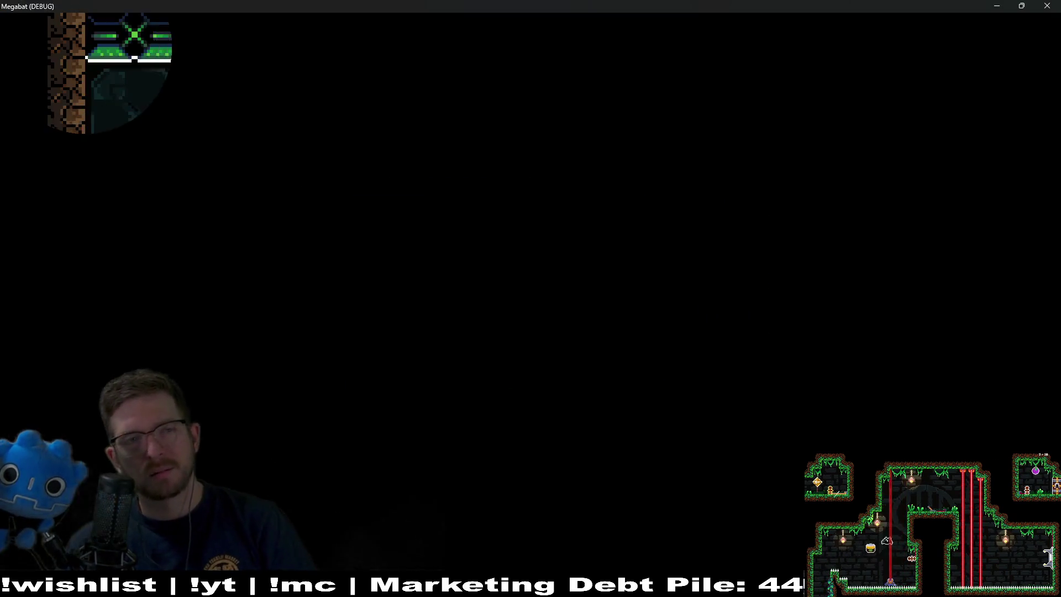
Fly the bat through the desert room past the spikes and strawberry, then close the game window.
{"action": "key", "text": "Right"}
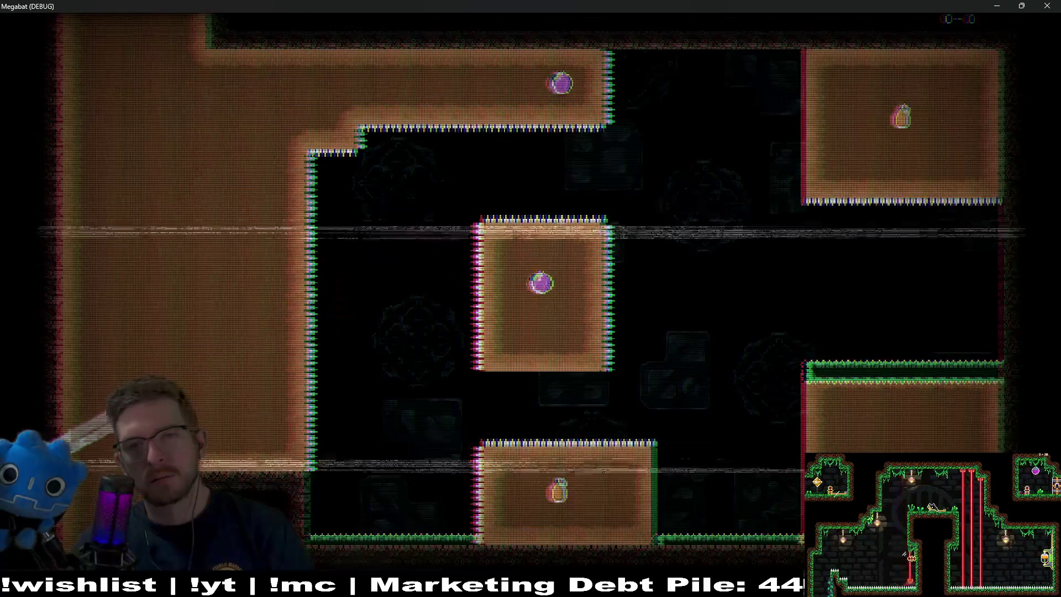
{"action": "key", "text": "Right"}
{"action": "key", "text": "Right"}
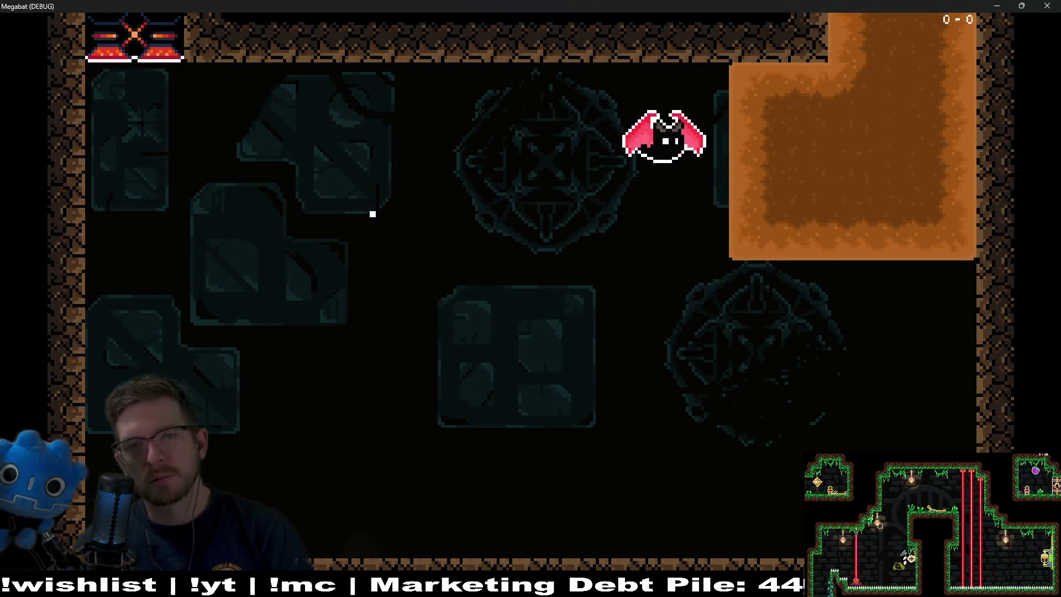
{"action": "key", "text": "Up"}
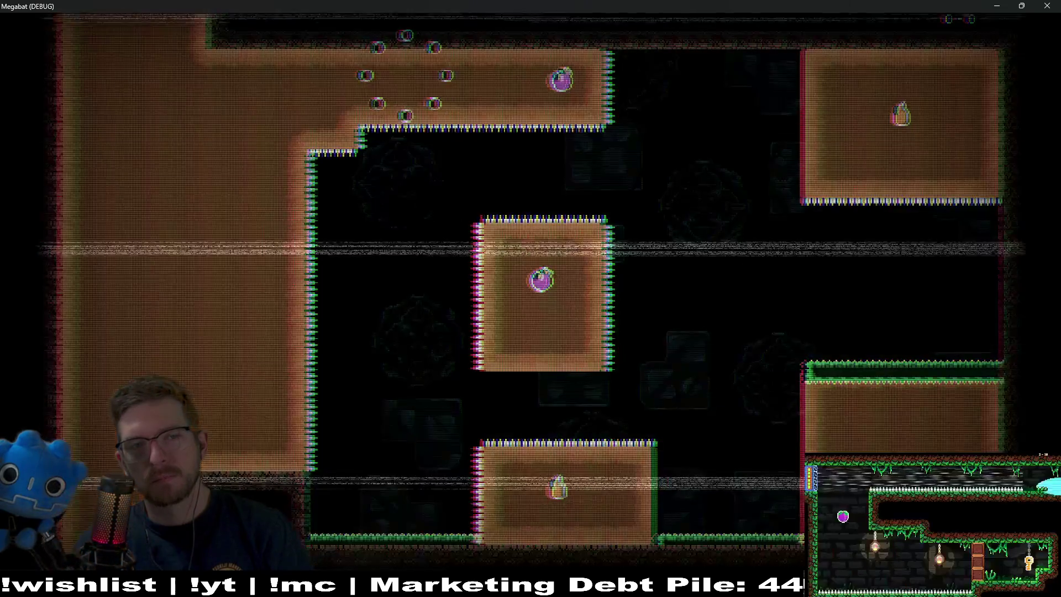
{"action": "key", "text": "Right"}
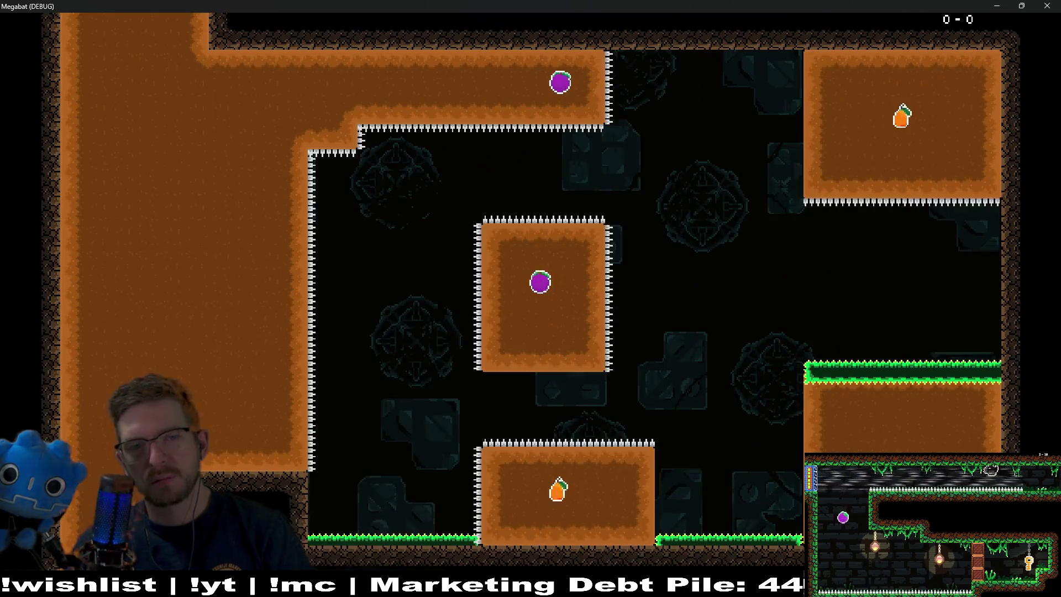
{"action": "key", "text": "Right"}
{"action": "key", "text": "Right"}
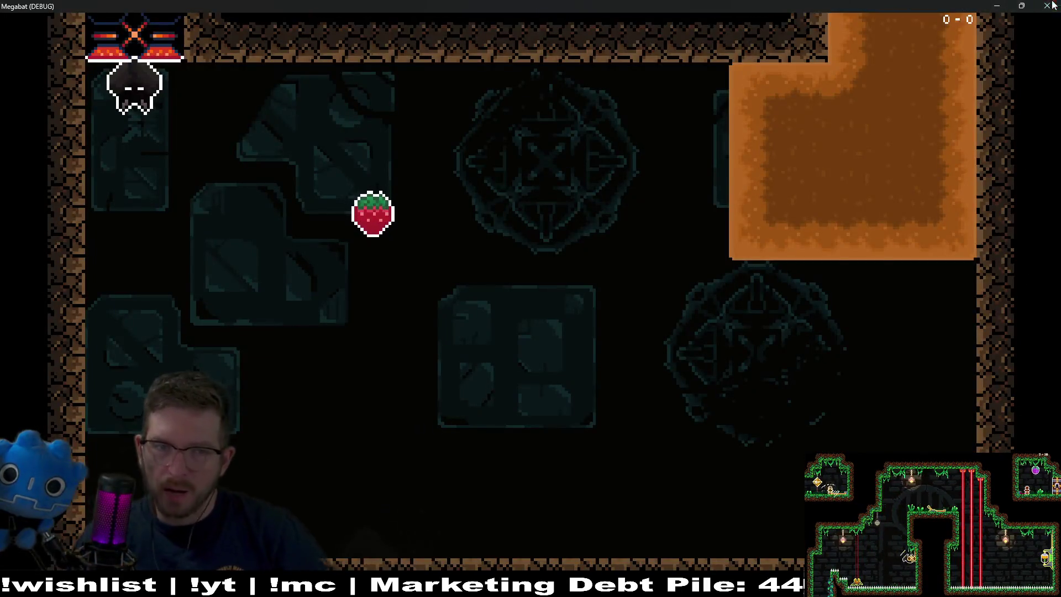
{"action": "left_click", "coordinate": [1046, 6]}
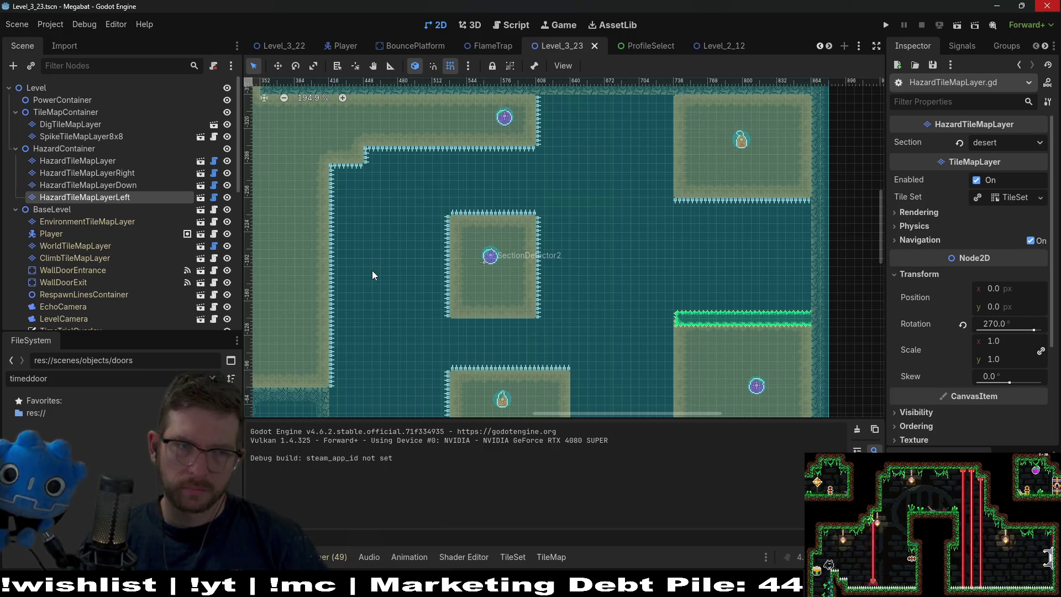
Set HazardTileMapLayerDown's rotation to 180°, save Level_3_23 and run the scene.
{"action": "left_click", "coordinate": [134, 185]}
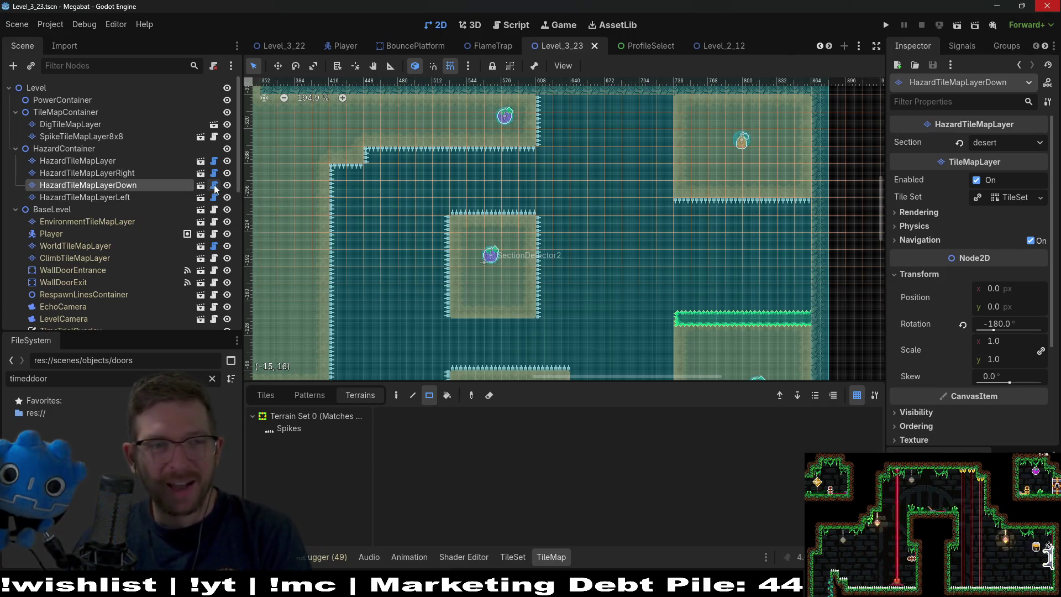
{"action": "left_click", "coordinate": [214, 185]}
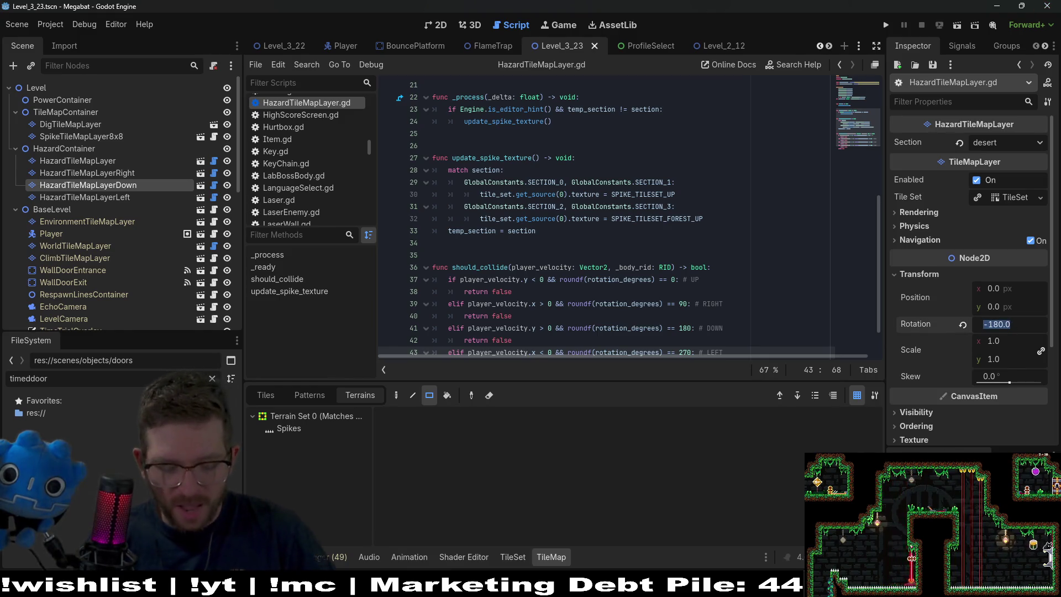
{"action": "key", "text": "ctrl+s"}
{"action": "left_click", "coordinate": [442, 25]}
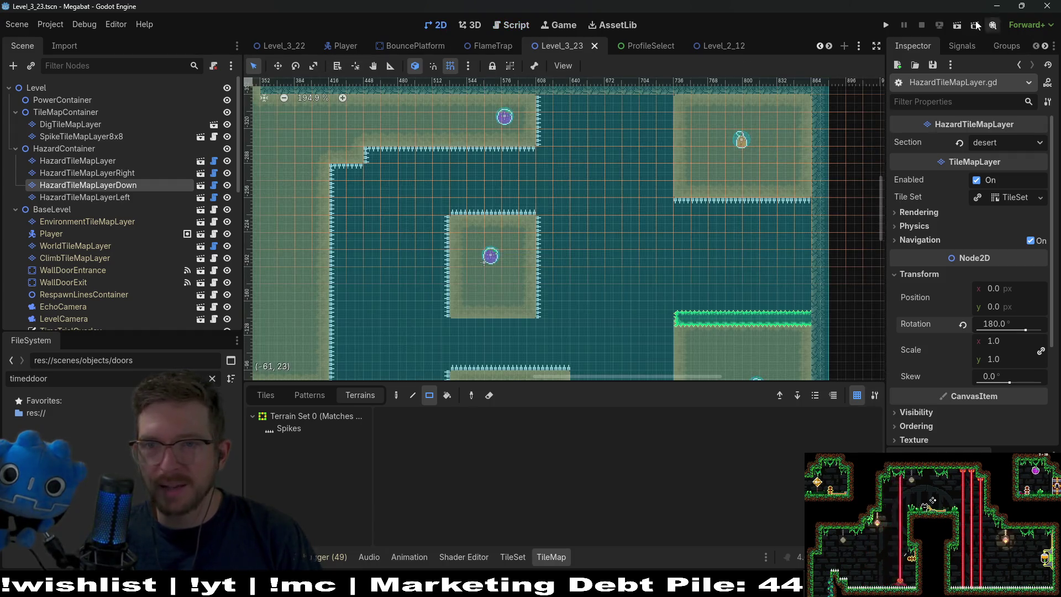
{"action": "left_click", "coordinate": [955, 28]}
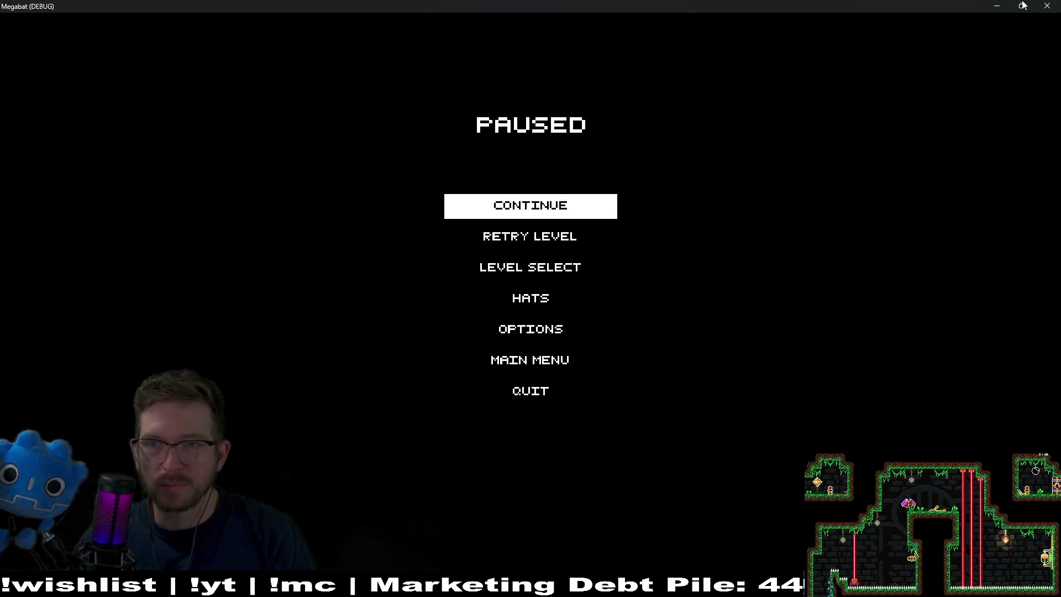
Relaunch the scene with F6 and fly the bat up the shaft to the plum and into the spikes.
{"action": "left_click", "coordinate": [1023, 5]}
{"action": "left_click", "coordinate": [938, 74]}
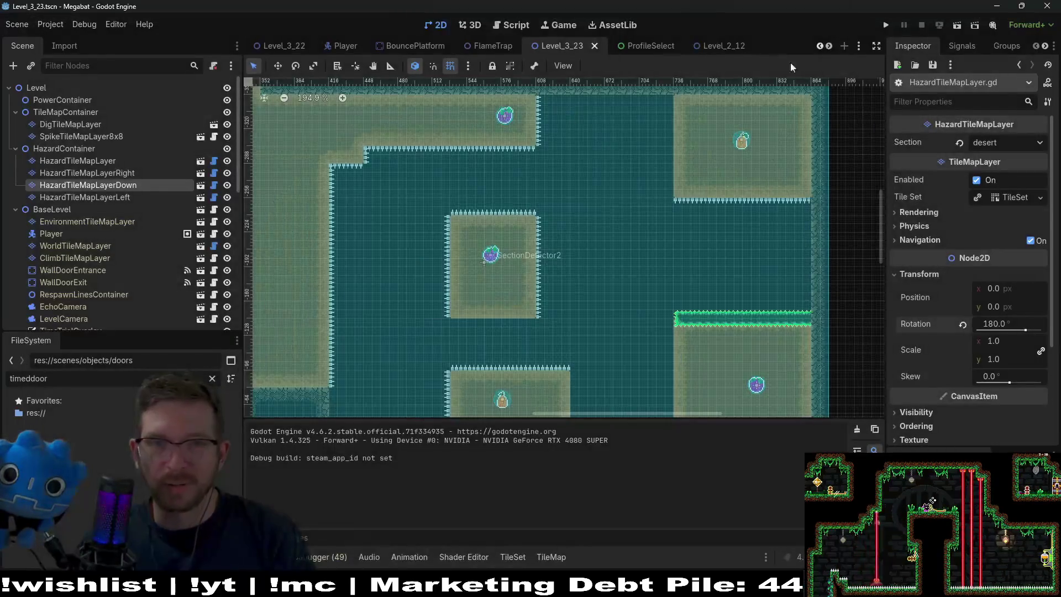
{"action": "key", "text": "F6"}
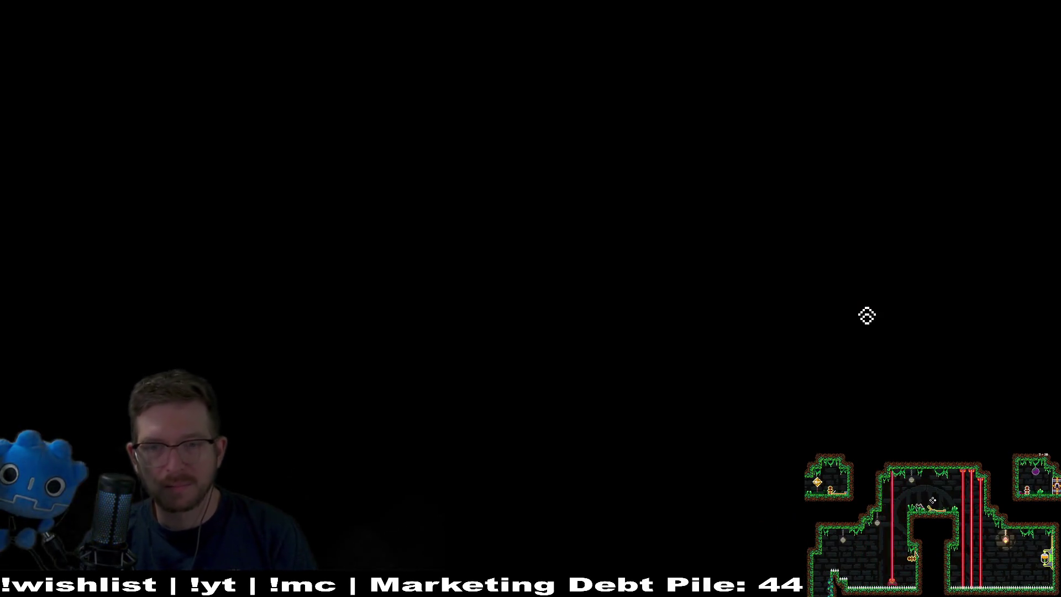
{"action": "key", "text": "Right"}
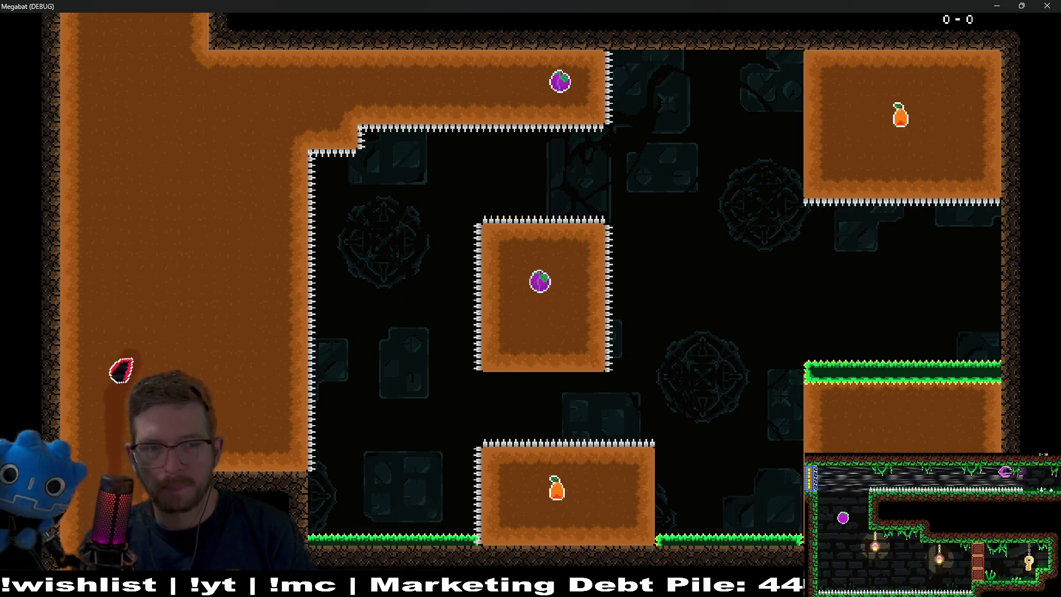
{"action": "key", "text": "Right"}
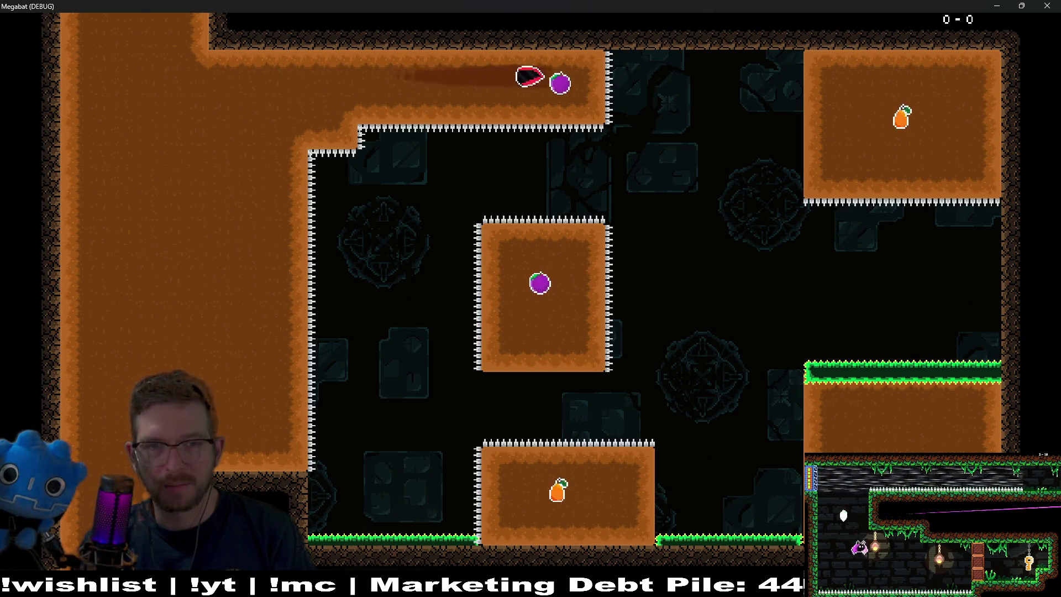
{"action": "key", "text": "Down"}
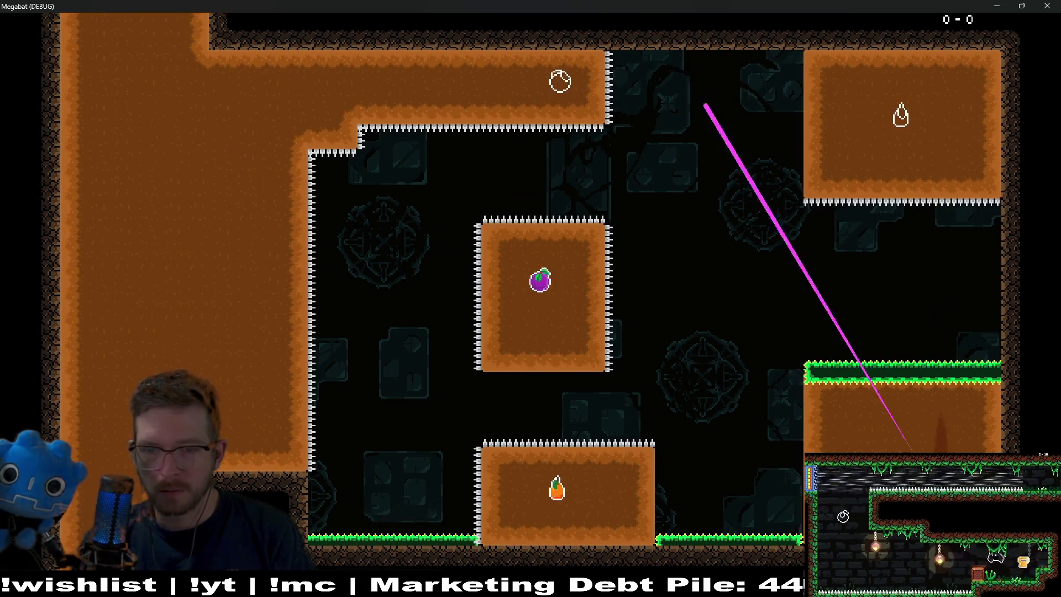
{"action": "key", "text": "Left"}
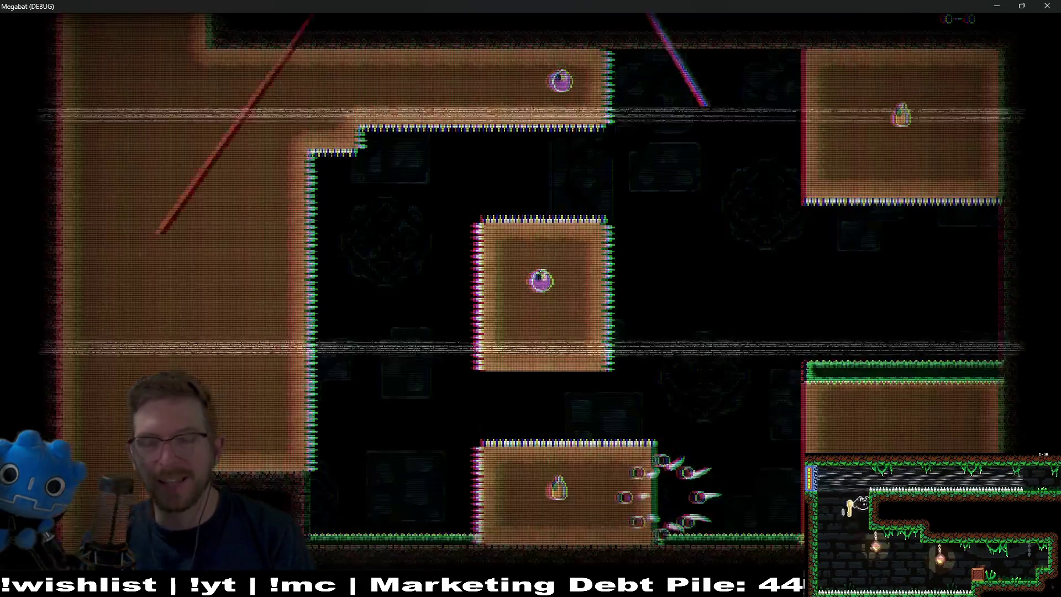
Collect the strawberry, then fly the top corridor to grab the plum and orange.
{"action": "key", "text": "Right"}
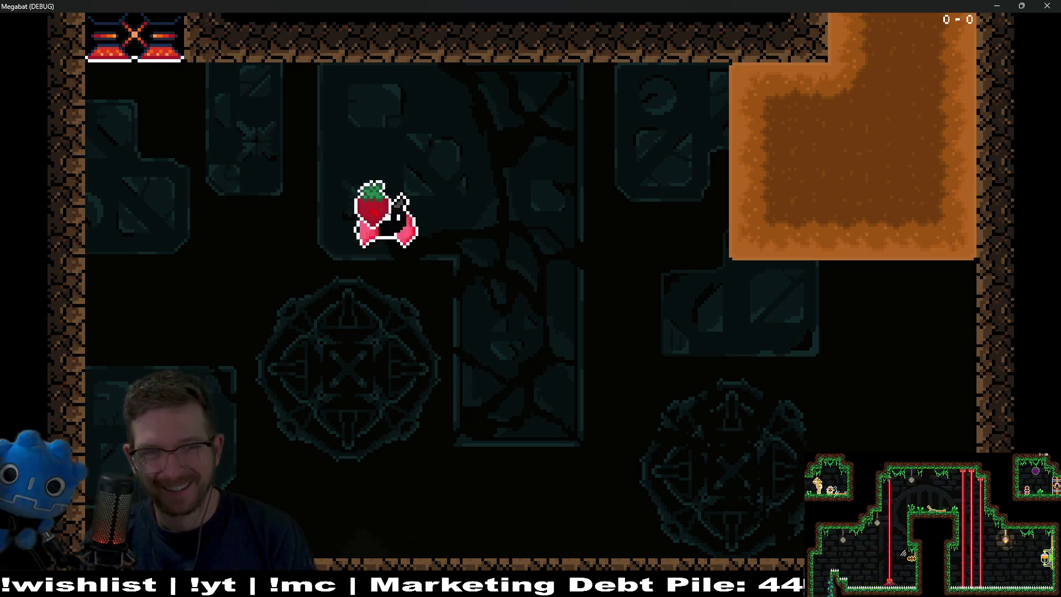
{"action": "key", "text": "Up"}
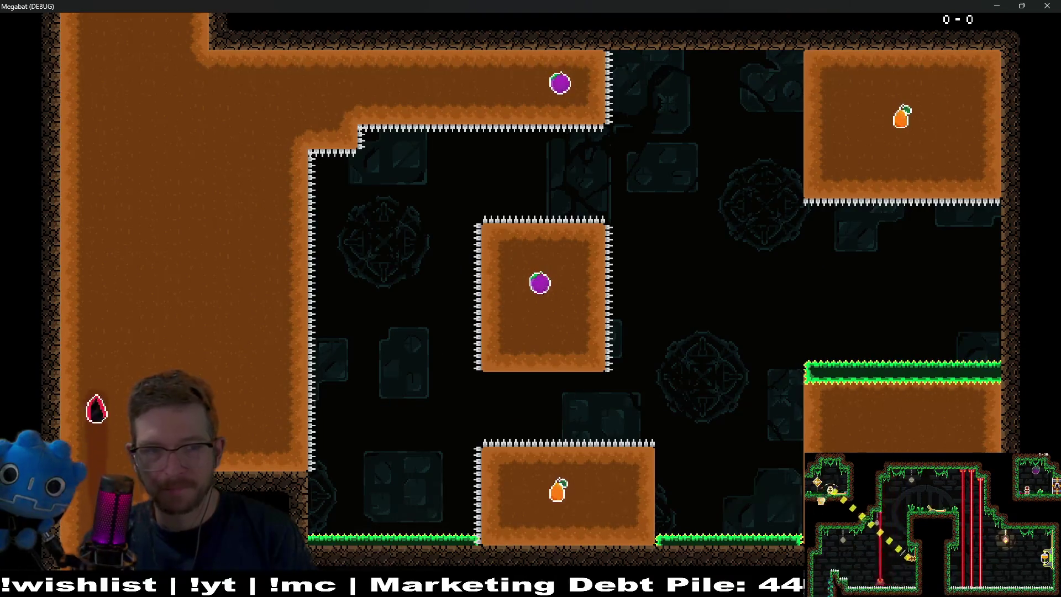
{"action": "key", "text": "Right"}
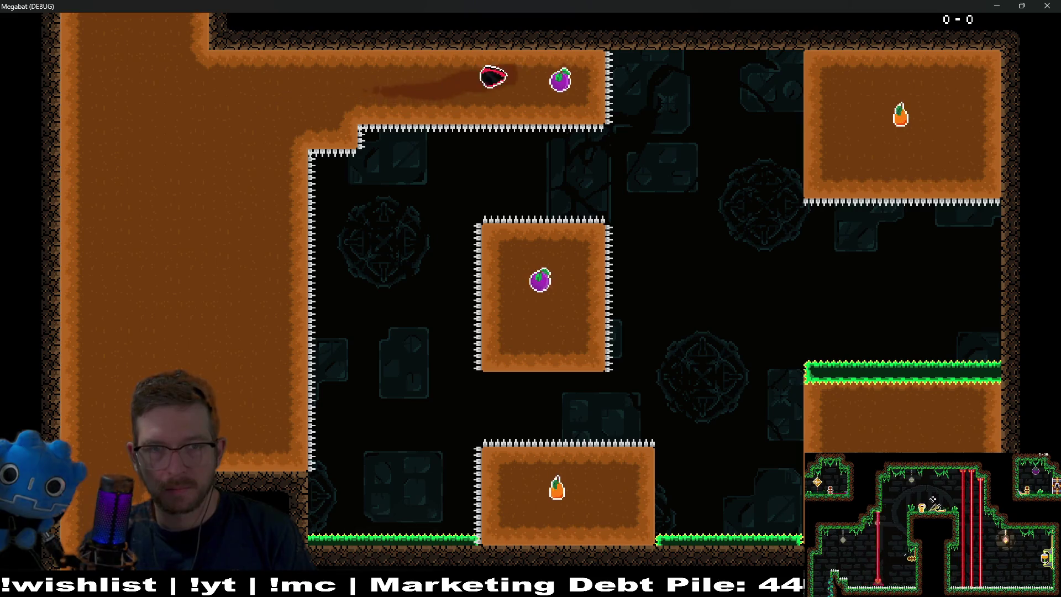
{"action": "key", "text": "Down"}
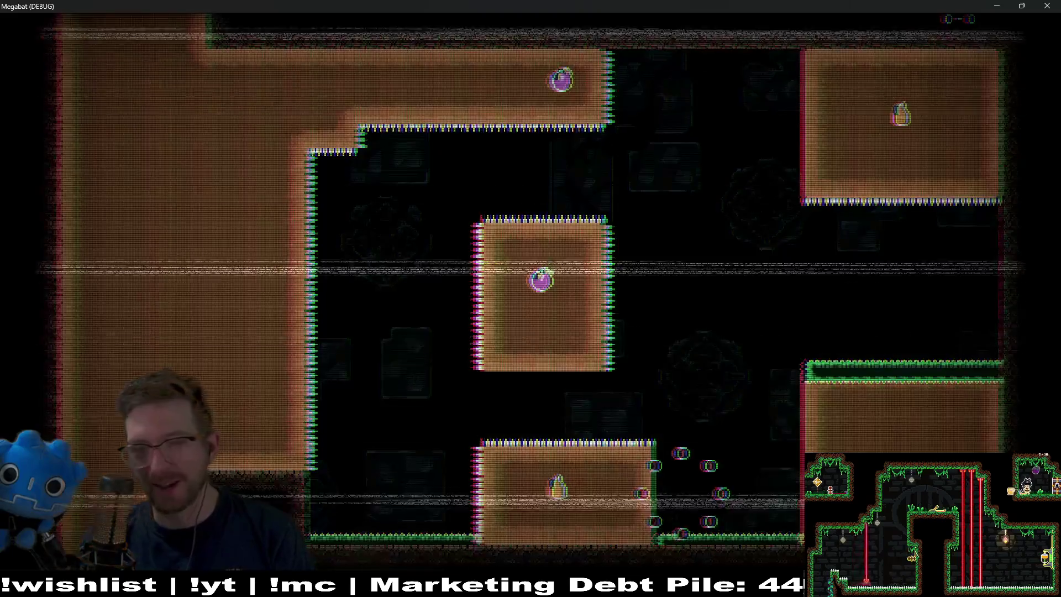
{"action": "key", "text": "Right"}
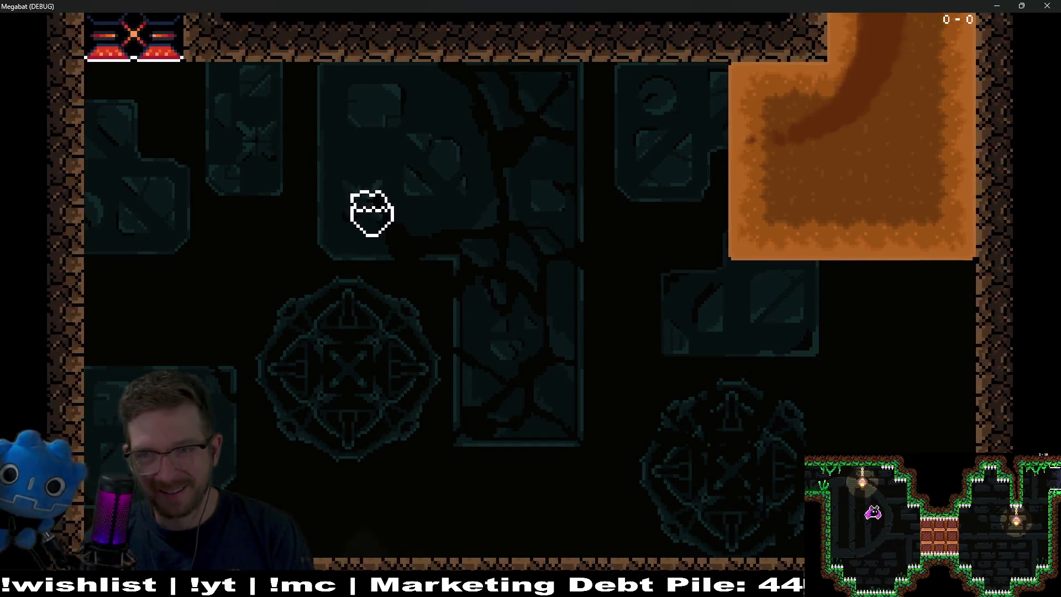
{"action": "key", "text": "Right"}
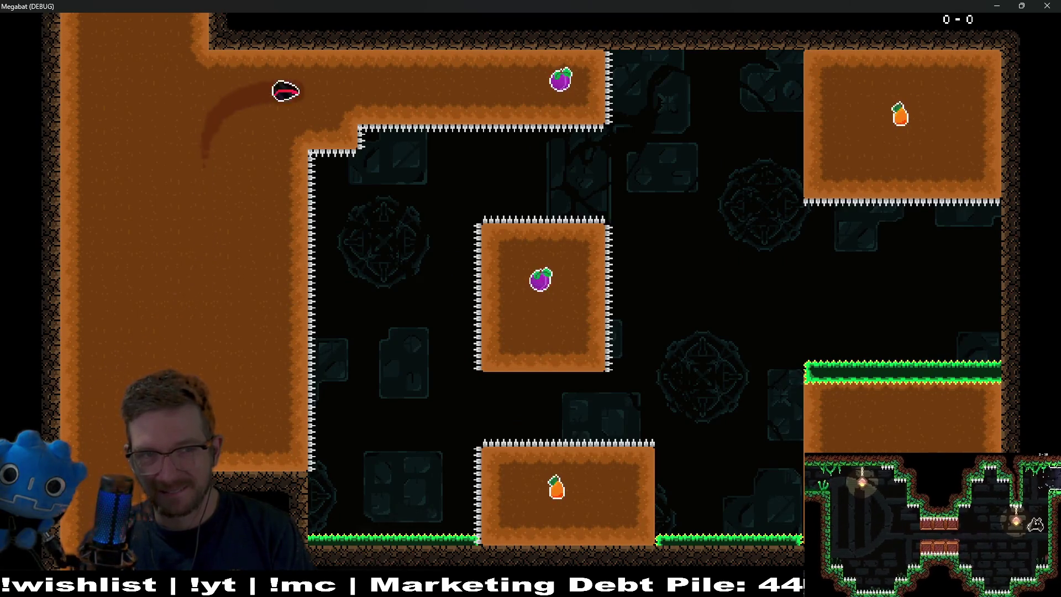
{"action": "key", "text": "Down"}
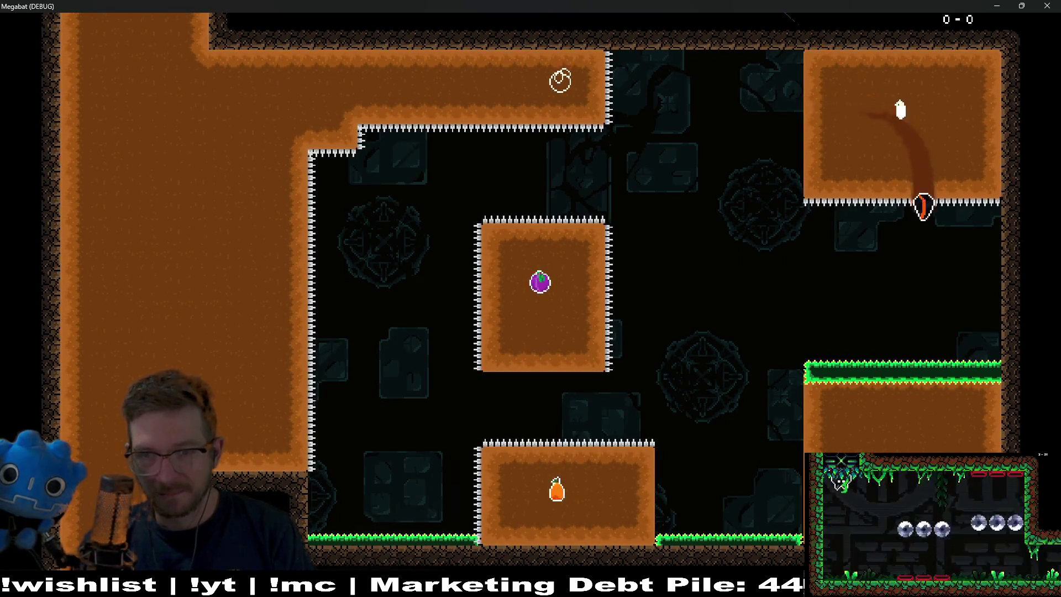
{"action": "key", "text": "Up"}
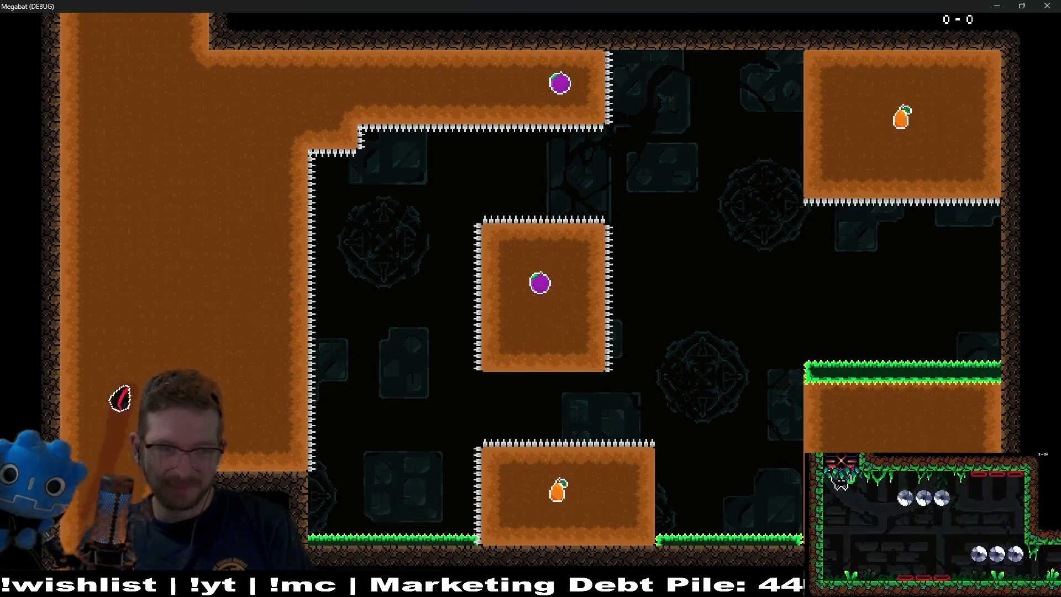
Fly another run up the shaft, under the spike block and past the middle block collecting fruit.
{"action": "key", "text": "Right"}
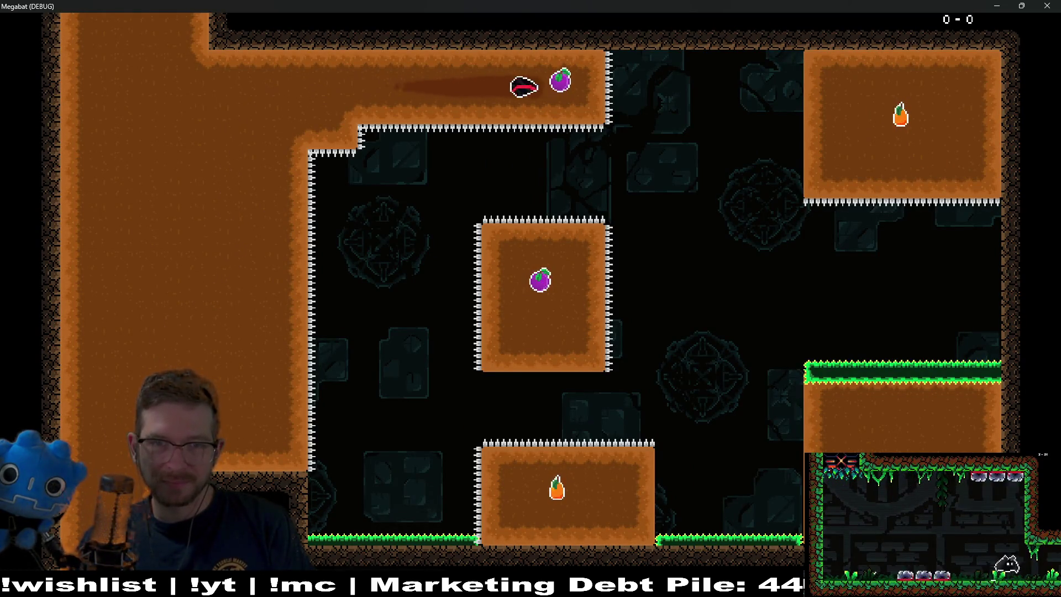
{"action": "key", "text": "Down"}
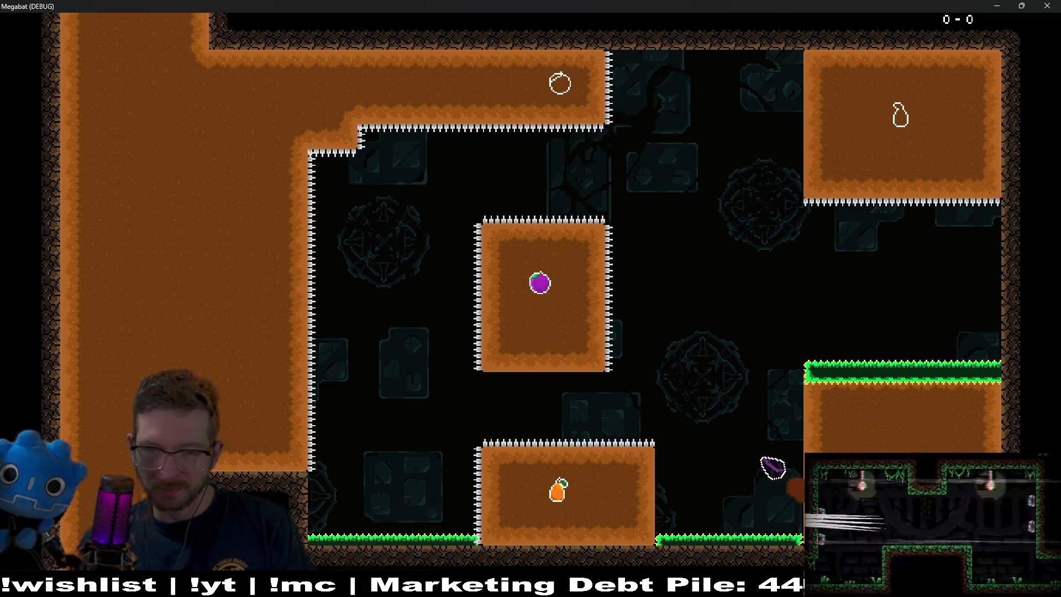
{"action": "key", "text": "Left"}
{"action": "key", "text": "Up"}
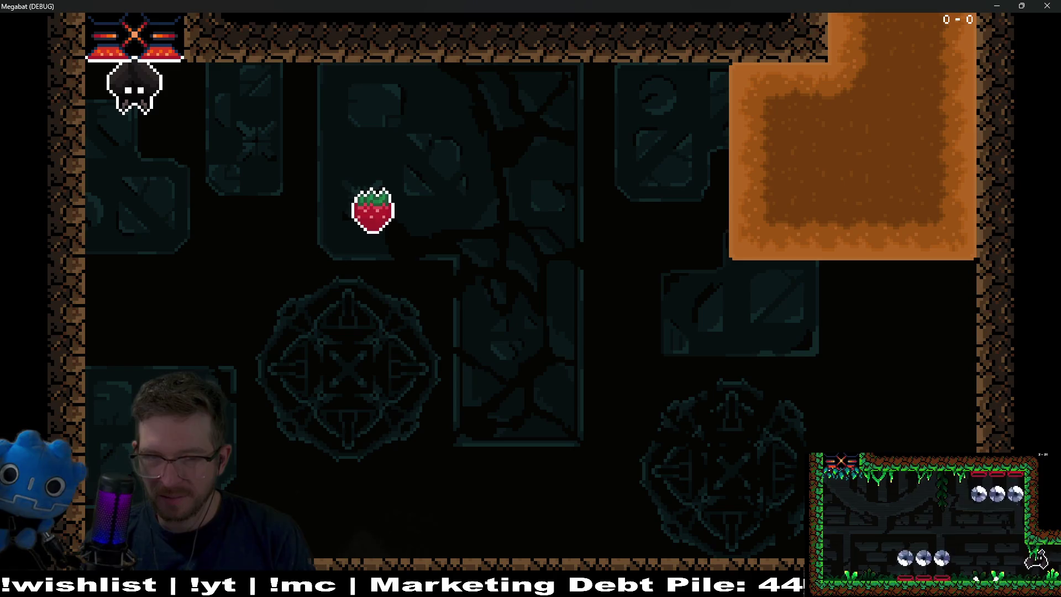
{"action": "key", "text": "Right"}
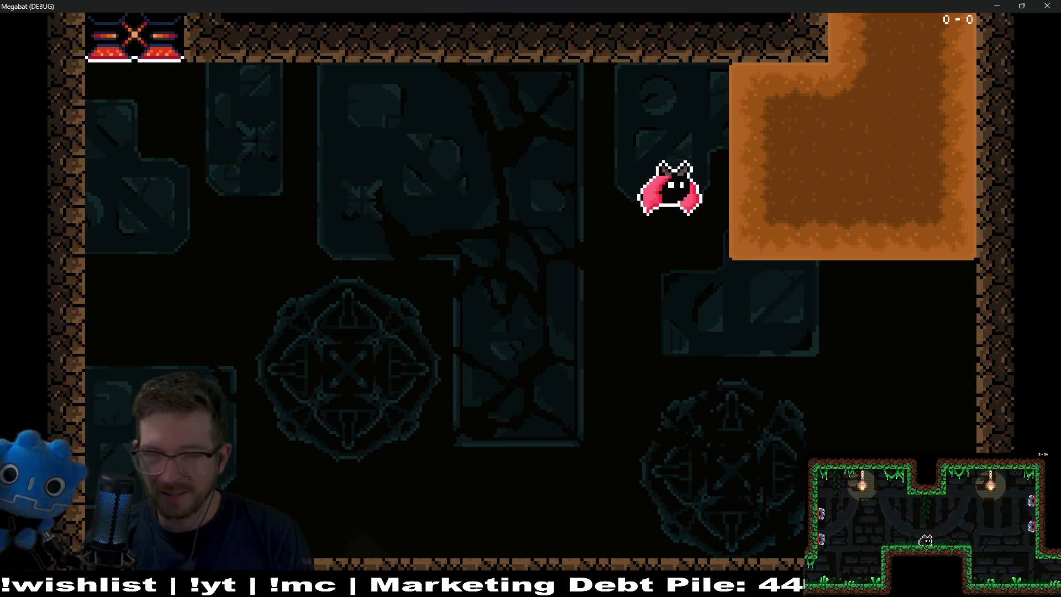
{"action": "key", "text": "Right"}
{"action": "key", "text": "Left"}
{"action": "key", "text": "Left"}
{"action": "key", "text": "Right"}
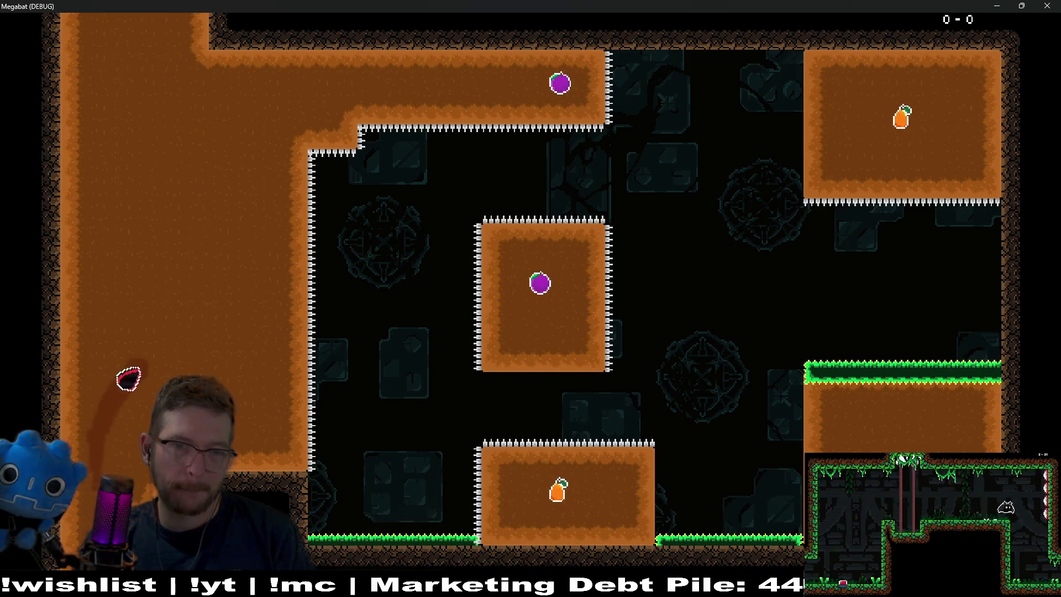
{"action": "key", "text": "Right"}
{"action": "key", "text": "Right"}
{"action": "key", "text": "Down"}
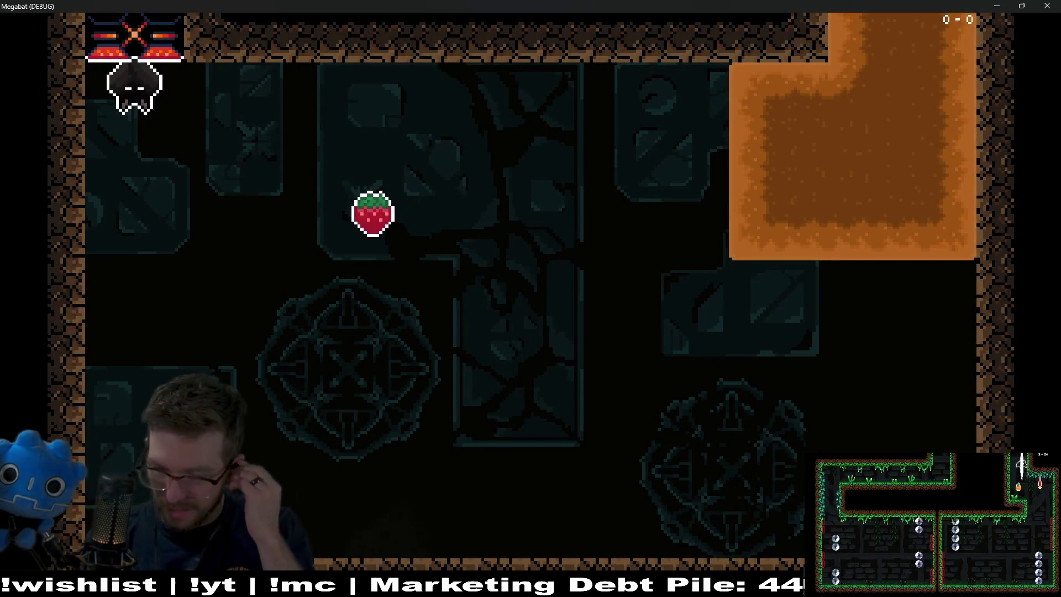
Make a final run for the strawberry, plum and orange, then close the game window.
{"action": "key", "text": "Right"}
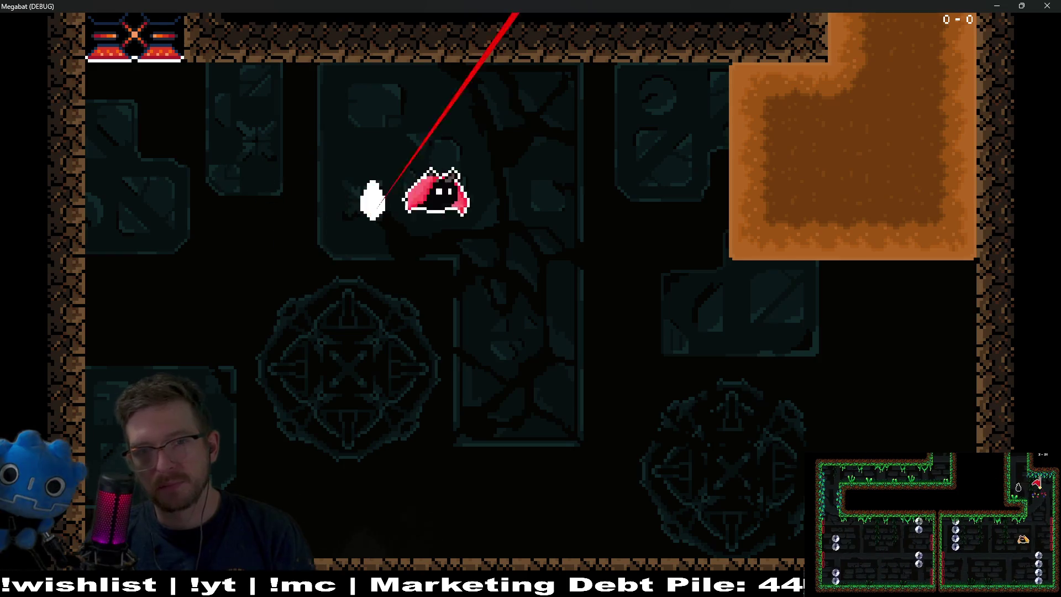
{"action": "key", "text": "Up"}
{"action": "key", "text": "Right"}
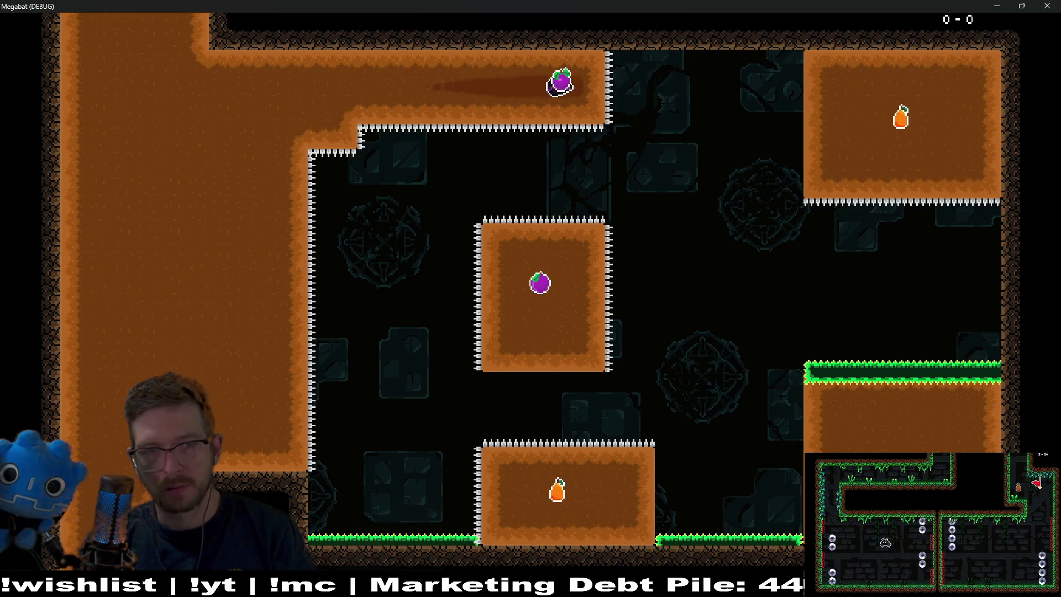
{"action": "key", "text": "Down"}
{"action": "key", "text": "Left"}
{"action": "key", "text": "Up"}
{"action": "key", "text": "Down"}
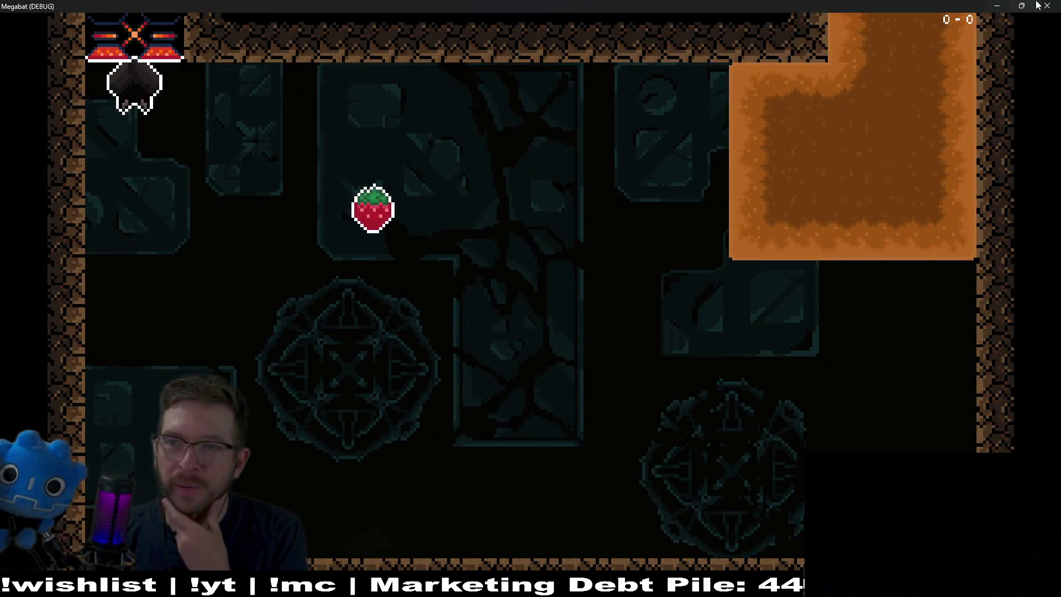
{"action": "left_click", "coordinate": [1037, 5]}
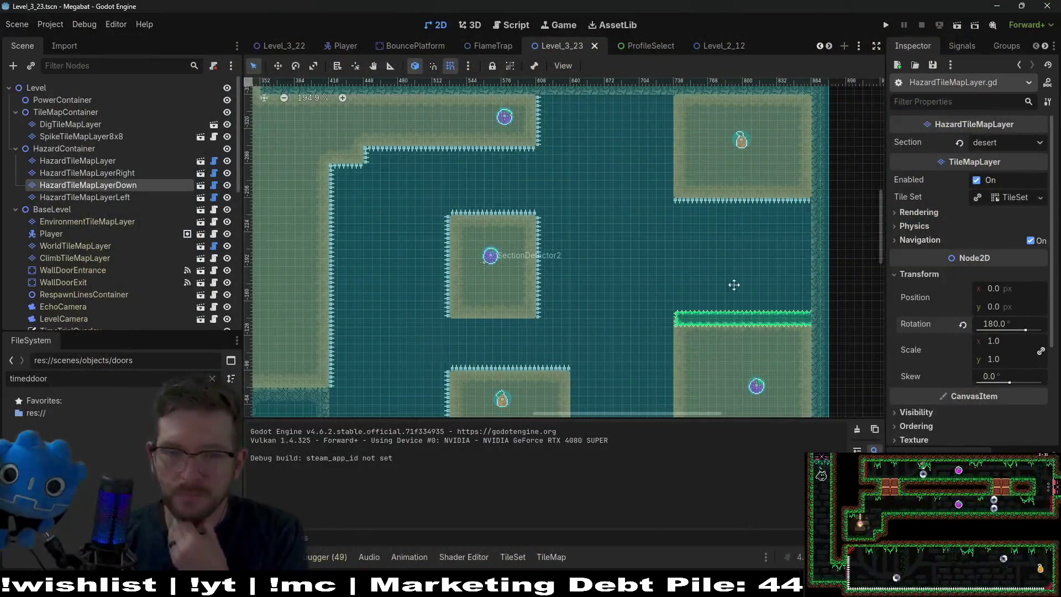
{"action": "scroll", "coordinate": [702, 266], "scroll_direction": "up", "scroll_amount": 2}
{"action": "scroll", "coordinate": [701, 266], "scroll_direction": "down", "scroll_amount": 2}
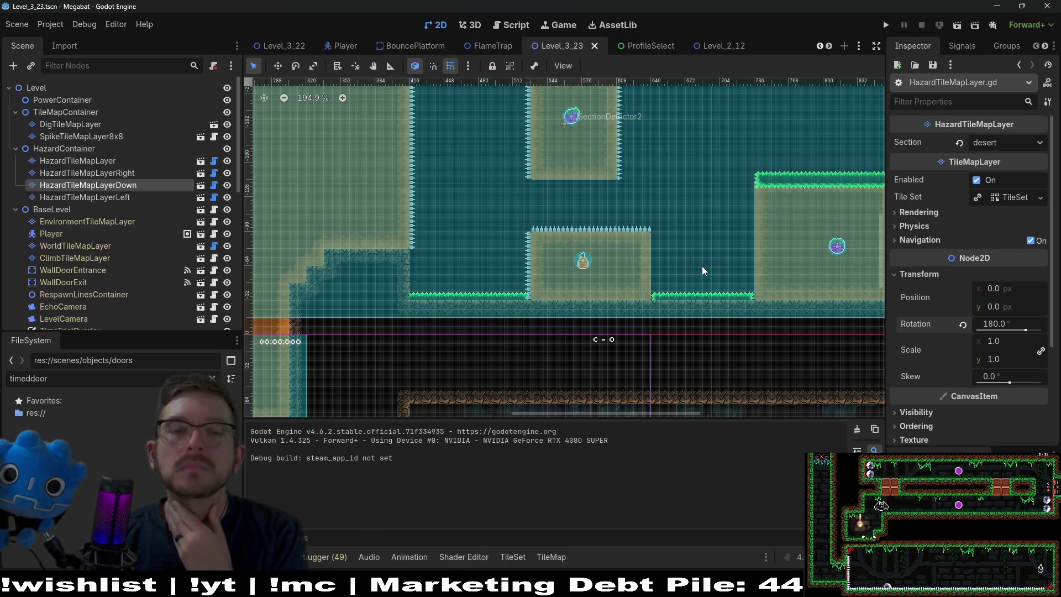
{"action": "scroll", "coordinate": [608, 280], "scroll_direction": "up", "scroll_amount": 3}
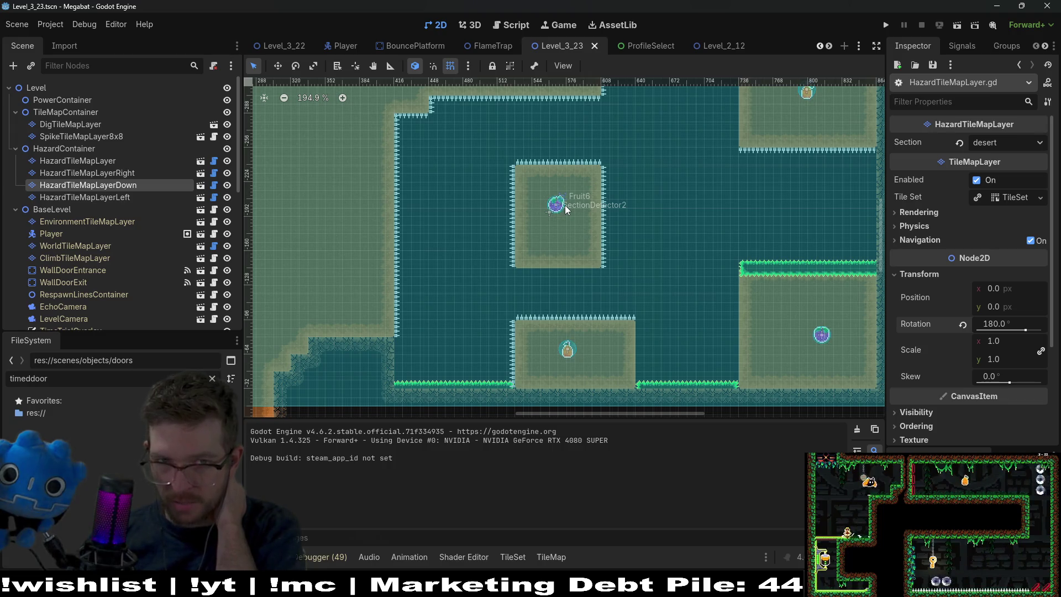
{"action": "left_click_drag", "start_coordinate": [565, 209], "coordinate": [582, 287]}
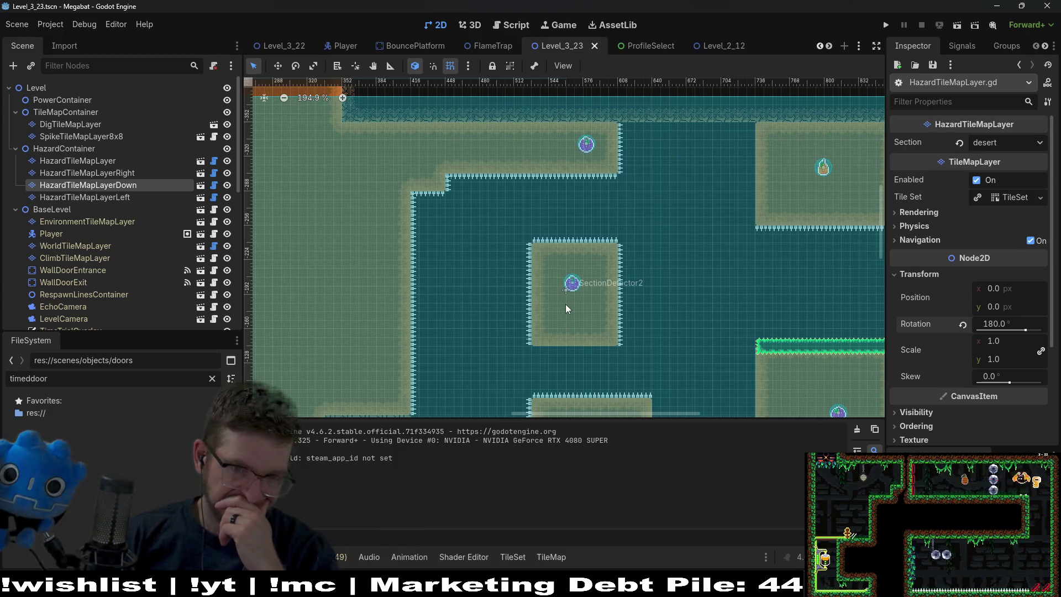
{"action": "scroll", "coordinate": [565, 303], "scroll_direction": "down", "scroll_amount": 3}
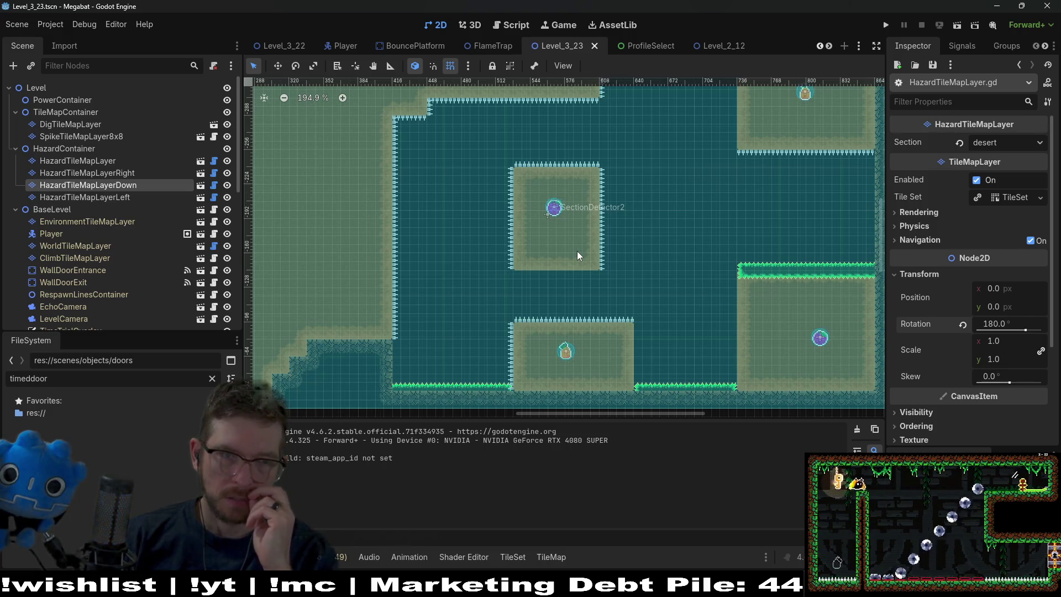
{"action": "scroll", "coordinate": [99, 258], "scroll_direction": "down", "scroll_amount": 8}
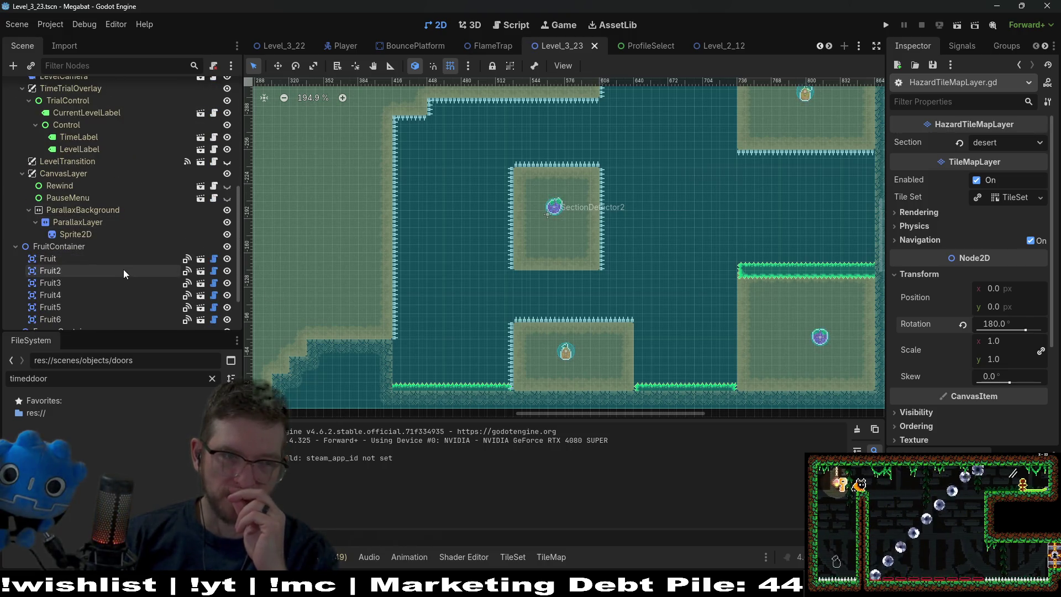
Check the types of Fruit2 through Fruit5, then delete Fruit6 and confirm.
{"action": "left_click", "coordinate": [110, 270]}
{"action": "left_click", "coordinate": [98, 282]}
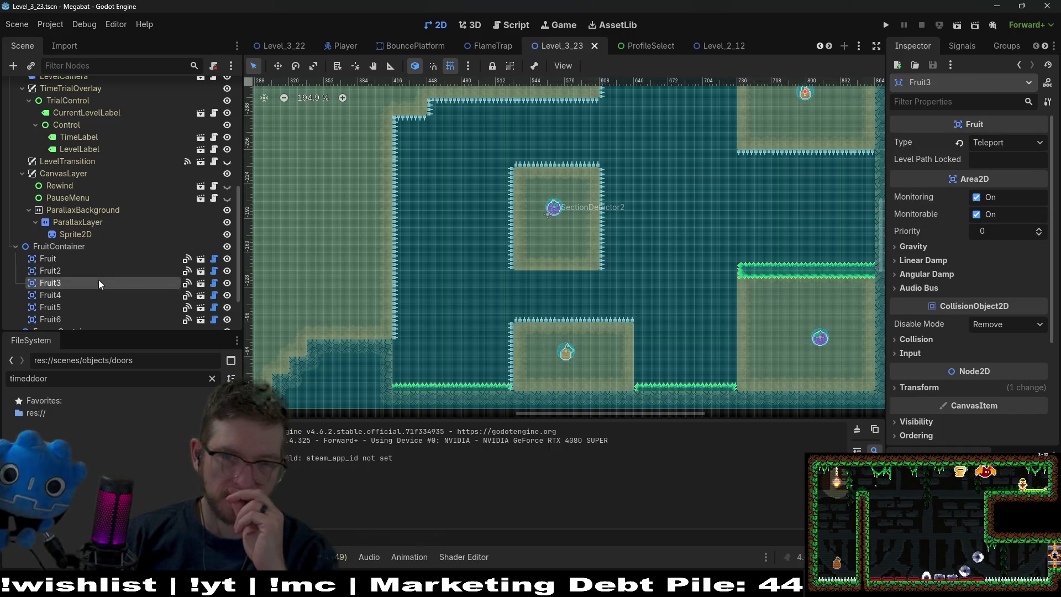
{"action": "left_click", "coordinate": [68, 293]}
{"action": "left_click", "coordinate": [71, 306]}
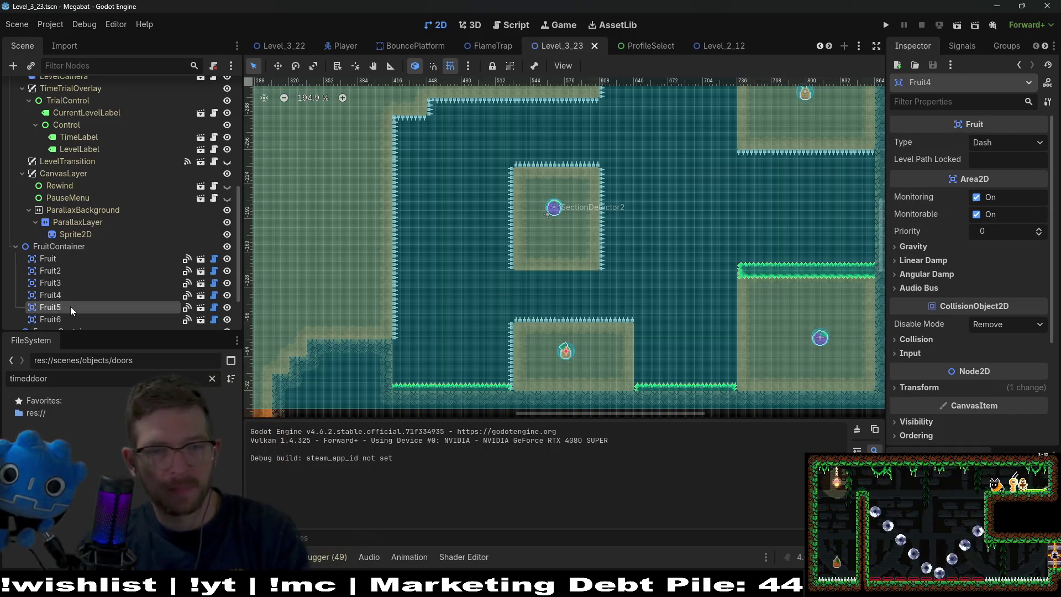
{"action": "left_click", "coordinate": [62, 319]}
{"action": "key", "text": "Delete"}
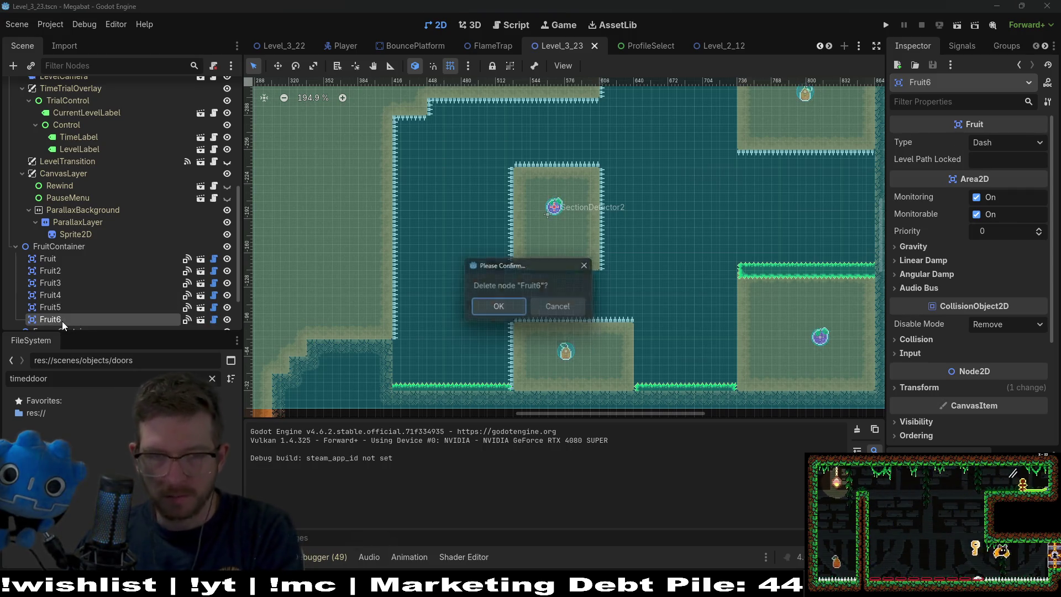
{"action": "key", "text": "Return"}
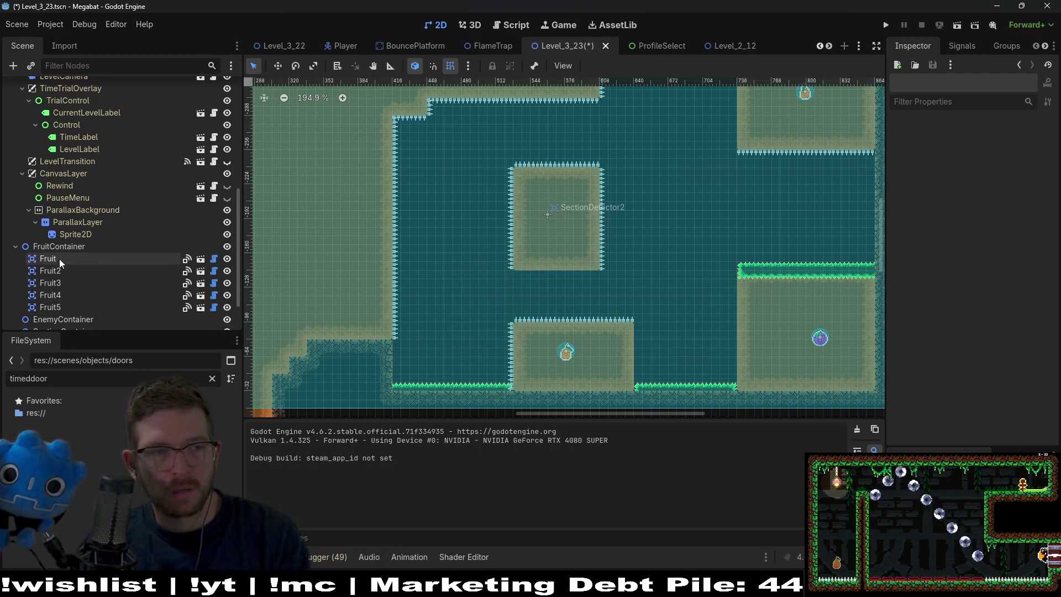
Pan over the level, then save and run Level_3_23 again.
{"action": "scroll", "coordinate": [75, 250], "scroll_direction": "up", "scroll_amount": 5}
{"action": "left_click_drag", "start_coordinate": [555, 217], "coordinate": [548, 267]}
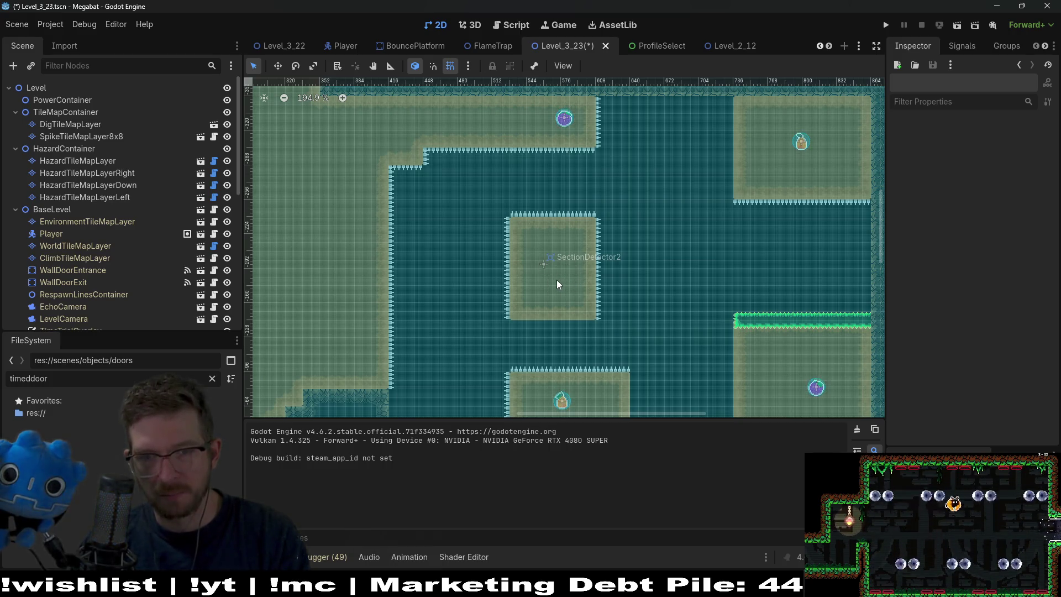
{"action": "scroll", "coordinate": [554, 293], "scroll_direction": "down", "scroll_amount": 3}
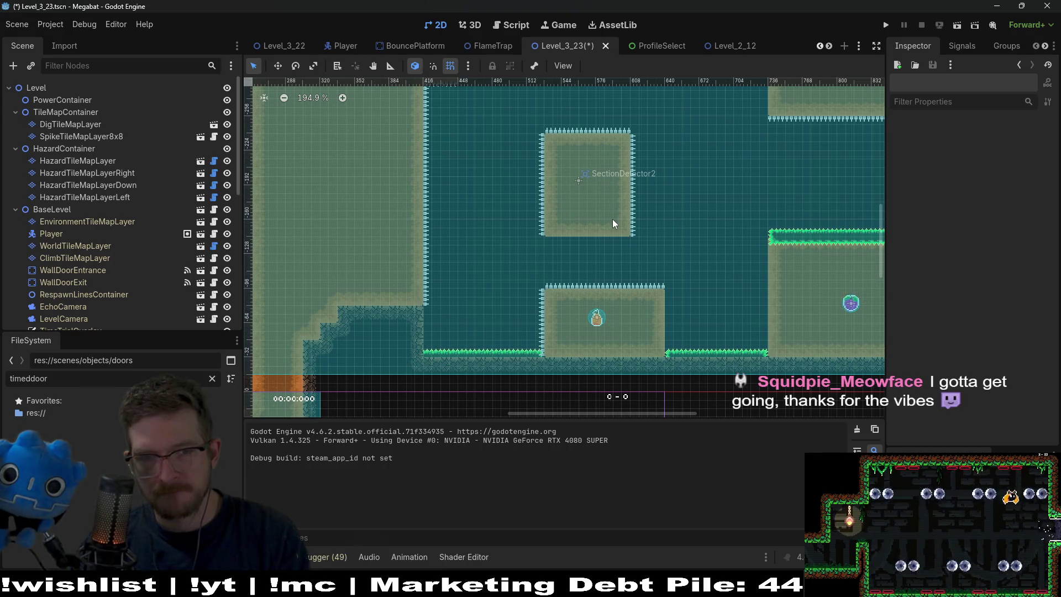
{"action": "left_click", "coordinate": [954, 25]}
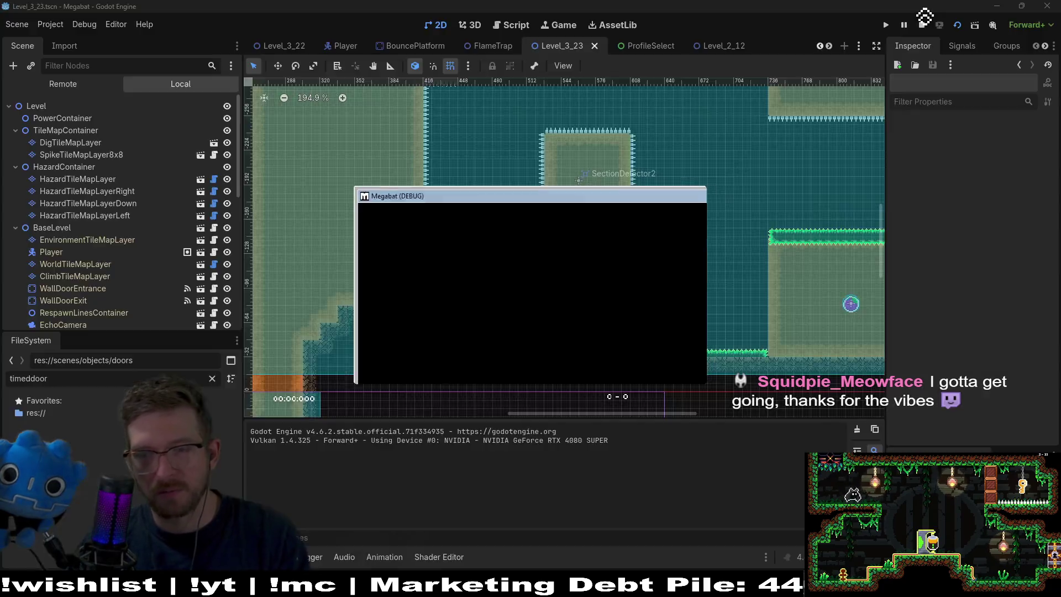
Fly the bat through the desert room, collecting the purple and orange pickups and the strawberry.
{"action": "key", "text": "Right"}
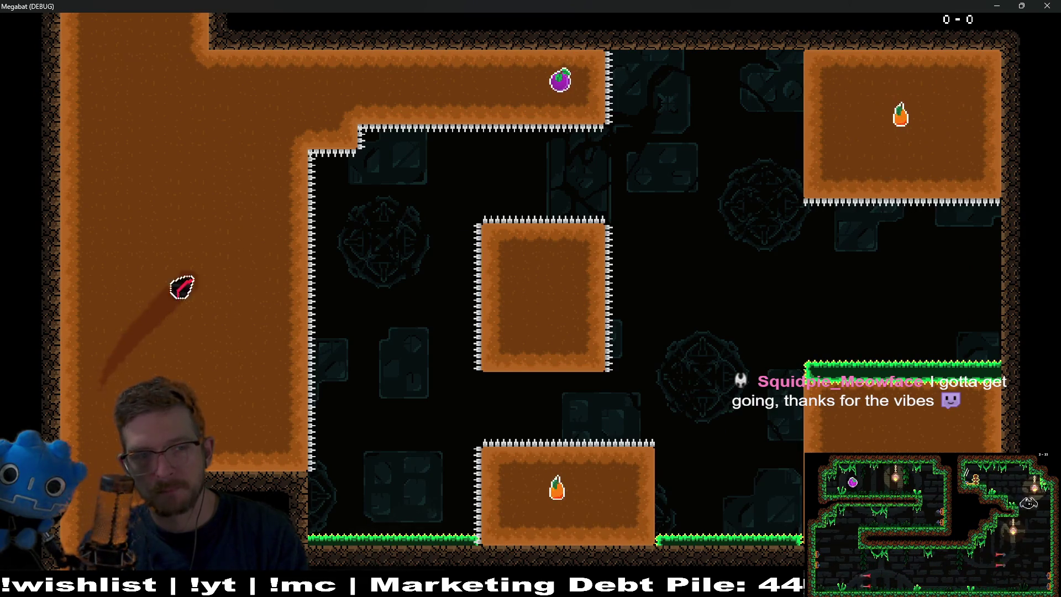
{"action": "key", "text": "Right"}
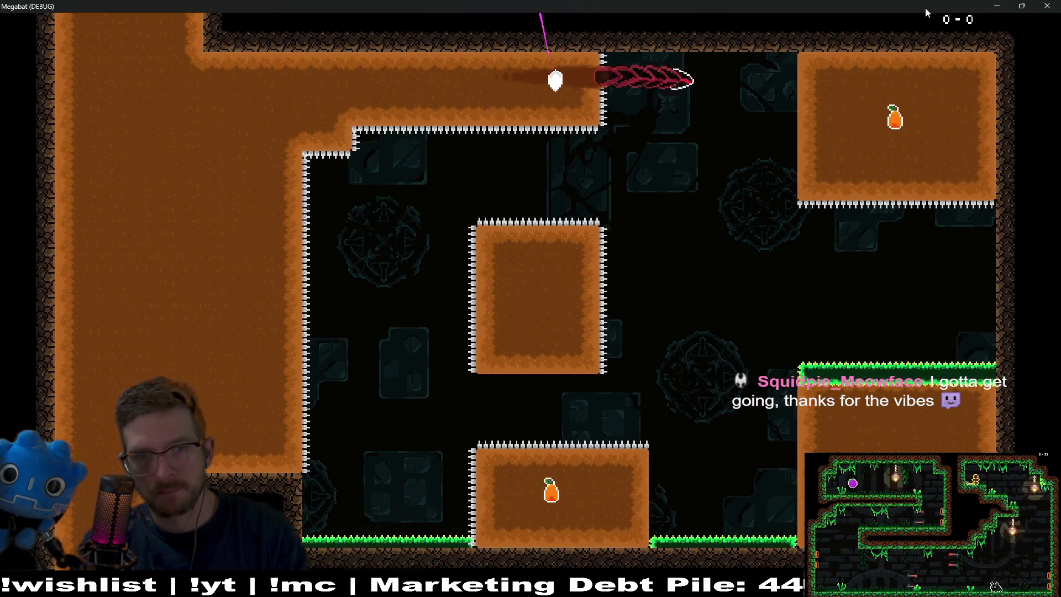
{"action": "key", "text": "Down"}
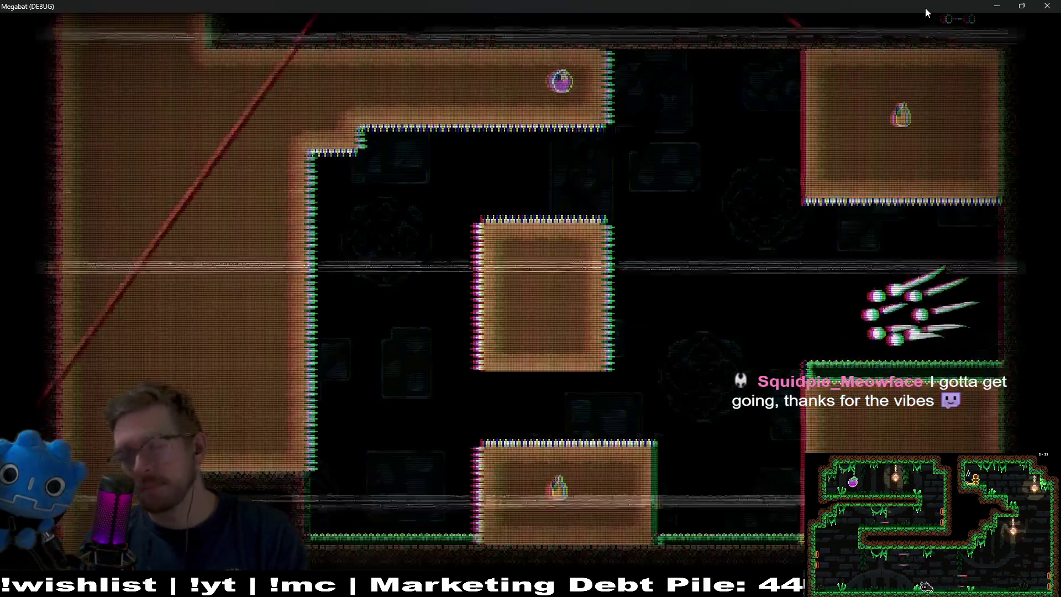
{"action": "key", "text": "Right"}
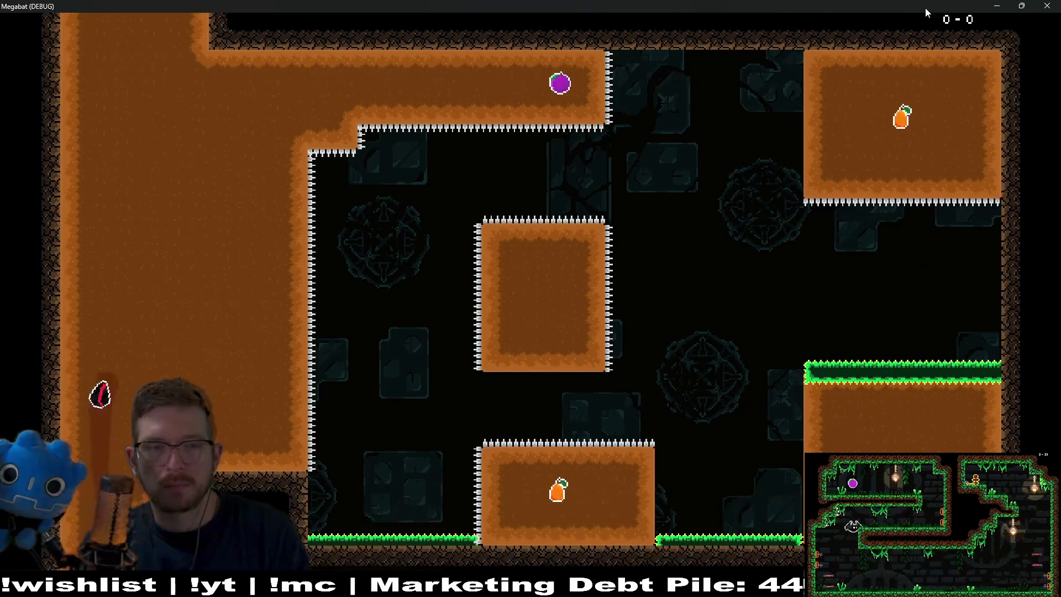
{"action": "key", "text": "Right"}
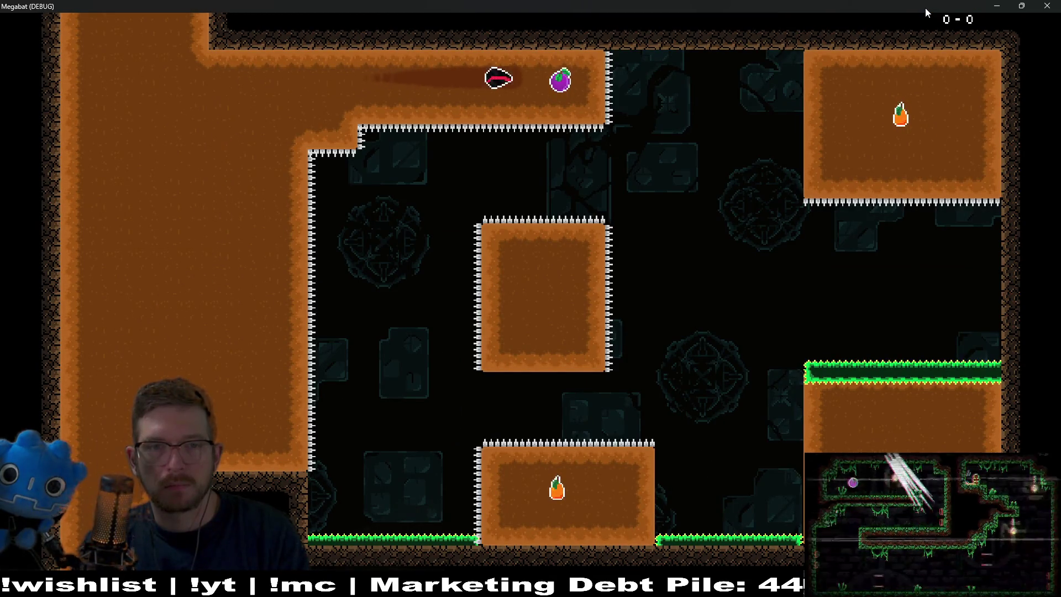
{"action": "key", "text": "Down"}
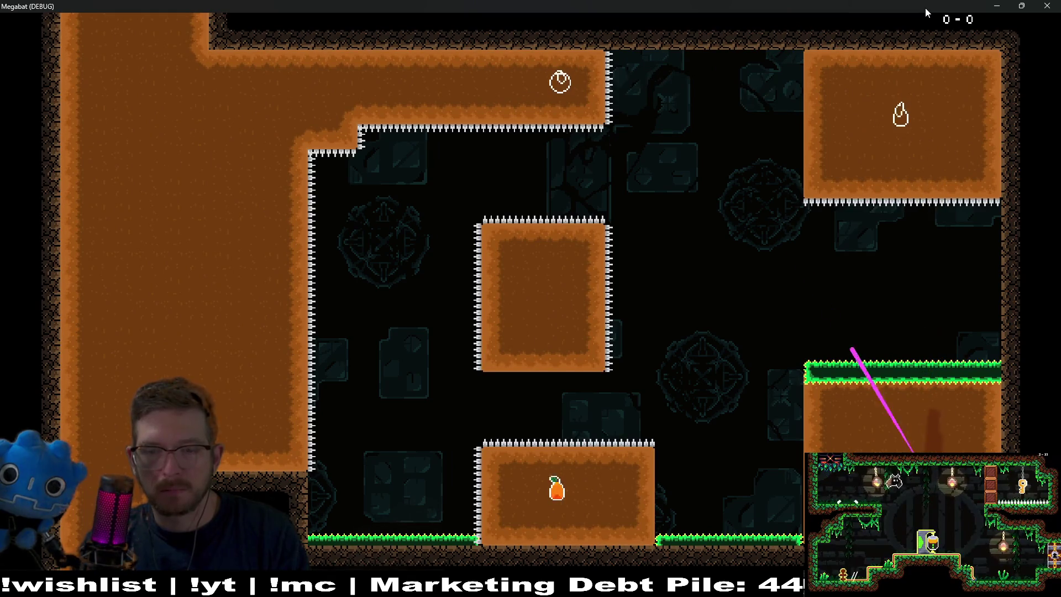
{"action": "key", "text": "Up"}
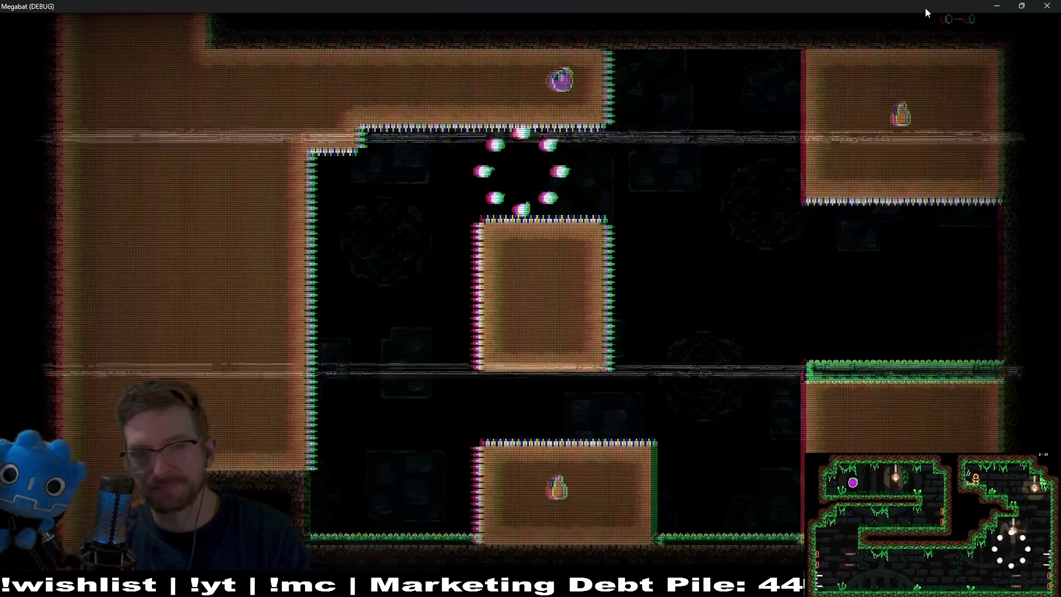
{"action": "key", "text": "Right"}
Fly around the next room past the middle block, then close the debug game window.
{"action": "key", "text": "Up"}
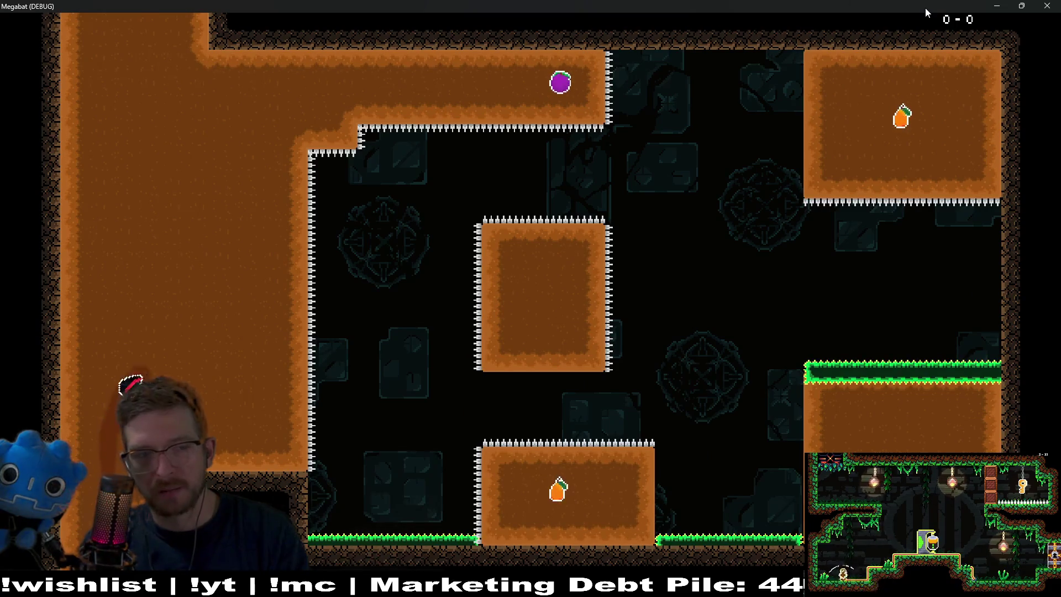
{"action": "key", "text": "Up"}
{"action": "key", "text": "Right"}
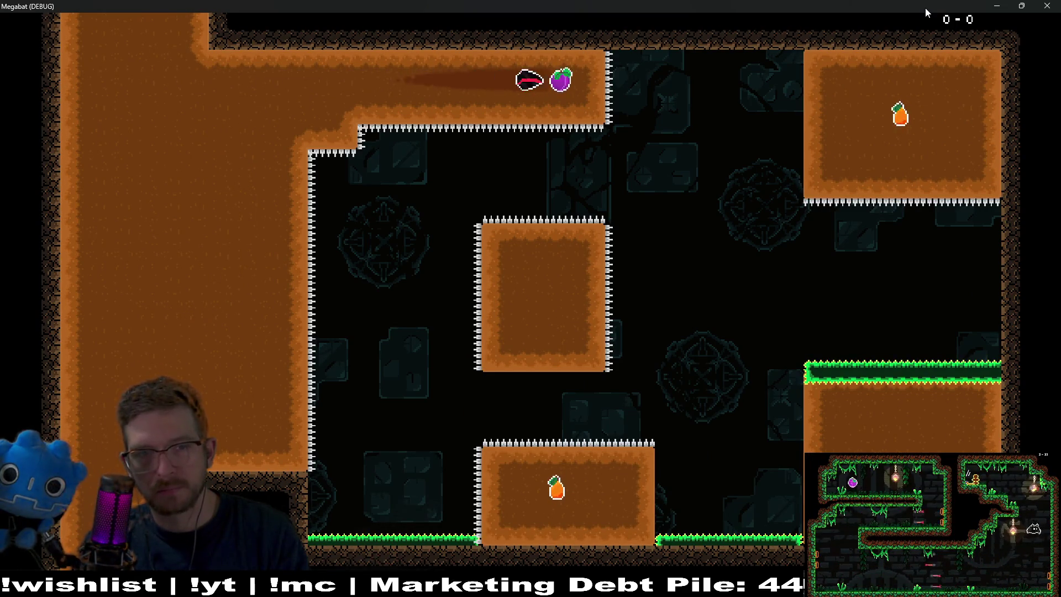
{"action": "key", "text": "Down"}
{"action": "key", "text": "Left"}
{"action": "key", "text": "Up"}
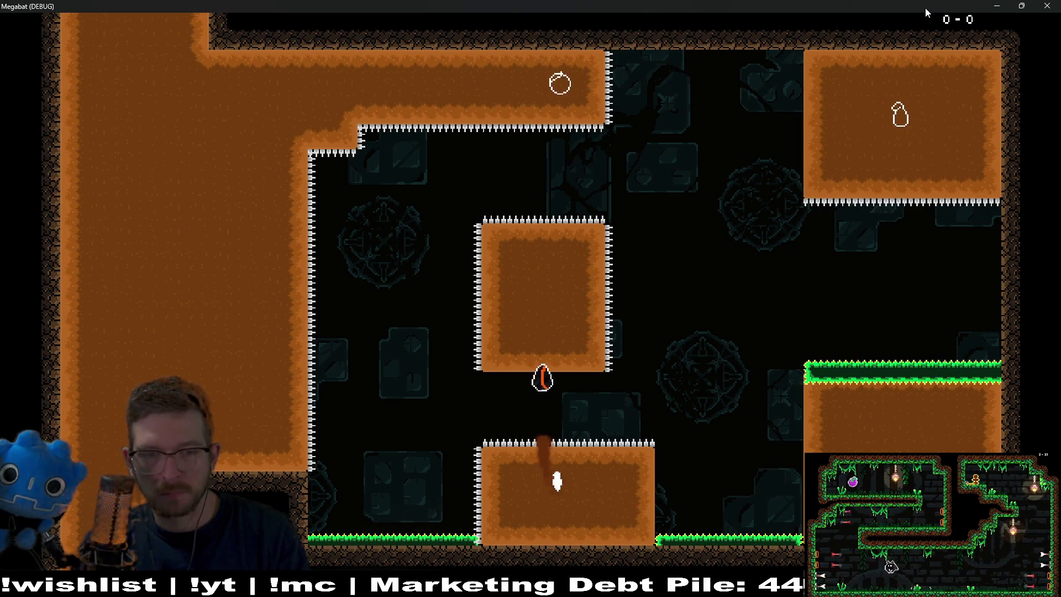
{"action": "key", "text": "Left"}
{"action": "key", "text": "Down"}
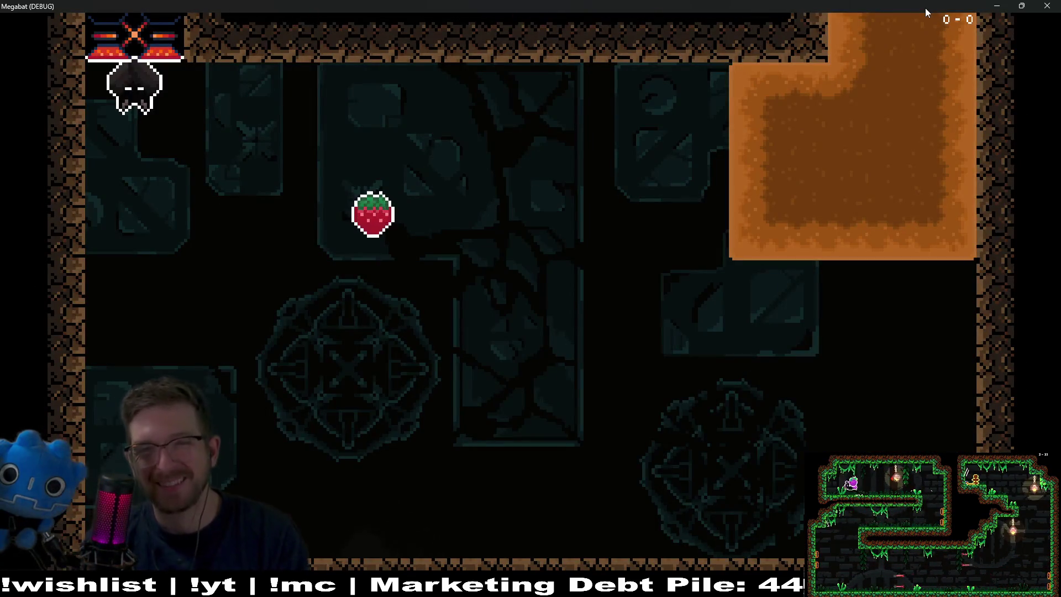
{"action": "left_click", "coordinate": [1057, 7]}
Select TileMapContainer and open the Instantiate Child Scene picker with Ctrl+Shift+A.
{"action": "mouse_move", "coordinate": [593, 221]}
{"action": "left_mouse_down"}
{"action": "mouse_move", "coordinate": [580, 296]}
{"action": "mouse_move", "coordinate": [608, 237]}
{"action": "left_mouse_up"}
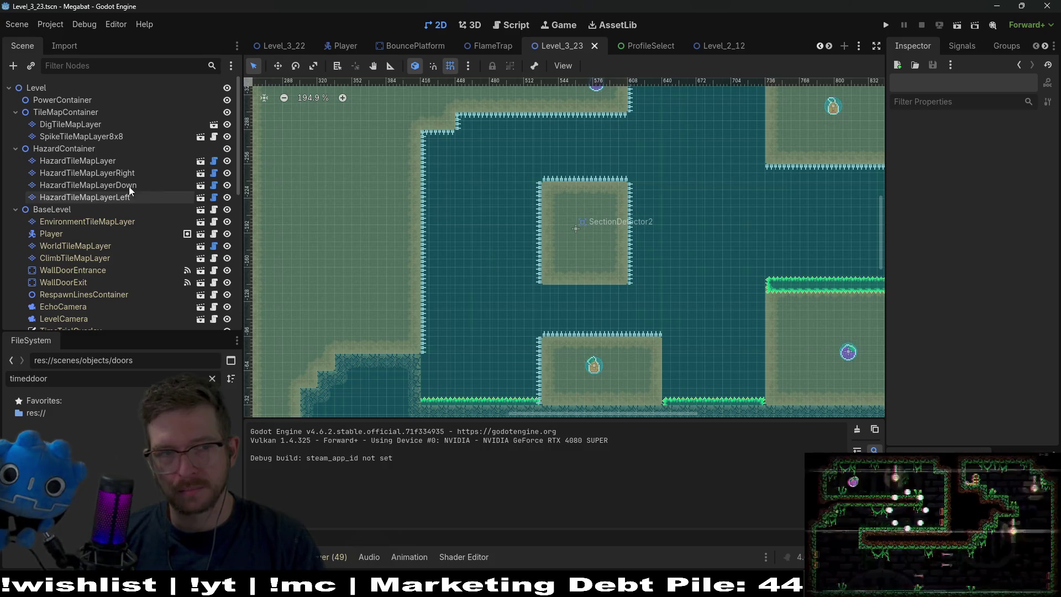
{"action": "left_click", "coordinate": [55, 112]}
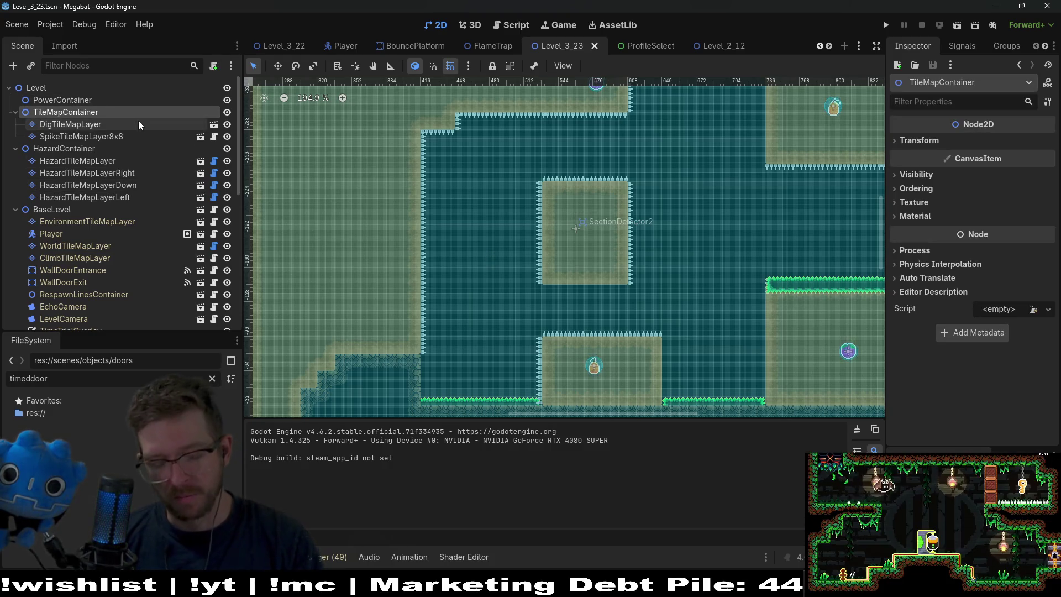
{"action": "key", "text": "ctrl+shift+a"}
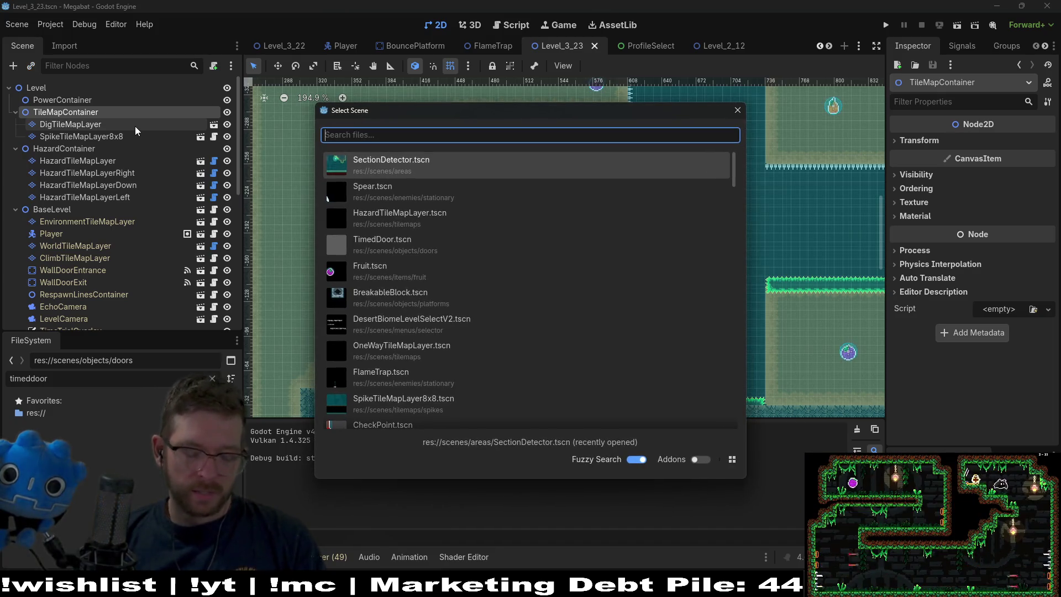
Search the scene picker for 'crystal' and 'door', then instance SpikedDoor into the level.
{"action": "type", "text": "crystal"}
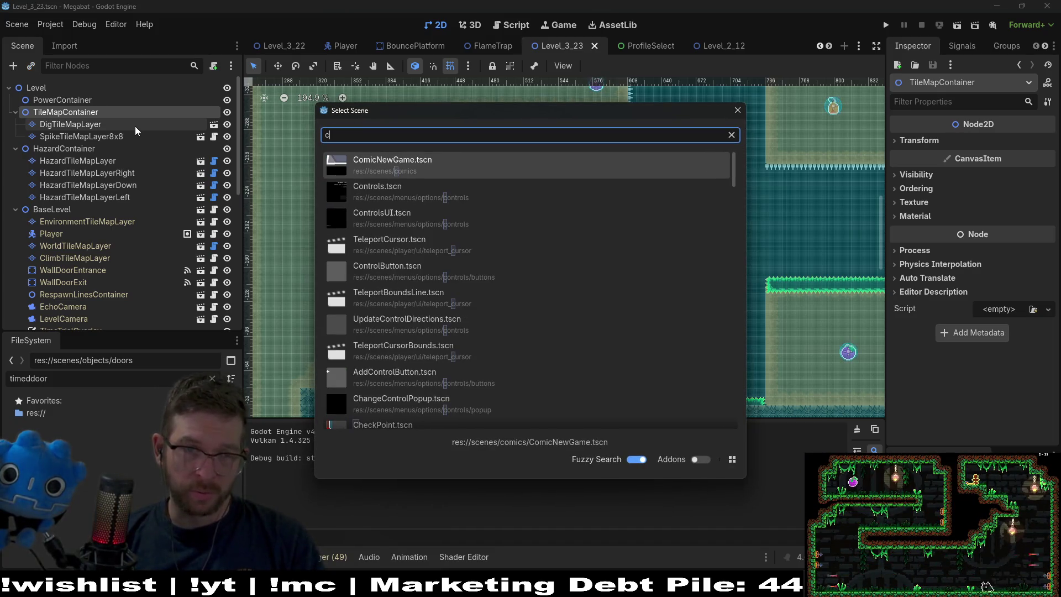
{"action": "key", "text": "BackSpace"}
{"action": "key", "text": "BackSpace"}
{"action": "key", "text": "BackSpace"}
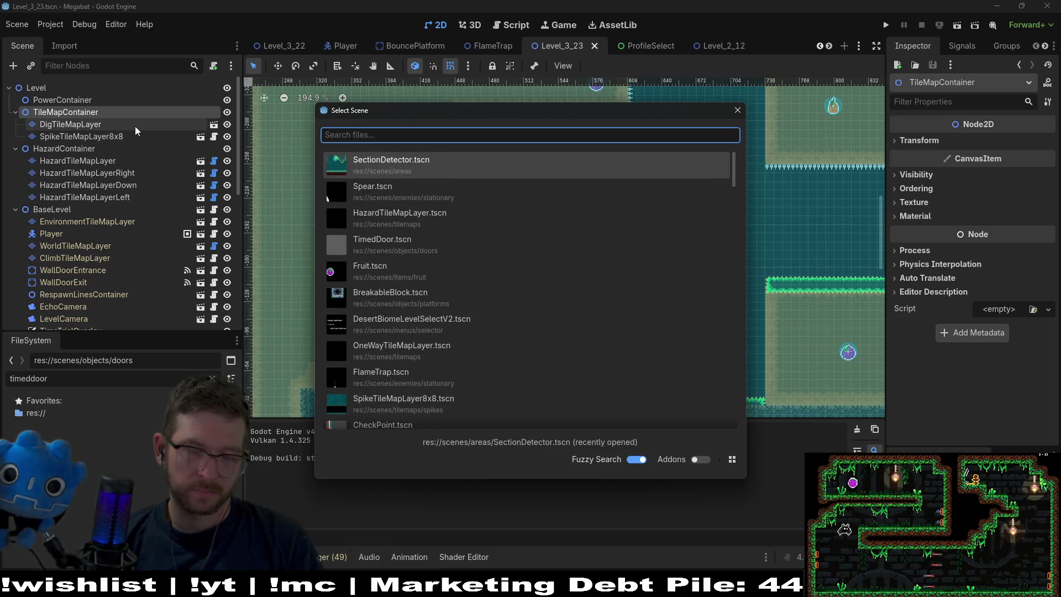
{"action": "type", "text": "door"}
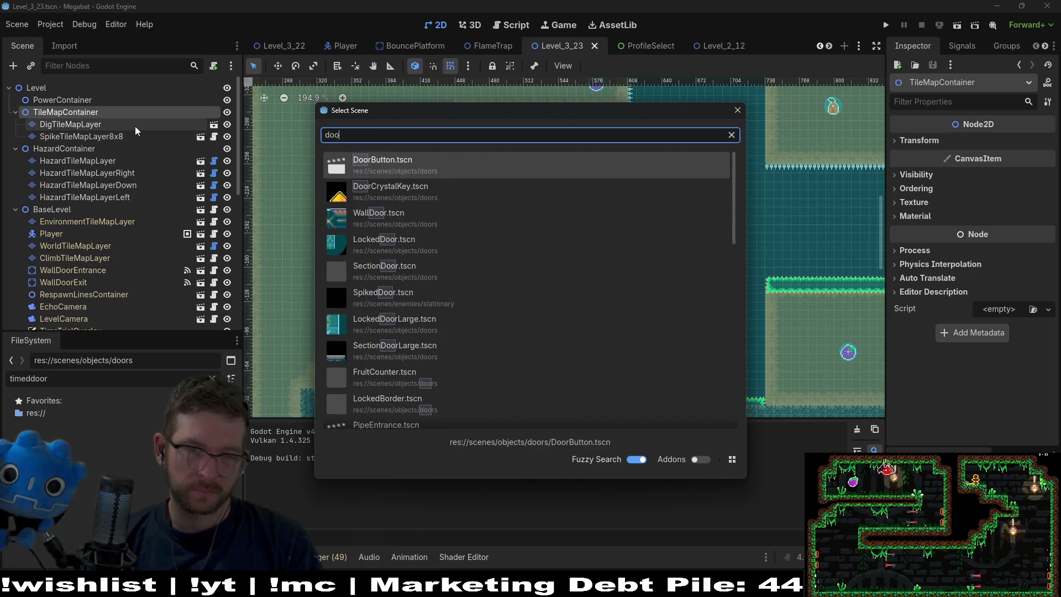
{"action": "key", "text": "BackSpace"}
{"action": "key", "text": "BackSpace"}
{"action": "key", "text": "BackSpace"}
{"action": "type", "text": "crystal"}
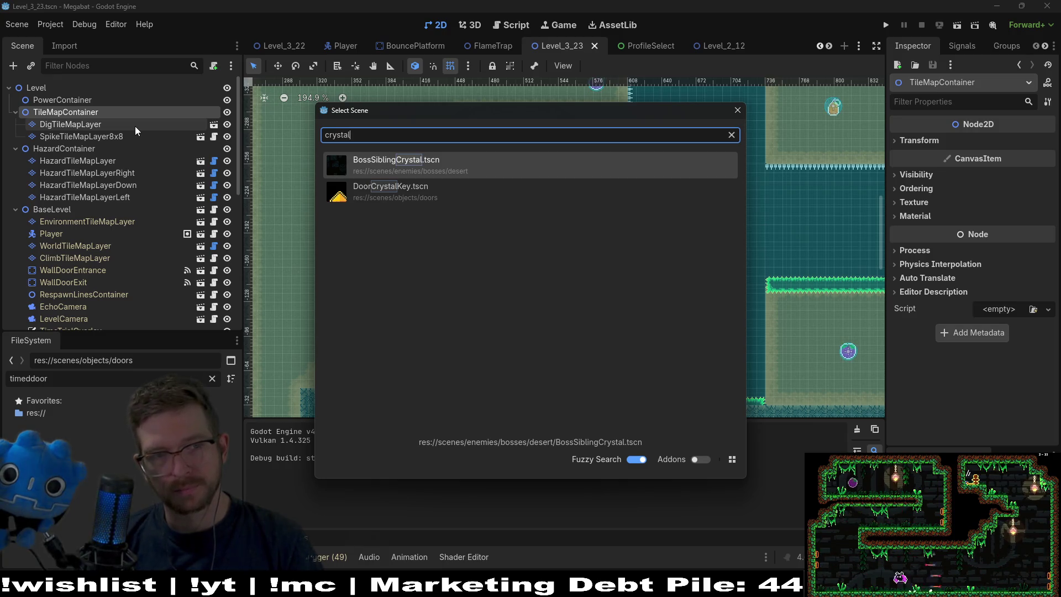
{"action": "key", "text": "BackSpace"}
{"action": "key", "text": "BackSpace"}
{"action": "key", "text": "BackSpace"}
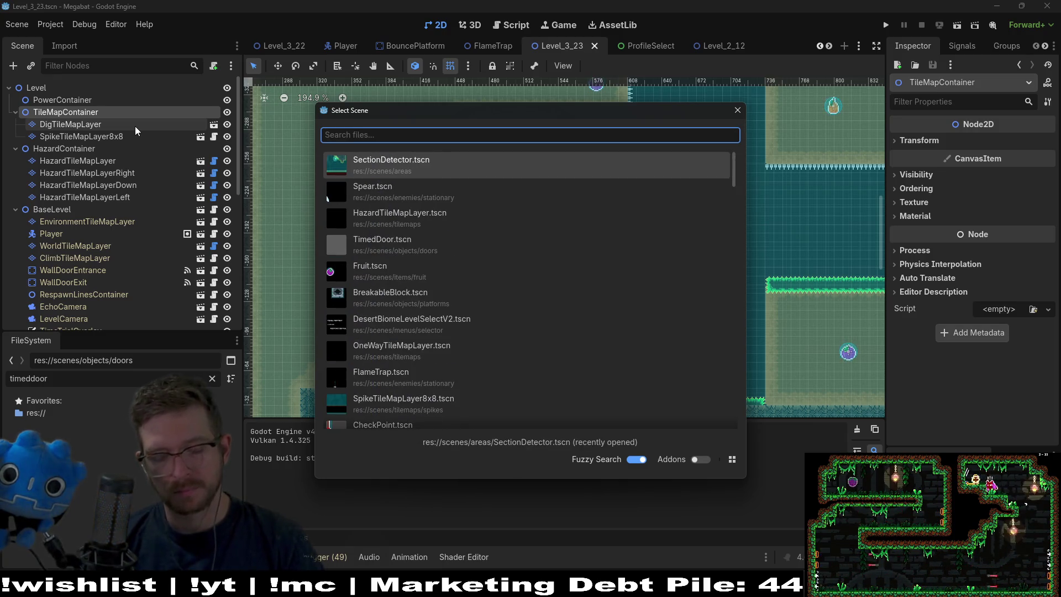
{"action": "type", "text": "door"}
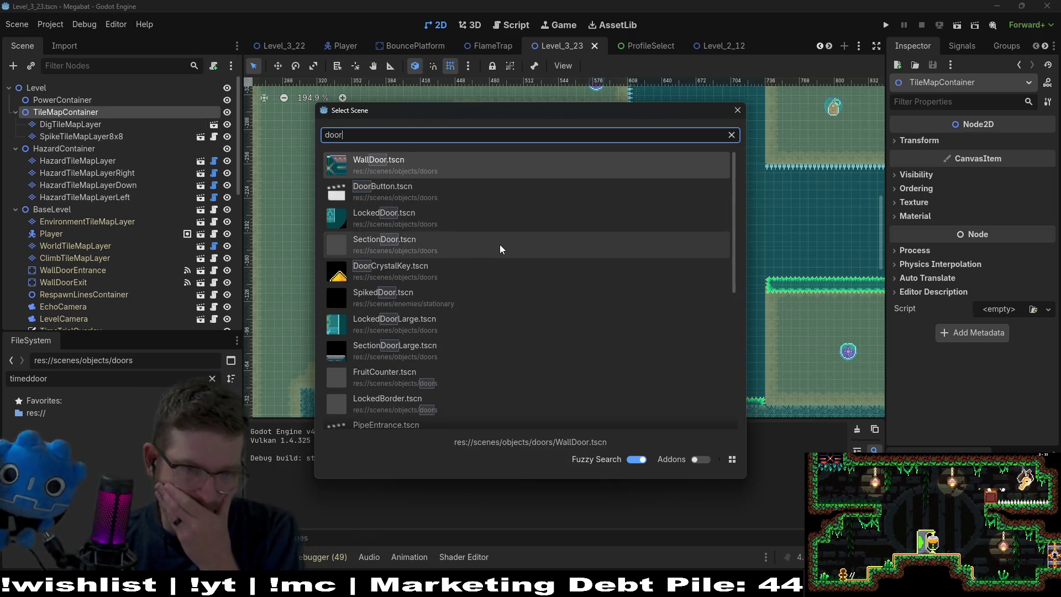
{"action": "double_click", "coordinate": [433, 297]}
Bring the SpikedDoor into view and undo its addition.
{"action": "scroll", "coordinate": [333, 261], "scroll_direction": "down", "scroll_amount": 3}
{"action": "left_click_drag", "start_coordinate": [575, 180], "coordinate": [547, 236]}
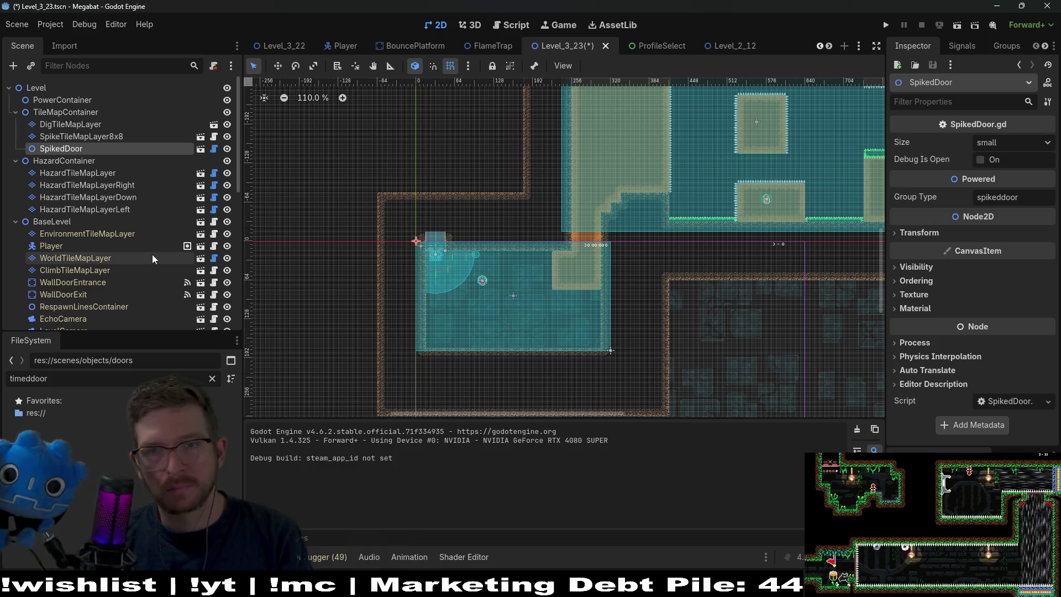
{"action": "key", "text": "ctrl+z"}
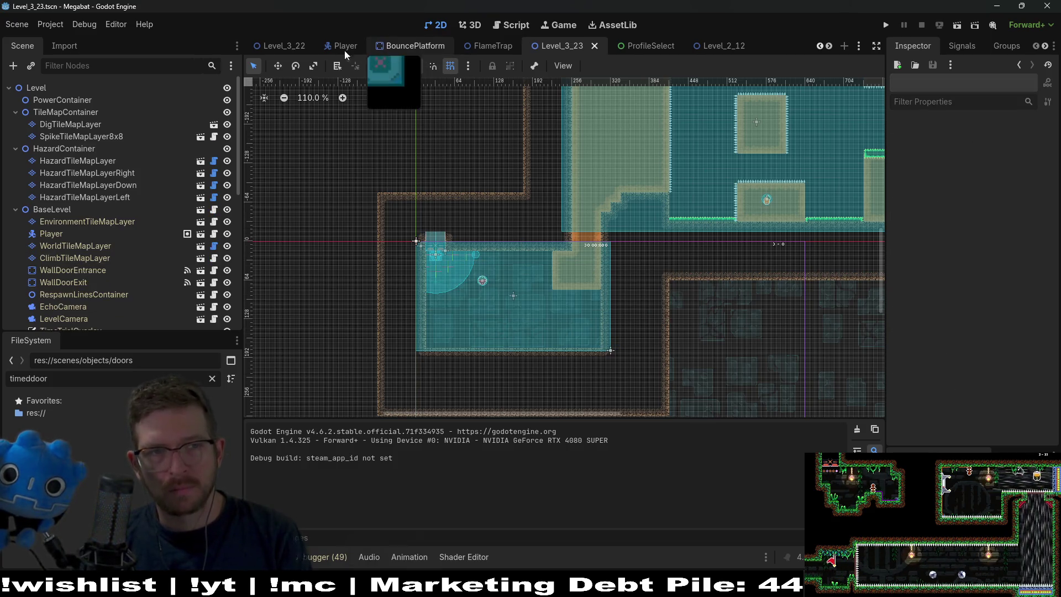
Check the Level_3_22 and Level_2_12 tabs, then close Level_2_12 and ProfileSelect.
{"action": "left_click", "coordinate": [282, 46]}
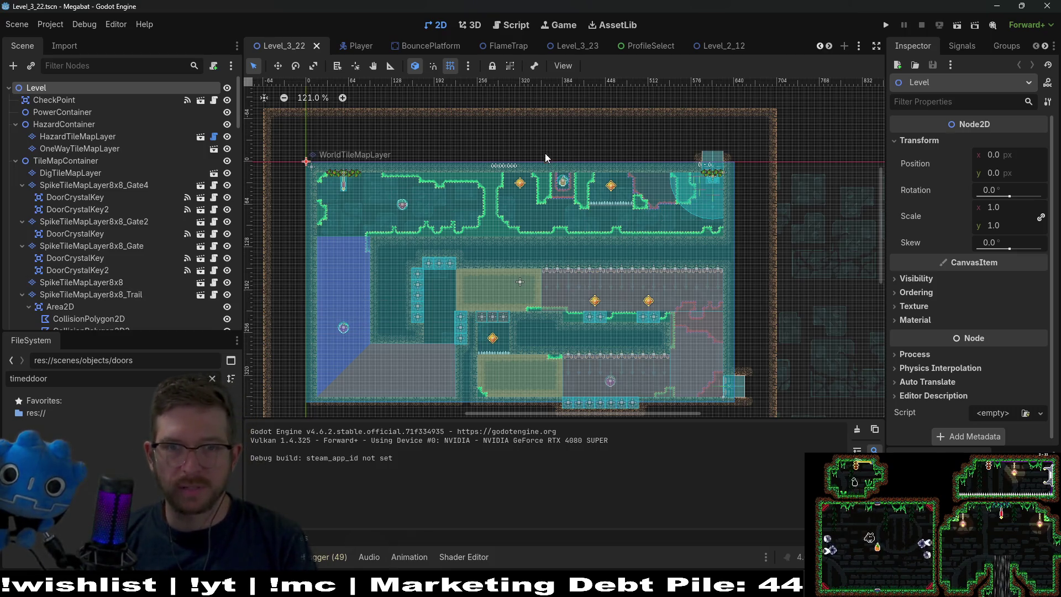
{"action": "left_click", "coordinate": [716, 46]}
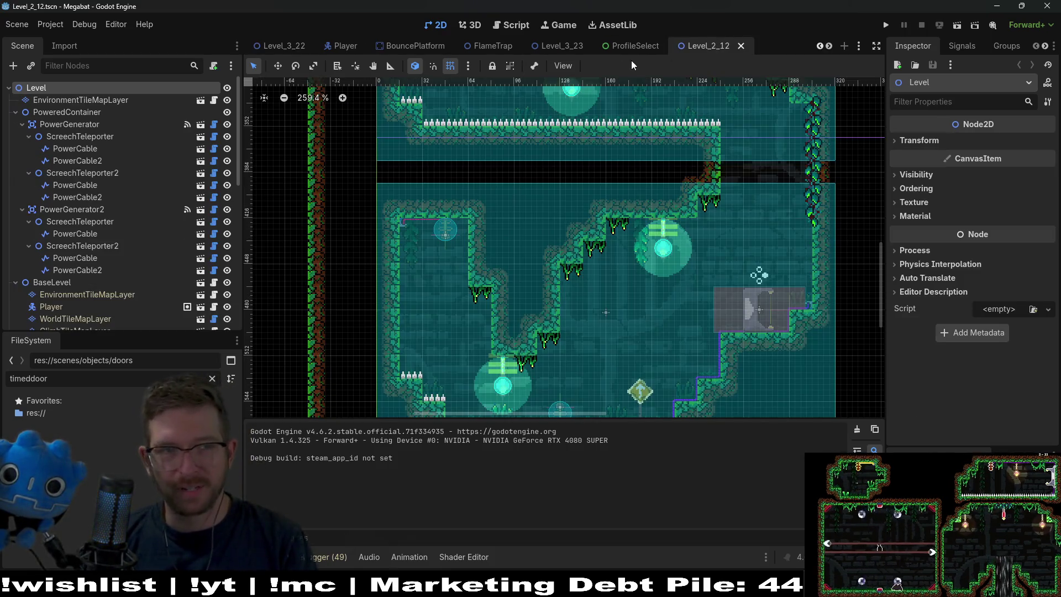
{"action": "middle_click", "coordinate": [717, 44]}
{"action": "middle_click", "coordinate": [717, 45]}
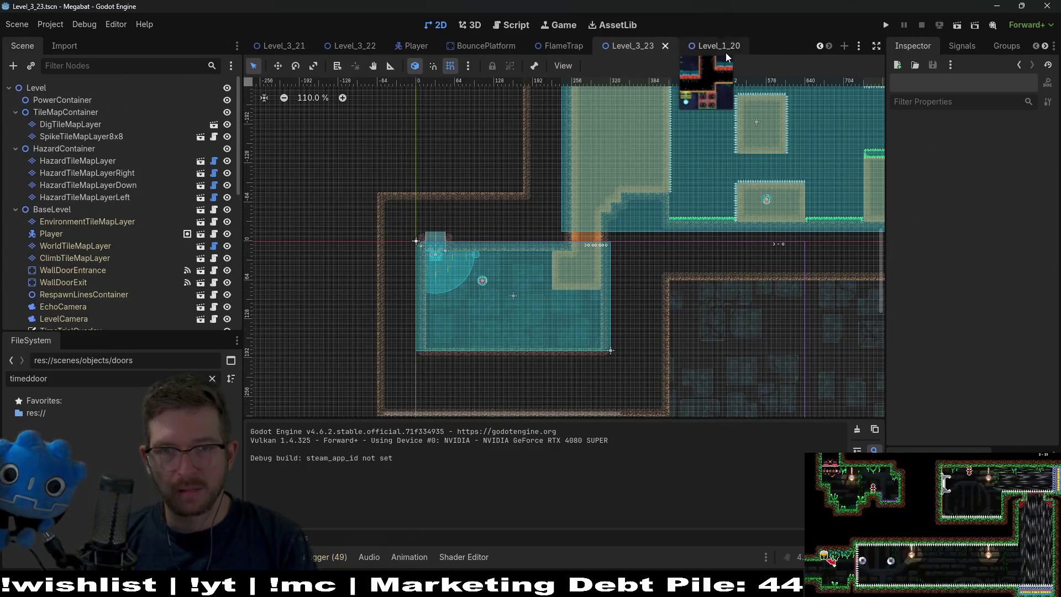
Move the Level_3_23 tab after Level_3_22 and close the Player, BouncePlatform and FlameTrap tabs.
{"action": "left_click_drag", "start_coordinate": [714, 48], "coordinate": [462, 45]}
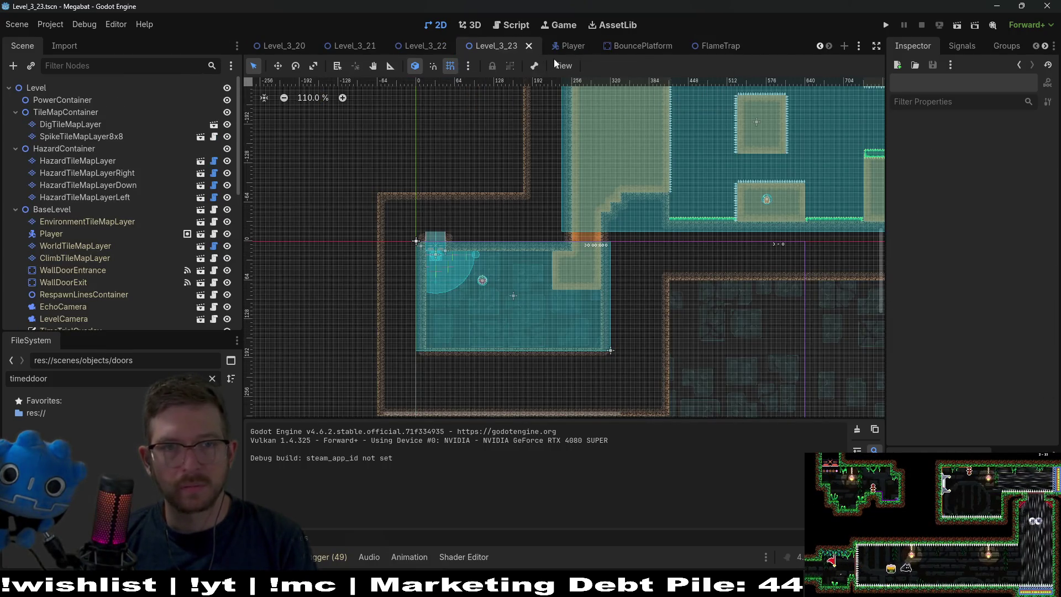
{"action": "middle_click", "coordinate": [573, 48]}
{"action": "middle_click", "coordinate": [661, 45]}
{"action": "middle_click", "coordinate": [768, 48]}
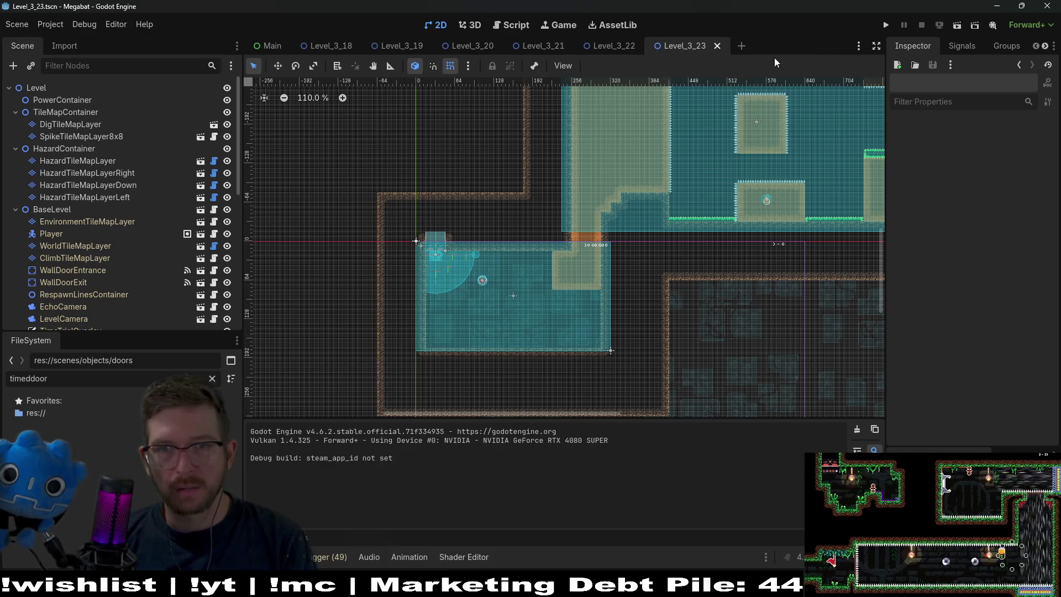
{"action": "mouse_move", "coordinate": [703, 162]}
{"action": "left_mouse_down"}
{"action": "mouse_move", "coordinate": [601, 215]}
{"action": "mouse_move", "coordinate": [534, 298]}
{"action": "left_mouse_up"}
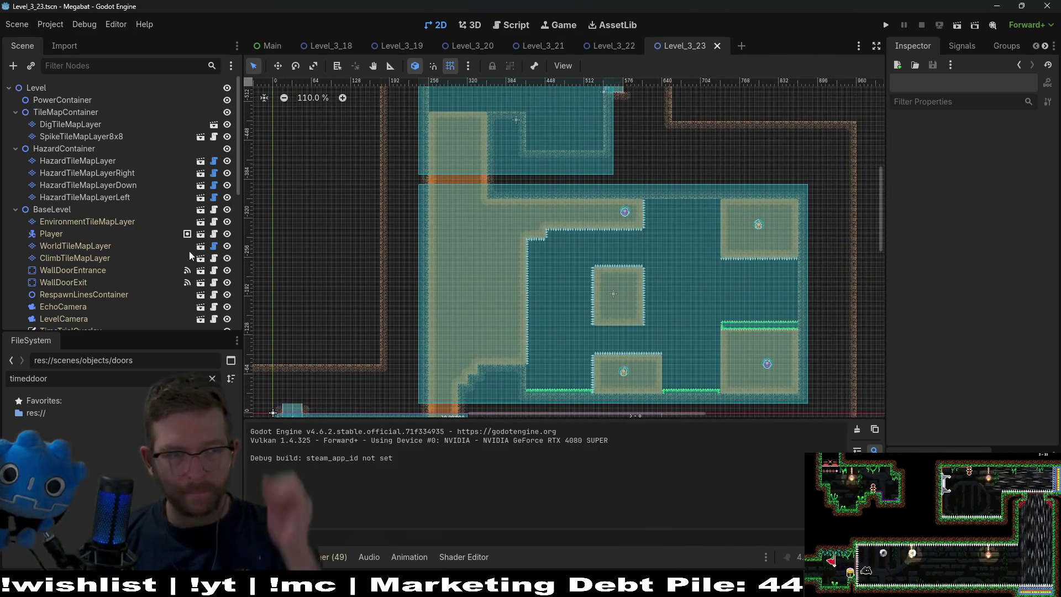
Instance SpikeTileMapLayer8x8 under TileMapContainer and rename it SpikeTileMapLayer8x8_Gate.
{"action": "left_click", "coordinate": [79, 115]}
{"action": "key", "text": "ctrl+shift+a"}
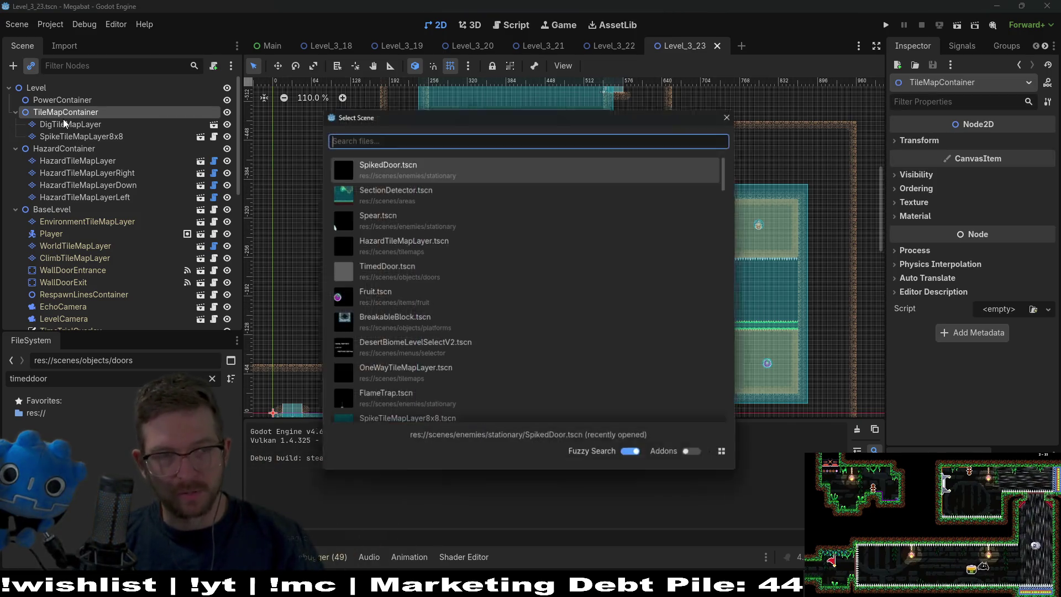
{"action": "type", "text": "s/oled"}
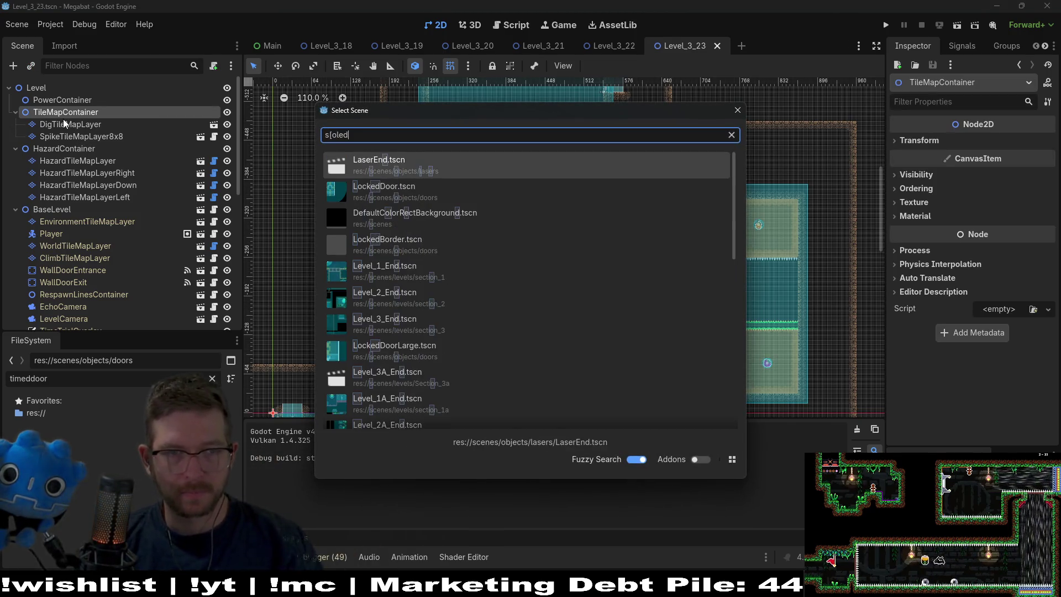
{"action": "key", "text": "BackSpace"}
{"action": "key", "text": "BackSpace"}
{"action": "key", "text": "BackSpace"}
{"action": "type", "text": "p"}
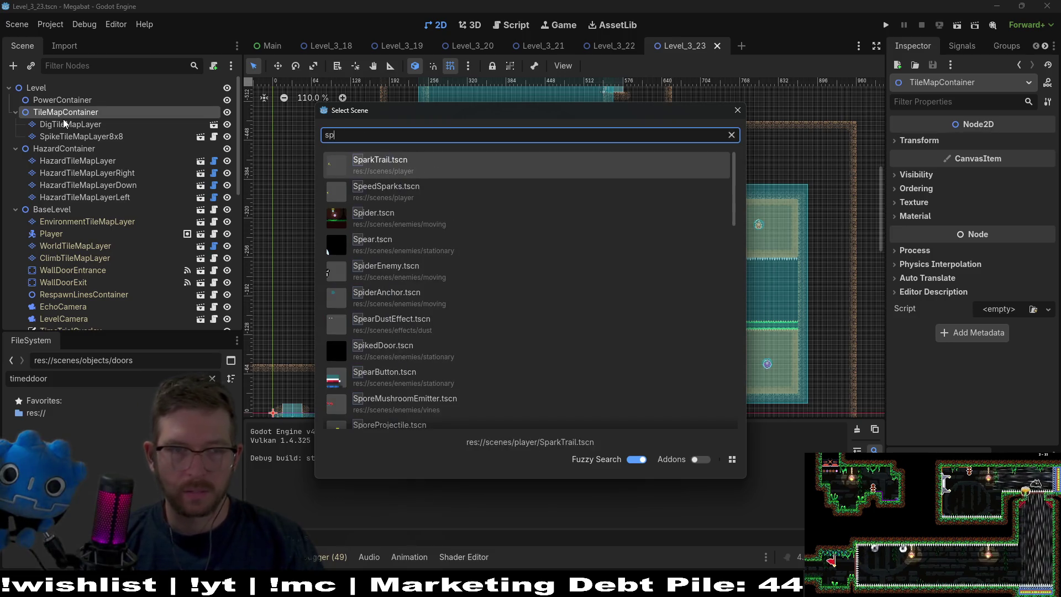
{"action": "type", "text": "iked"}
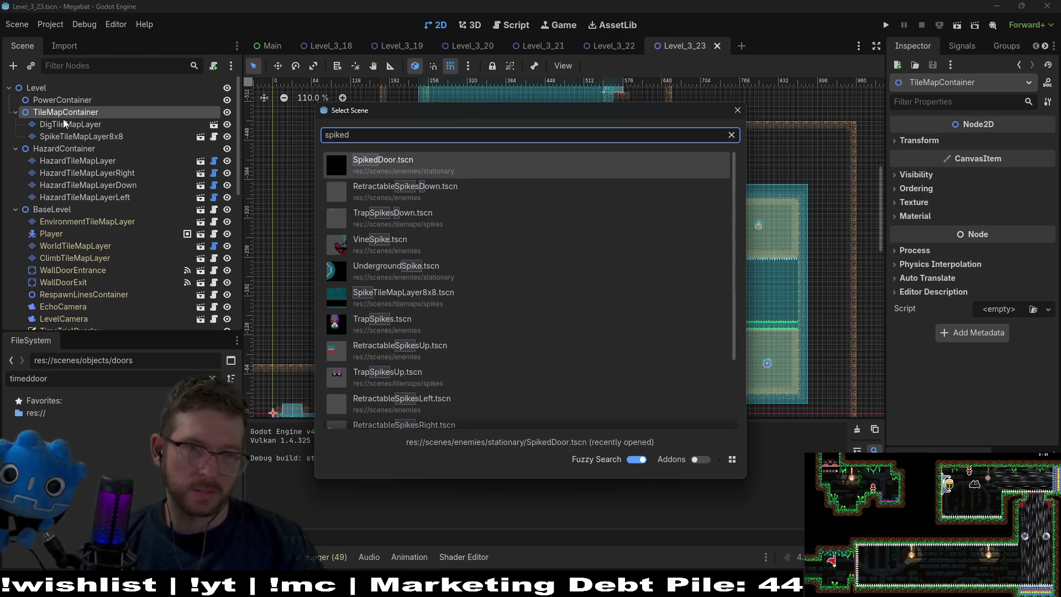
{"action": "key", "text": "BackSpace"}
{"action": "type", "text": "8x9"}
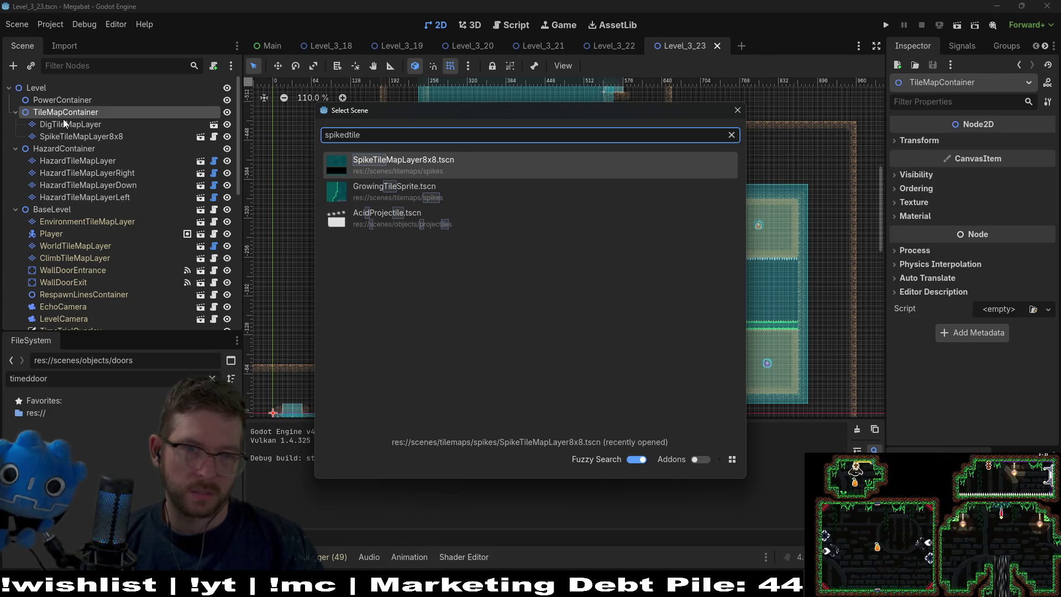
{"action": "key", "text": "Return"}
{"action": "double_click", "coordinate": [132, 149]}
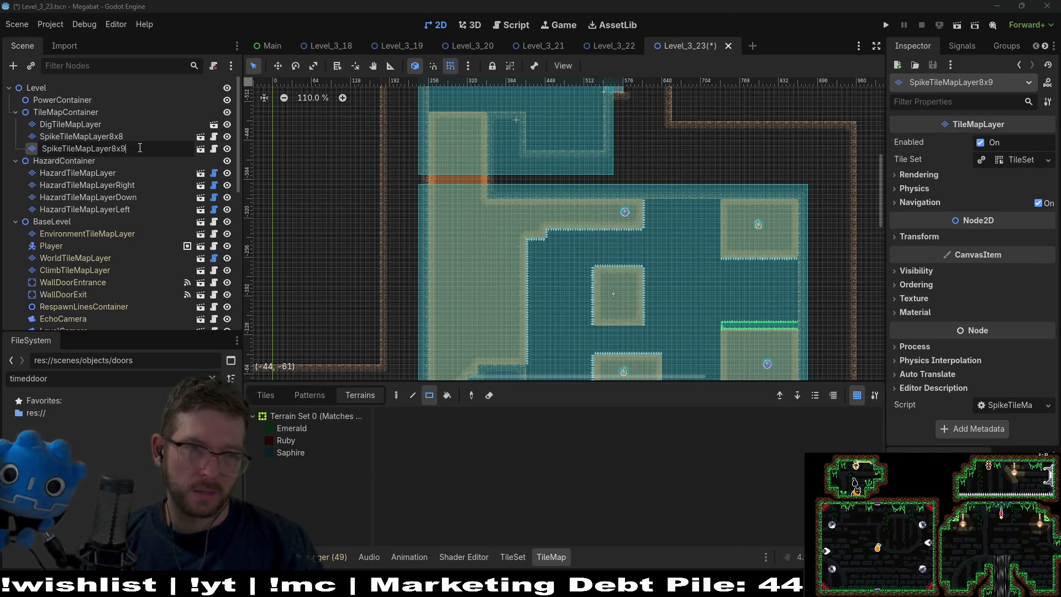
{"action": "type", "text": "8_"}
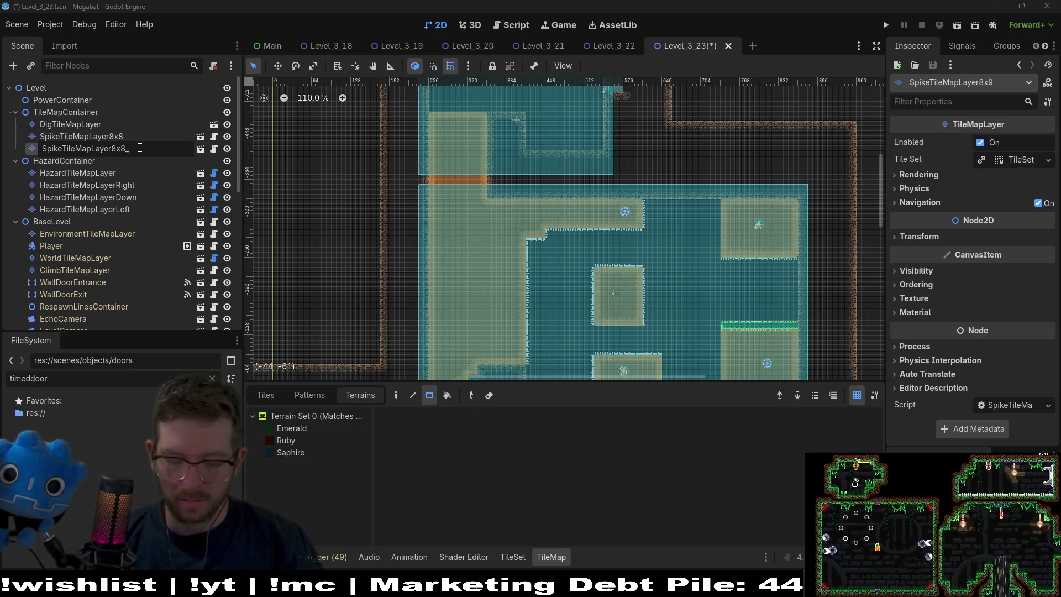
{"action": "type", "text": "Gate"}
{"action": "key", "text": "Return"}
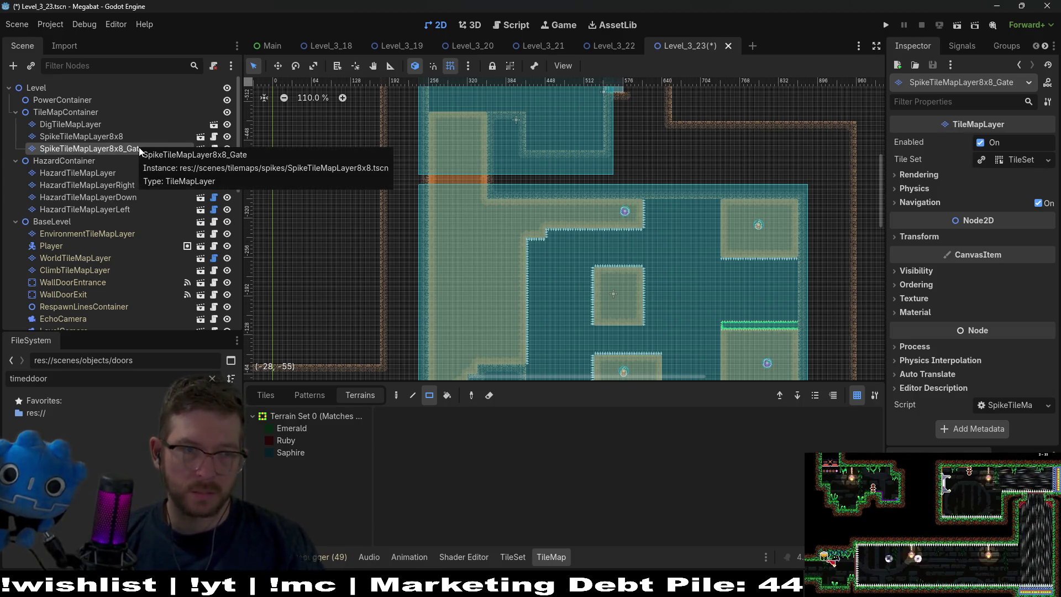
Paint a Ruby terrain gate strip over the orange passage.
{"action": "left_click", "coordinate": [276, 439]}
{"action": "scroll", "coordinate": [485, 218], "scroll_direction": "up", "scroll_amount": 5}
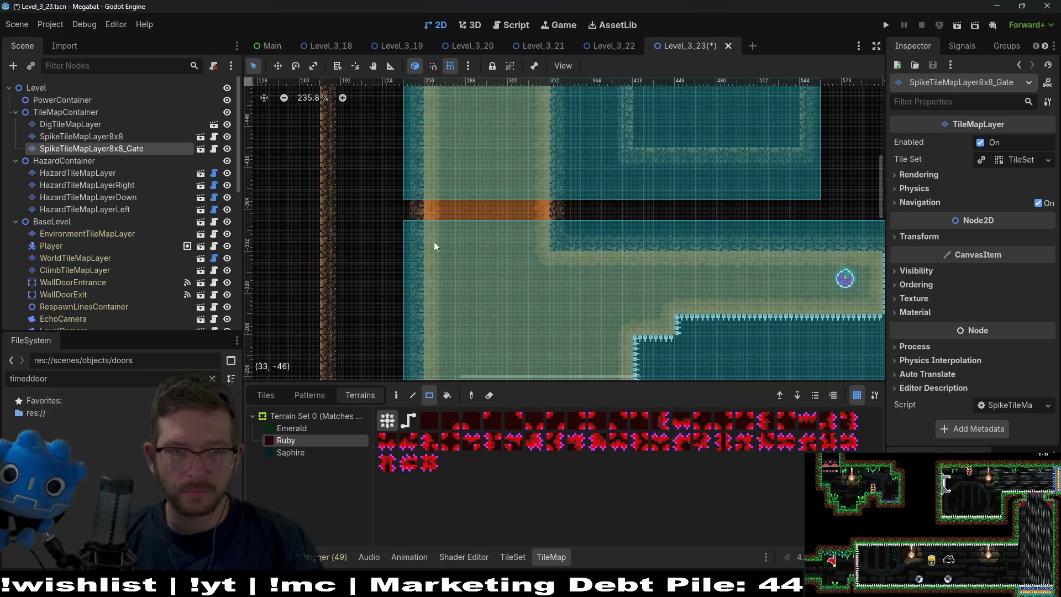
{"action": "left_click_drag", "start_coordinate": [415, 146], "coordinate": [567, 269]}
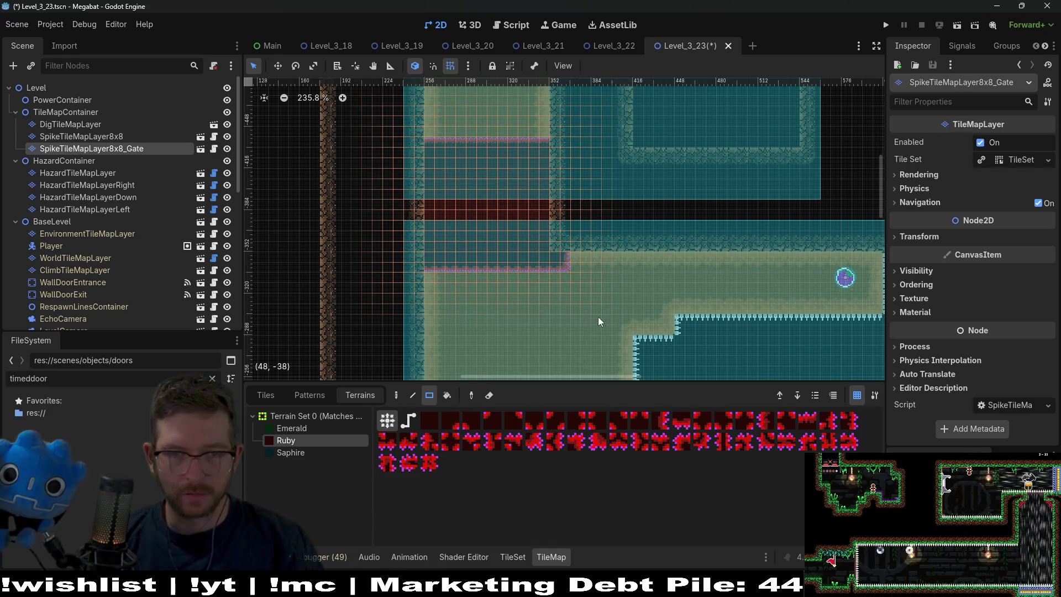
{"action": "scroll", "coordinate": [599, 319], "scroll_direction": "down", "scroll_amount": 3}
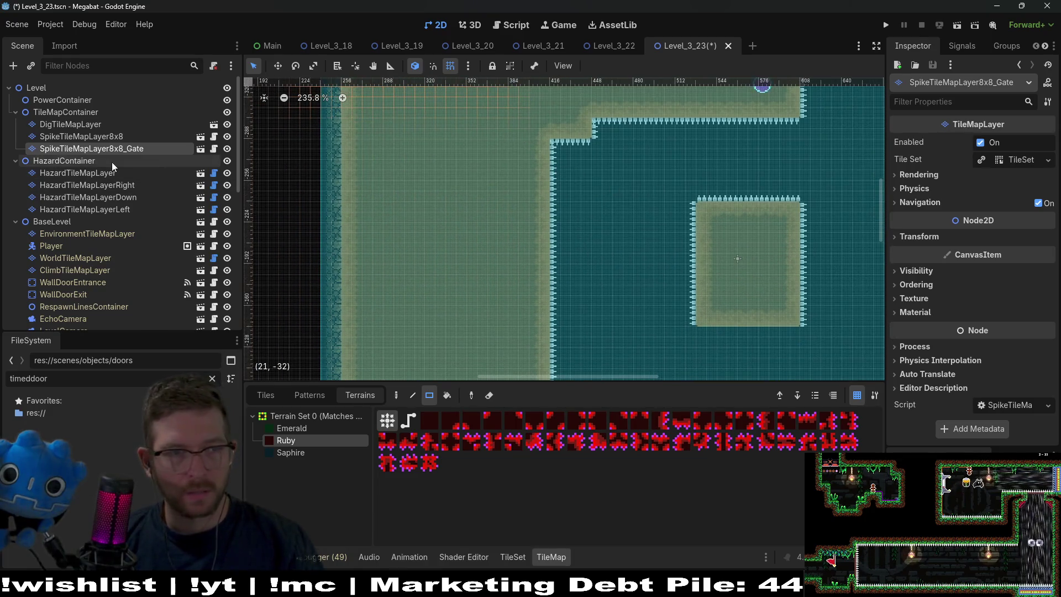
{"action": "key", "text": "ctrl+a"}
Undo the mistaken DoorCrystalKey node and BossSiblingCrystal scene additions.
{"action": "type", "text": "cr"}
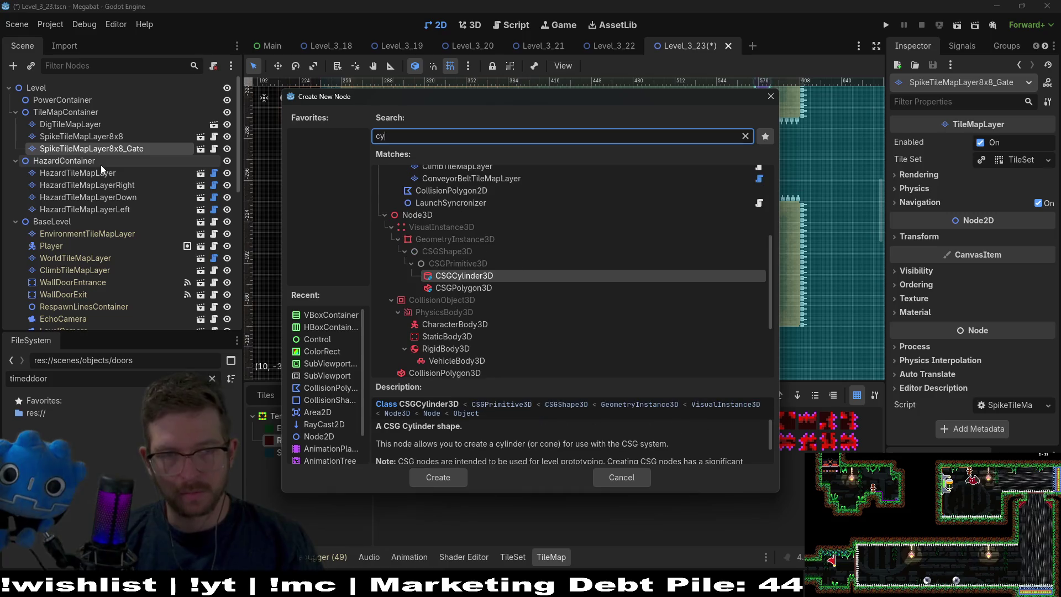
{"action": "type", "text": "ystalkey"}
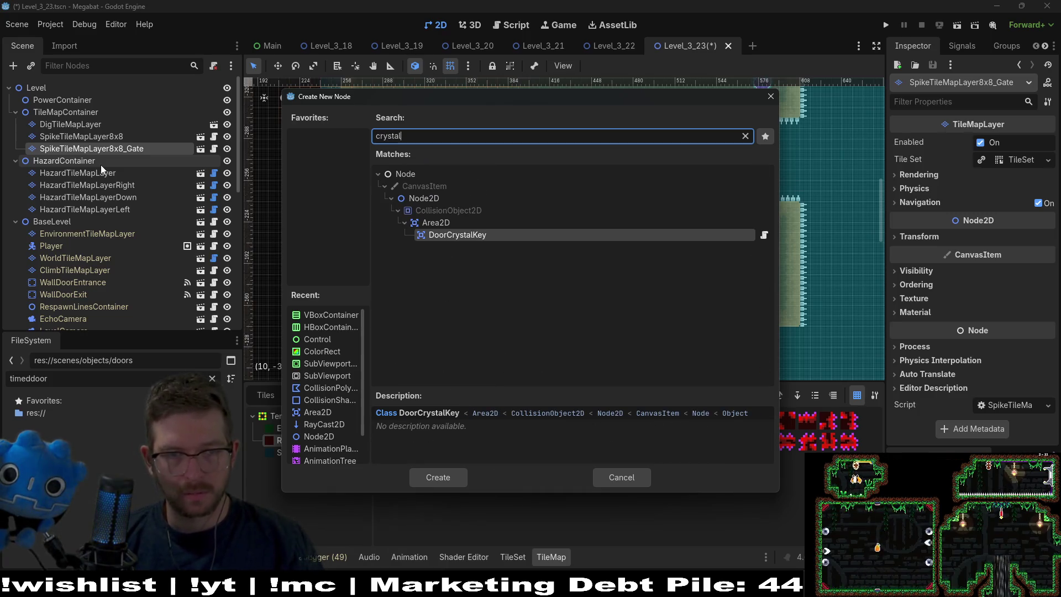
{"action": "key", "text": "Return"}
{"action": "scroll", "coordinate": [575, 264], "scroll_direction": "down", "scroll_amount": 2}
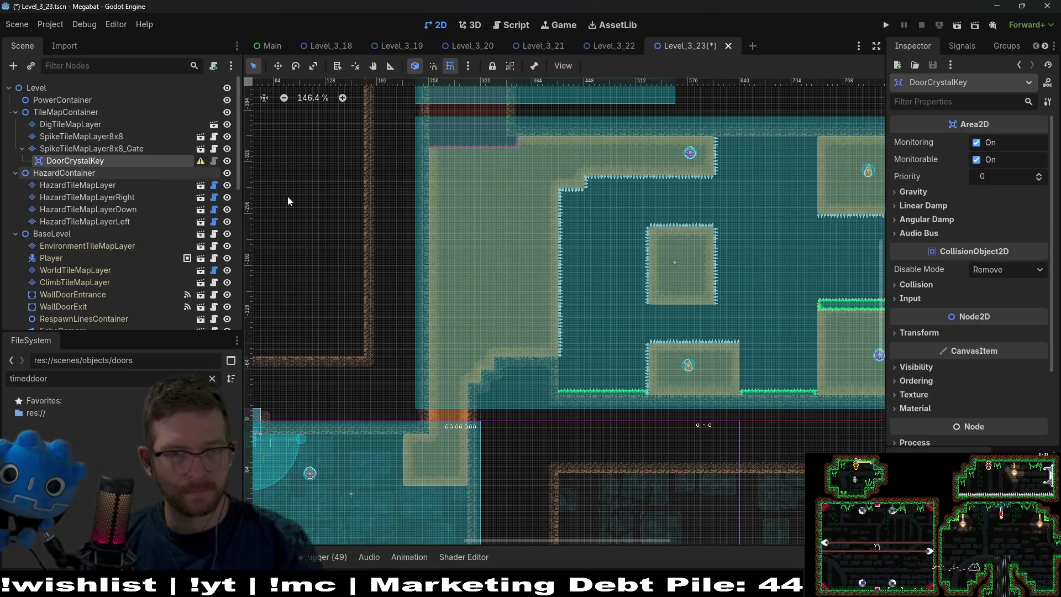
{"action": "key", "text": "ctrl+z"}
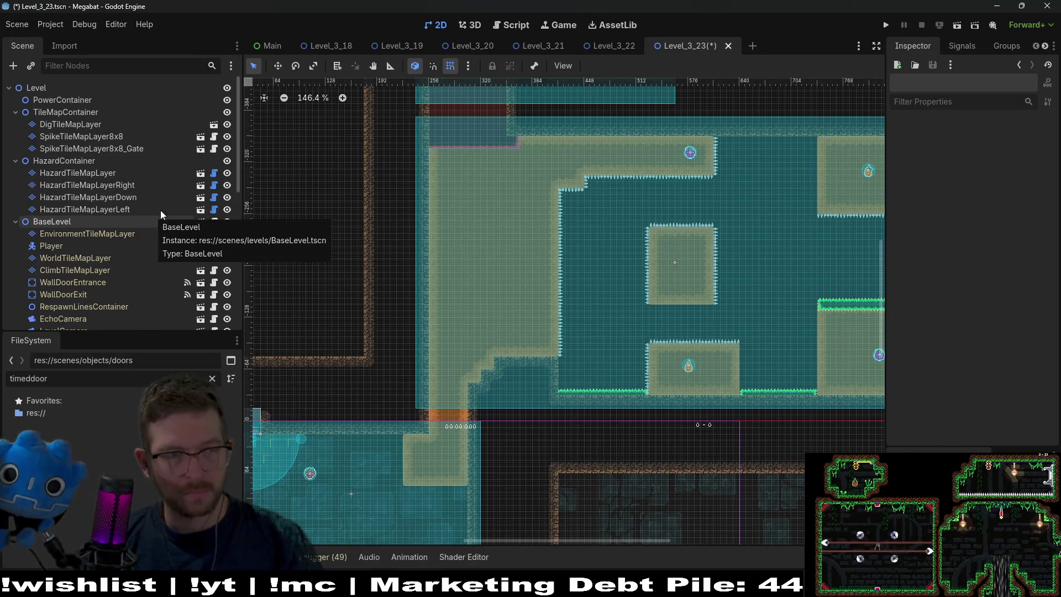
{"action": "left_click", "coordinate": [92, 148]}
{"action": "key", "text": "ctrl+shift+a"}
{"action": "type", "text": "crystal"}
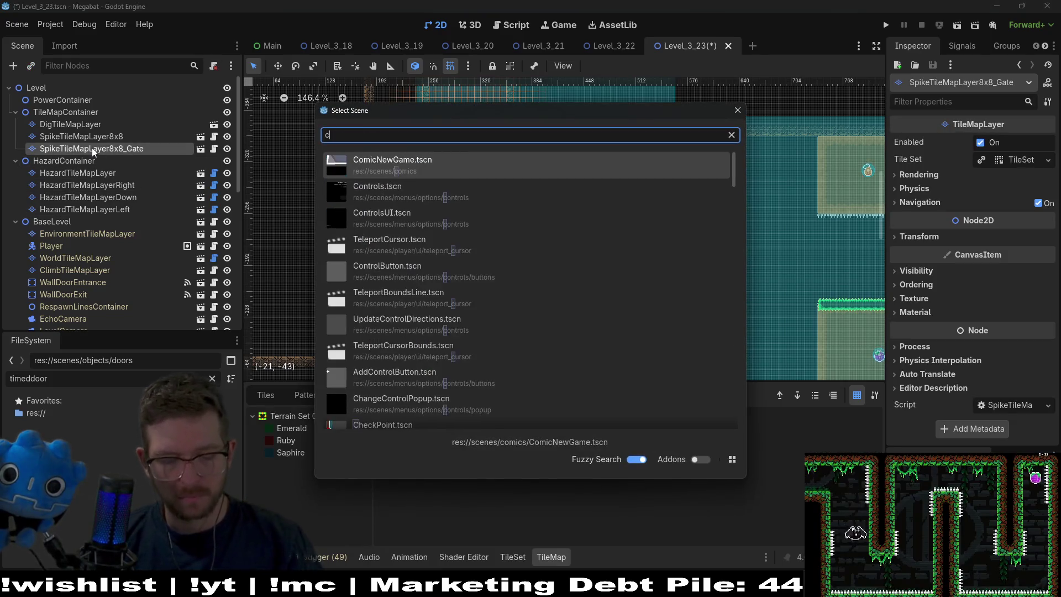
{"action": "key", "text": "Return"}
{"action": "key", "text": "ctrl+z"}
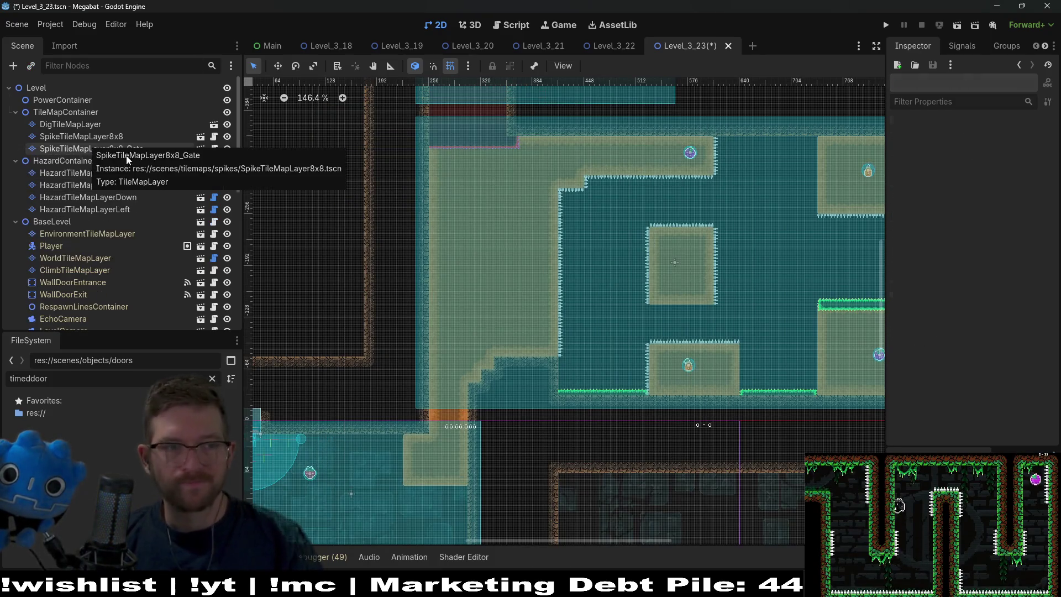
Instance DoorCrystalKey.tscn as a child of SpikeTileMapLayer8x8_Gate.
{"action": "left_click", "coordinate": [119, 148]}
{"action": "key", "text": "ctrl+shift+a"}
{"action": "type", "text": "crystal"}
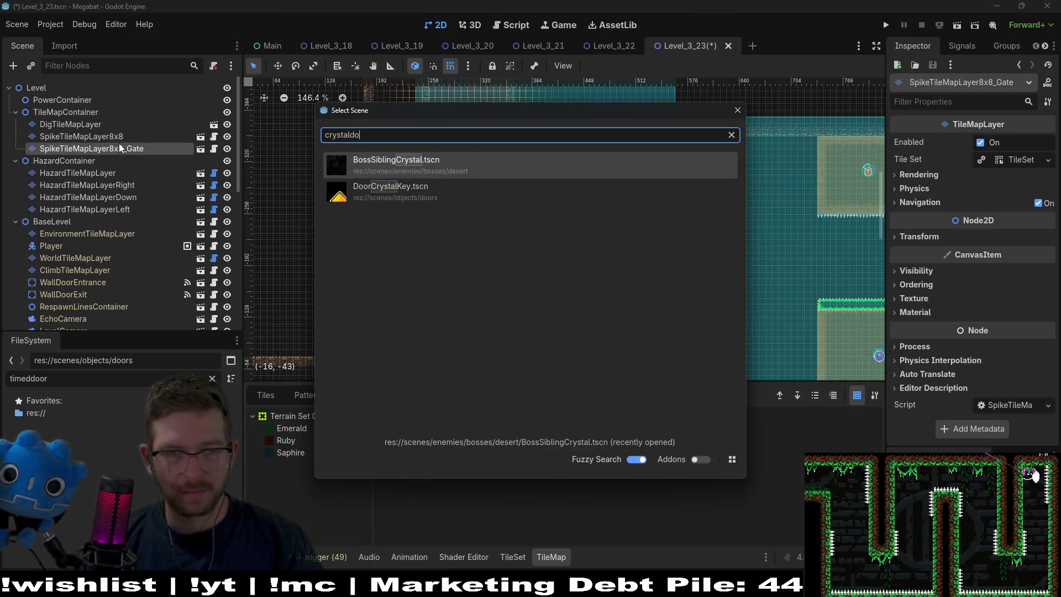
{"action": "key", "text": "Down"}
{"action": "key", "text": "Return"}
Move the DoorCrystalKey onto the central spike-ringed sand block, nudging it up-left.
{"action": "key", "text": "w"}
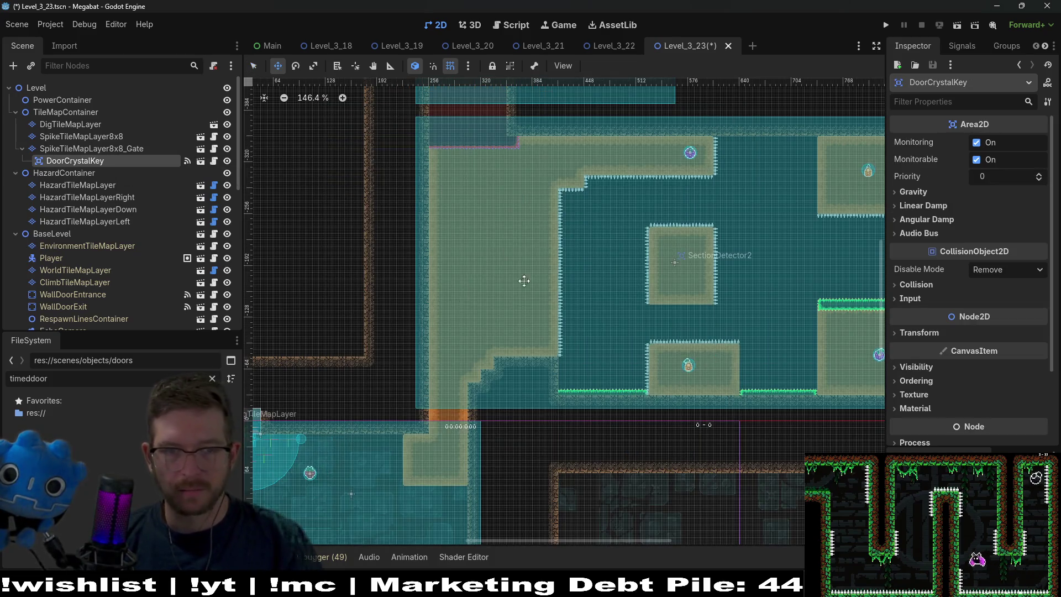
{"action": "left_click_drag", "start_coordinate": [711, 290], "coordinate": [685, 268]}
{"action": "scroll", "coordinate": [686, 271], "scroll_direction": "up", "scroll_amount": 6}
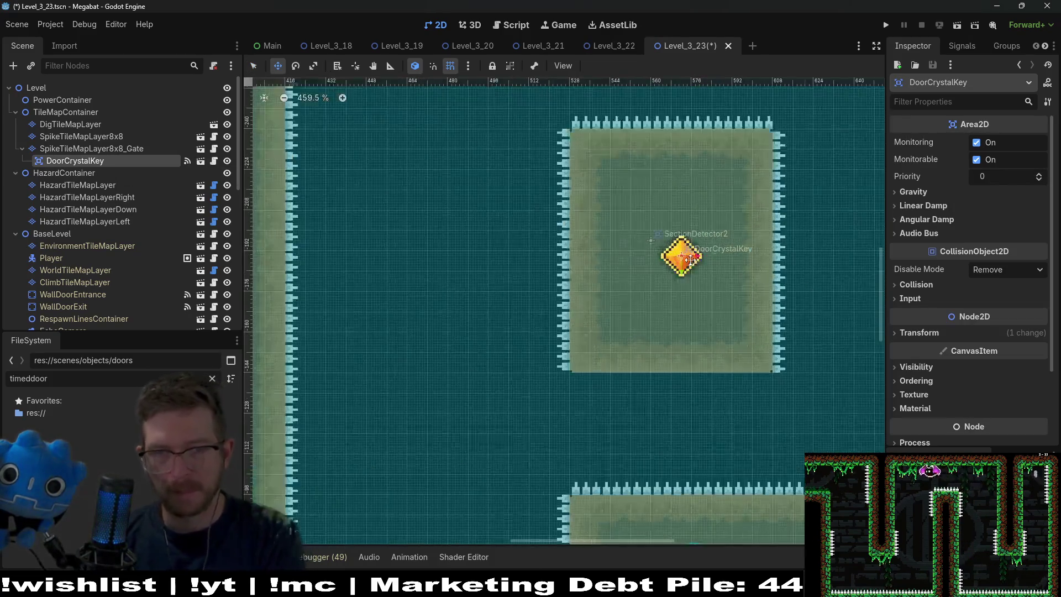
{"action": "key", "text": "Left"}
{"action": "key", "text": "Left"}
{"action": "key", "text": "Left"}
{"action": "key", "text": "Up"}
{"action": "key", "text": "Up"}
{"action": "key", "text": "Up"}
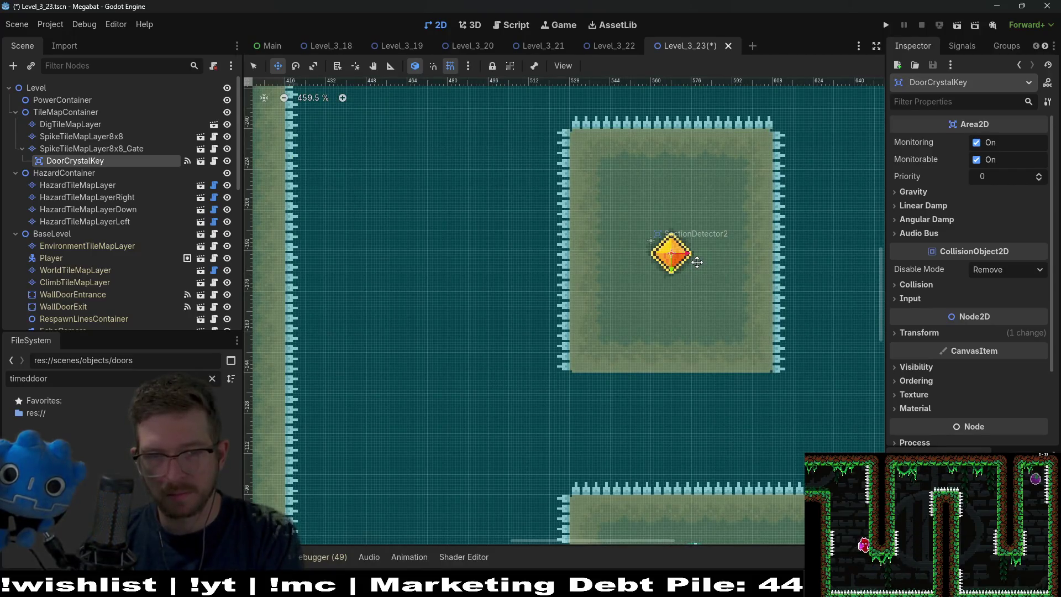
{"action": "scroll", "coordinate": [690, 262], "scroll_direction": "down", "scroll_amount": 6}
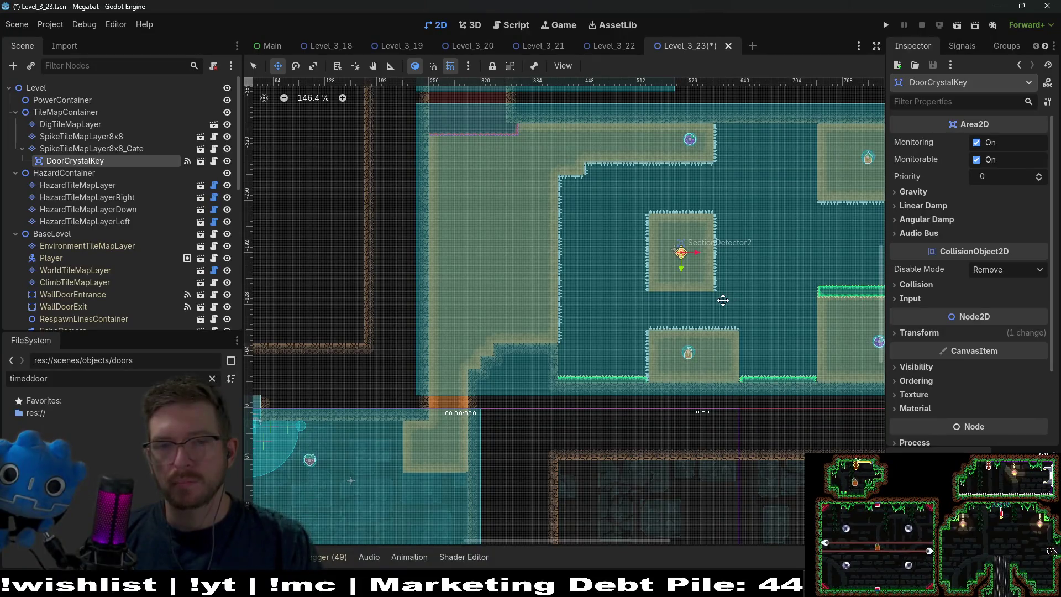
{"action": "left_click_drag", "start_coordinate": [742, 288], "coordinate": [587, 260]}
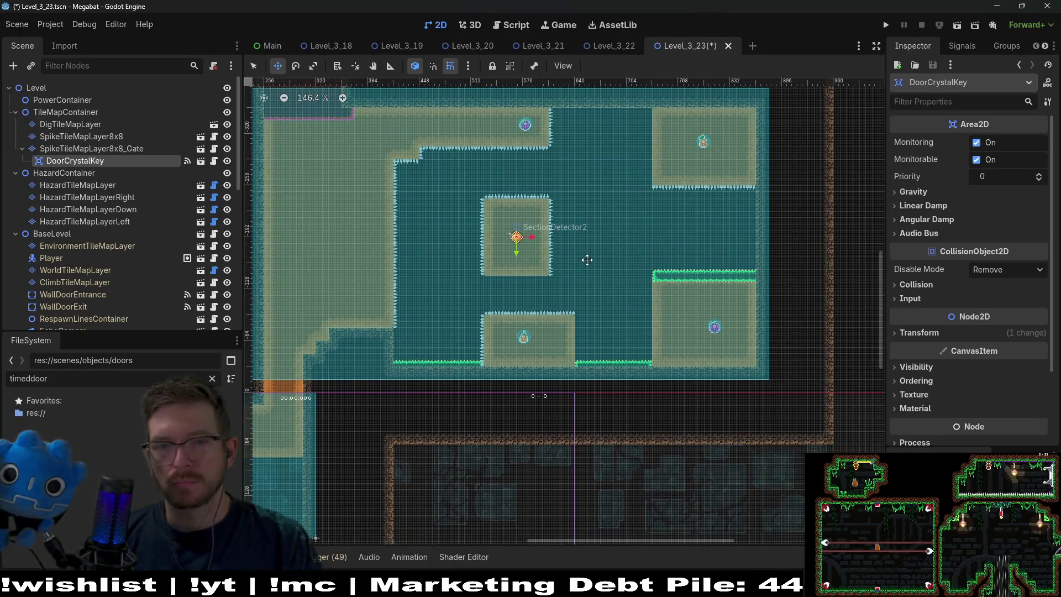